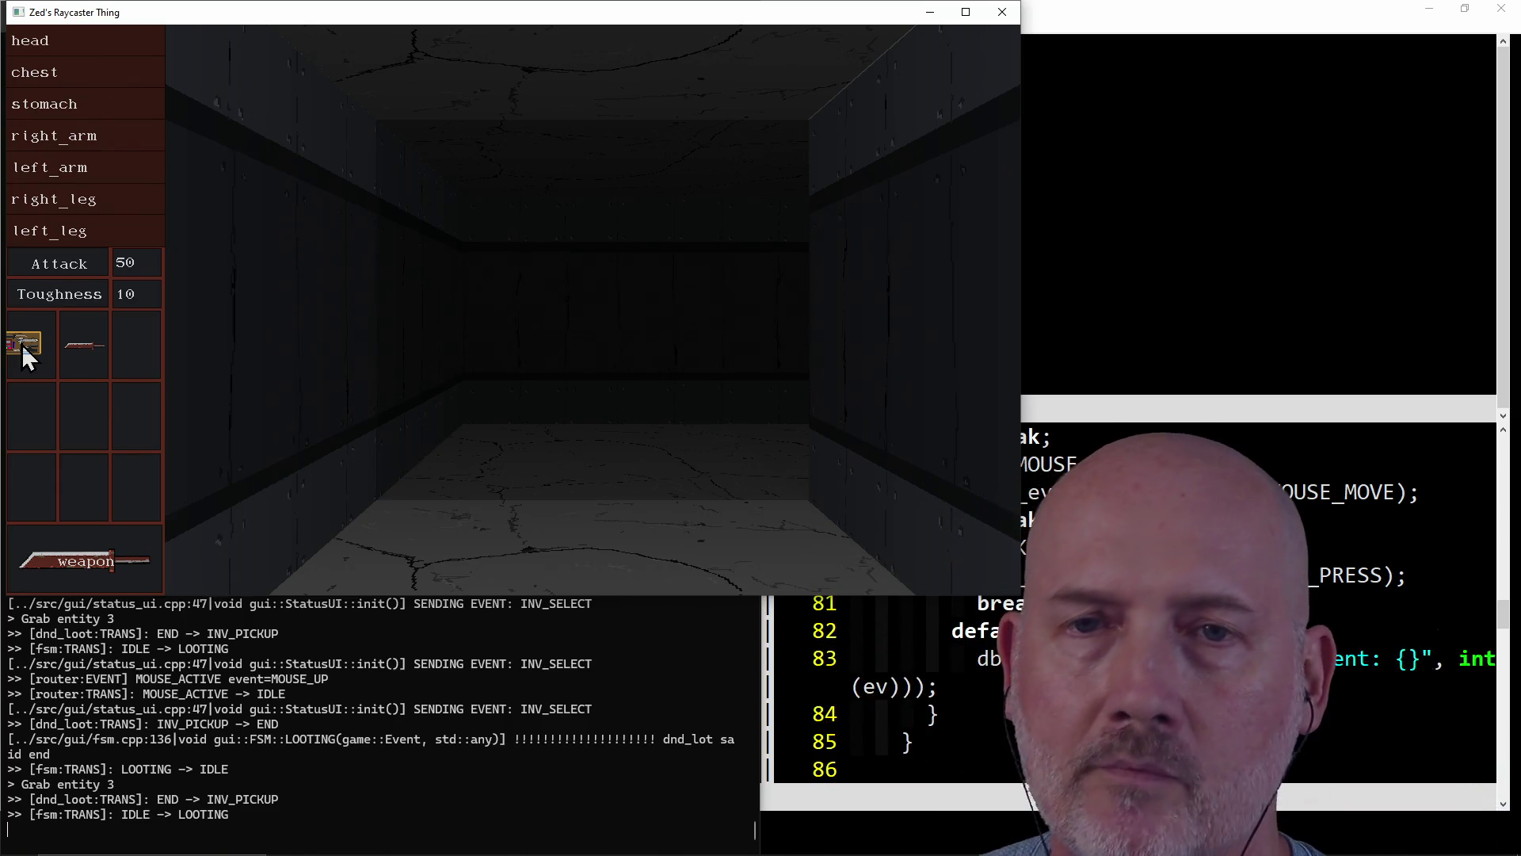
- Drop the carried item into the first inventory slot, close Zed's Raycaster Thing, and bring GVIM forward
left_click(23, 348)
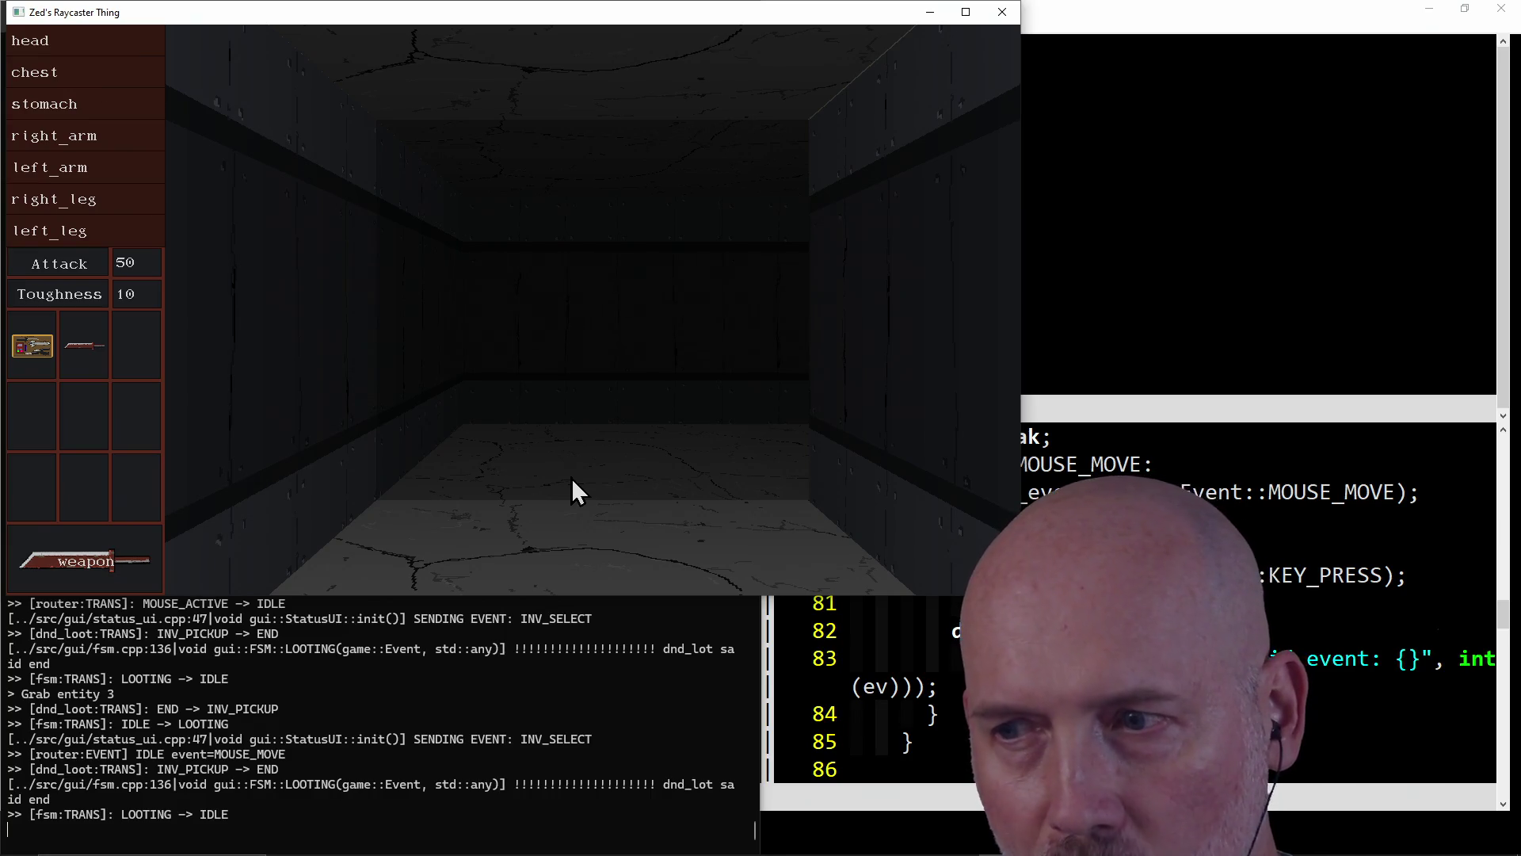
left_click(1001, 25)
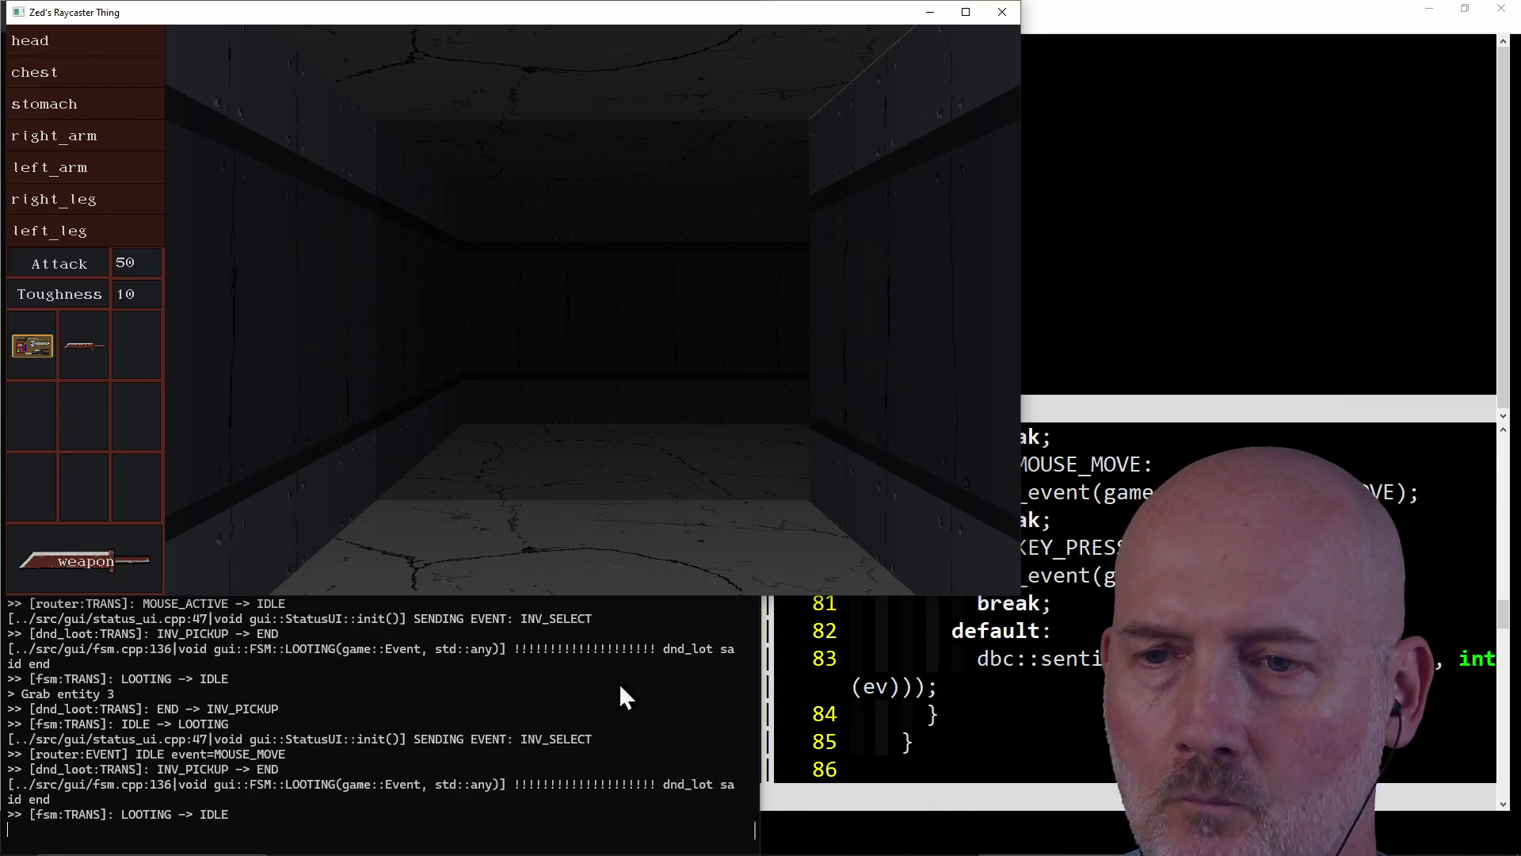
left_click(805, 520)
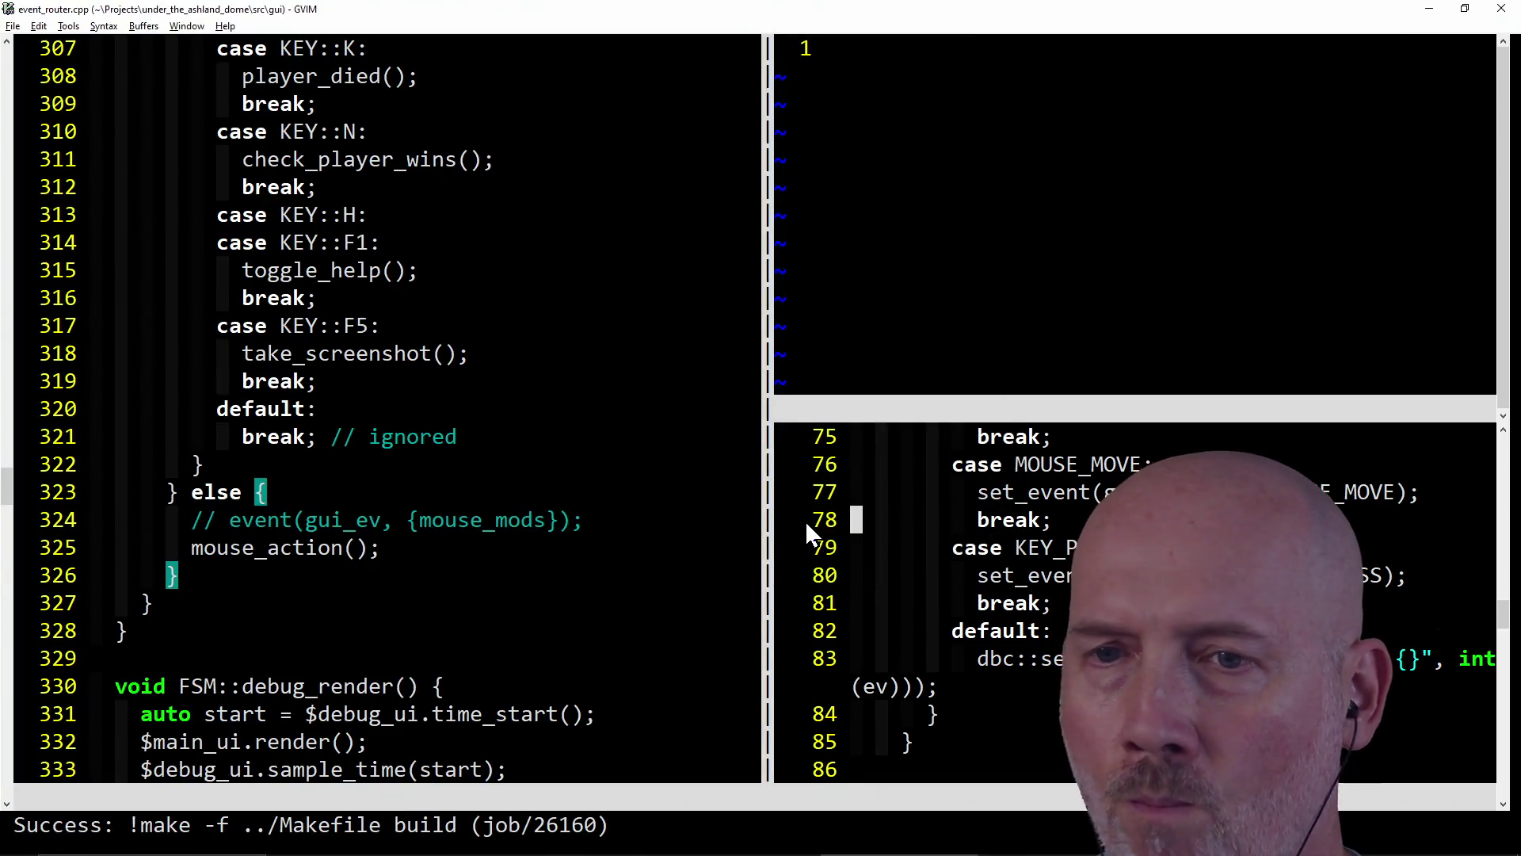
- From line 324 of fsm.cpp, move to the empty top-right split and close it with :bd
left_click(369, 599)
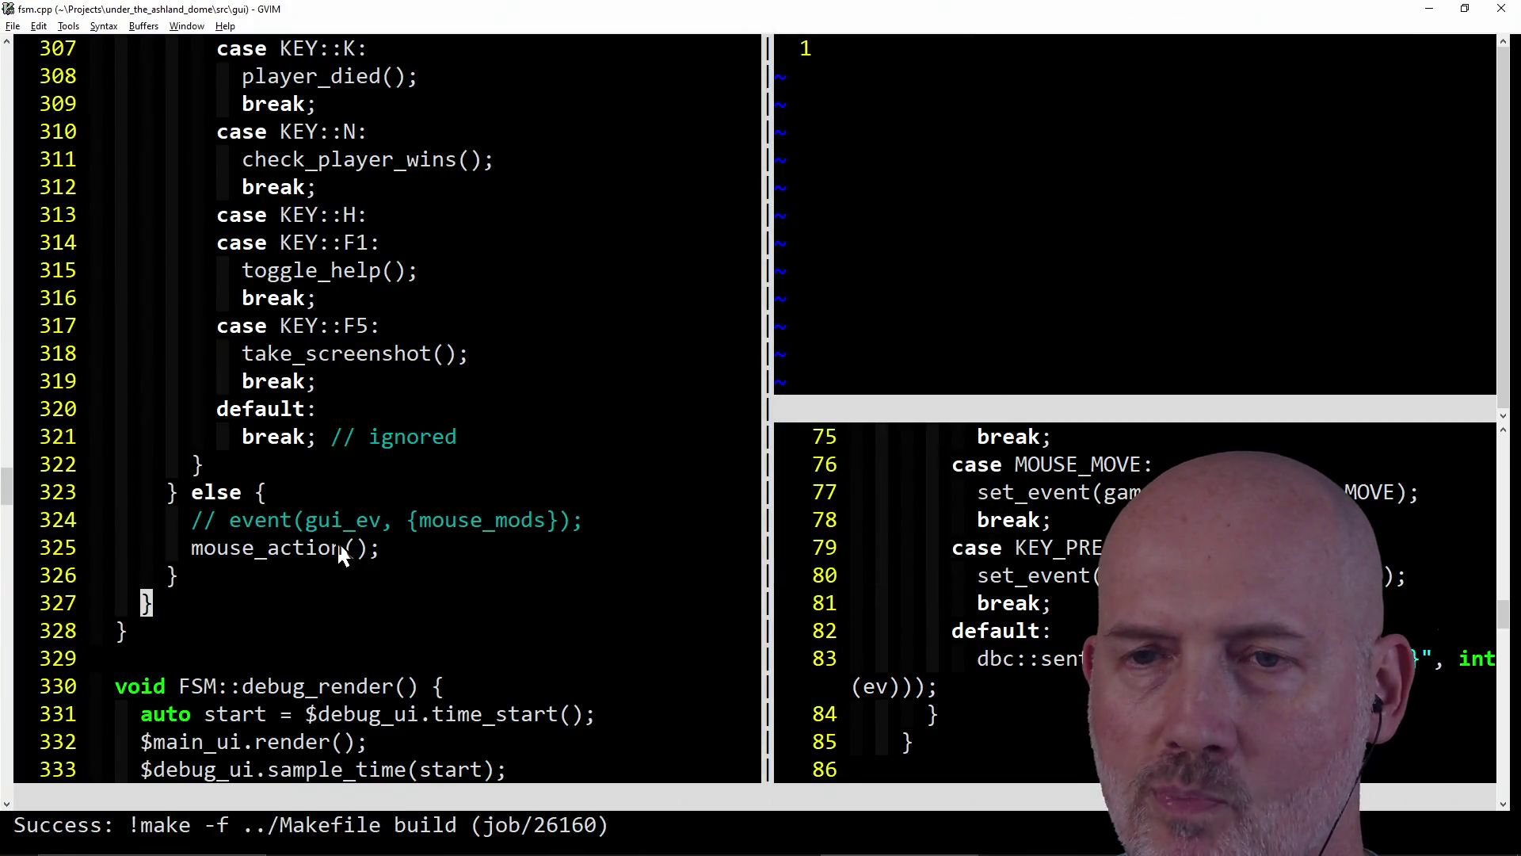
left_click(195, 523)
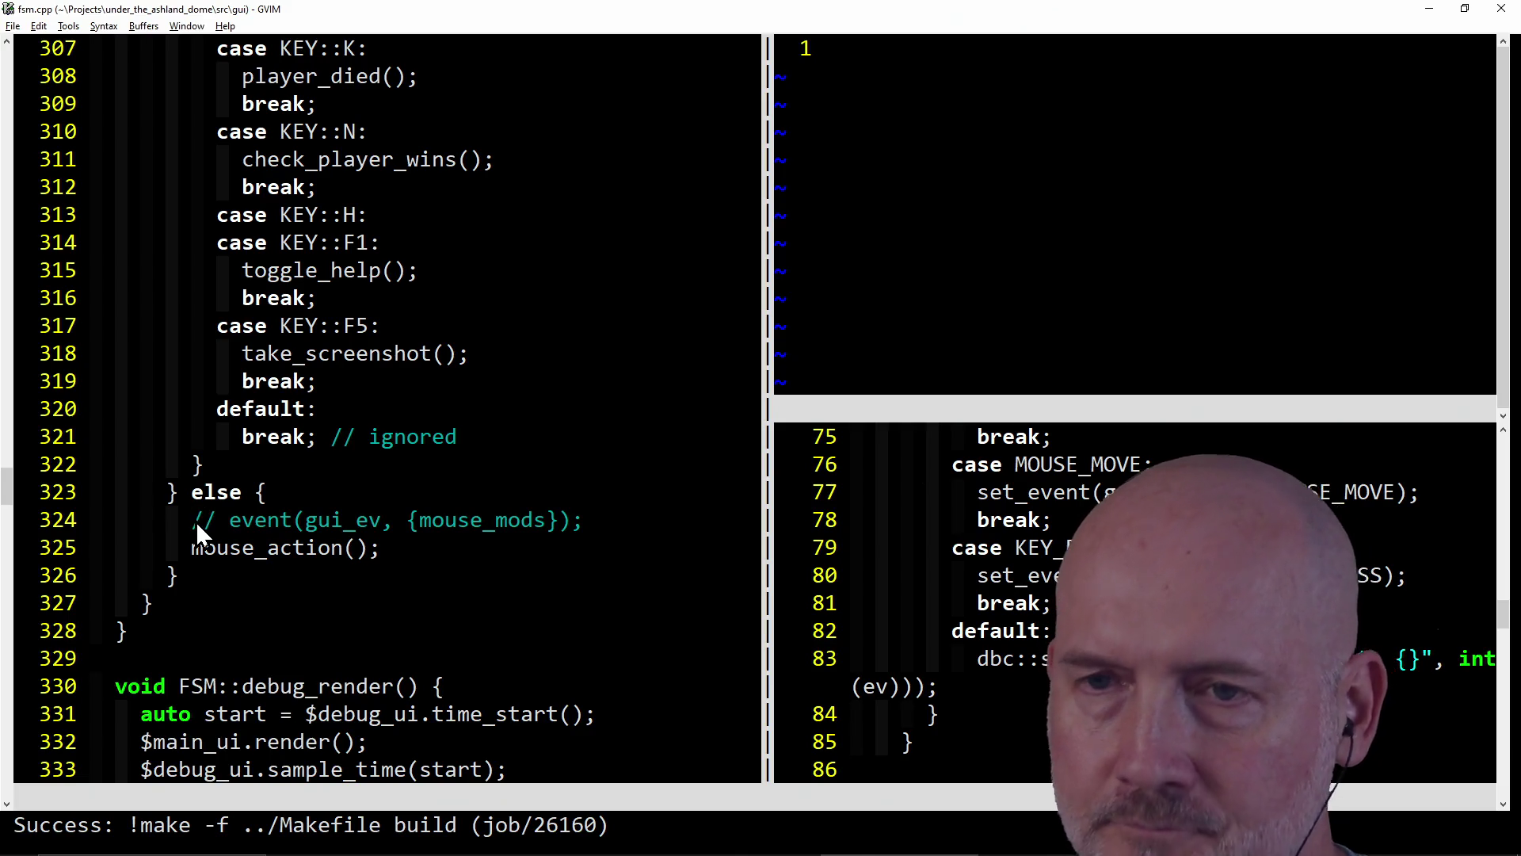
left_click(198, 521)
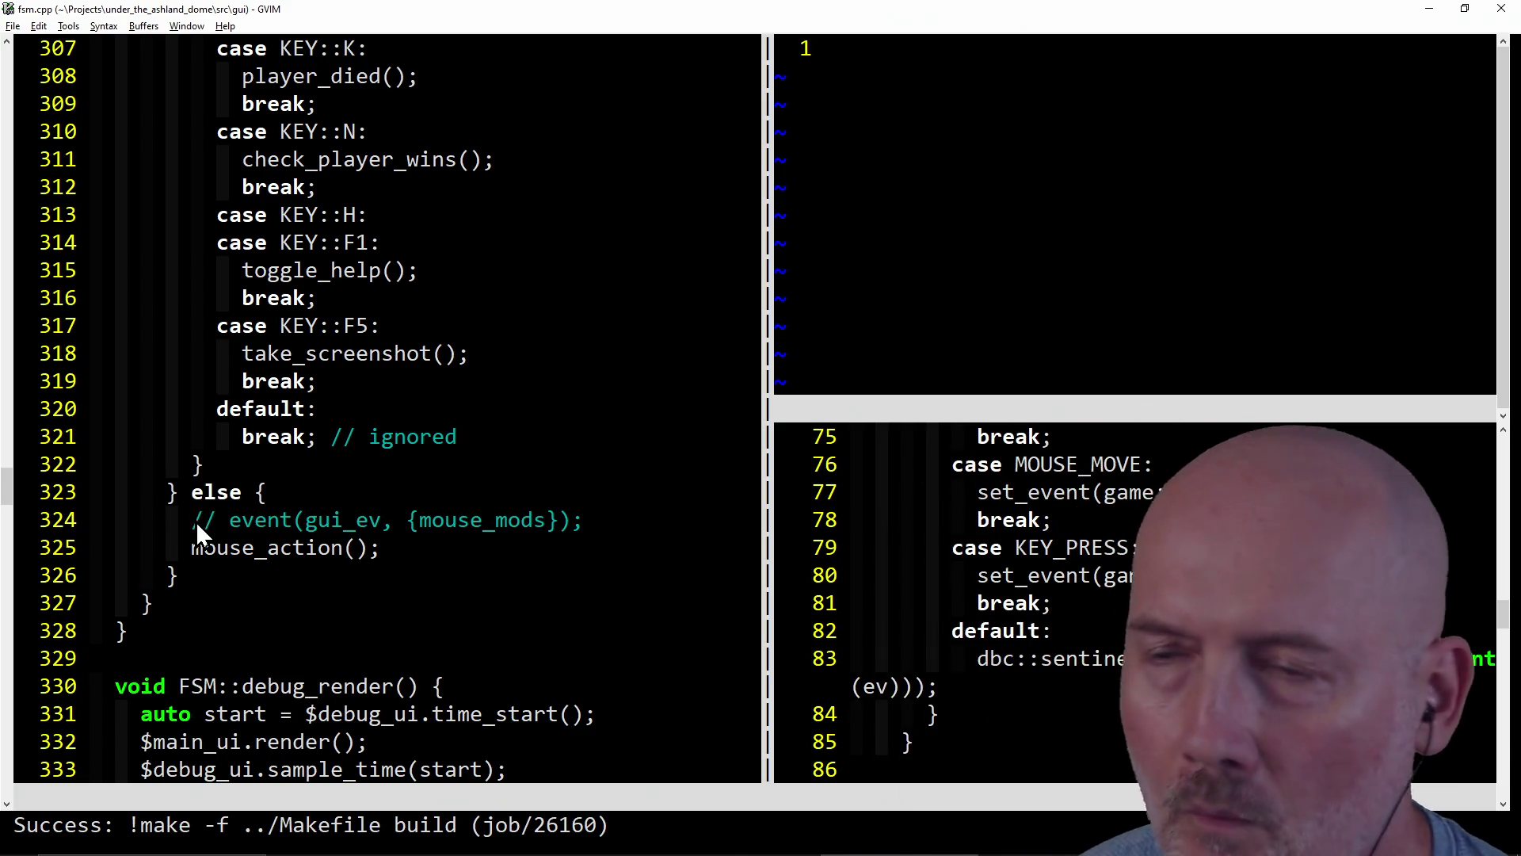
key("ctrl+w")
key("l")
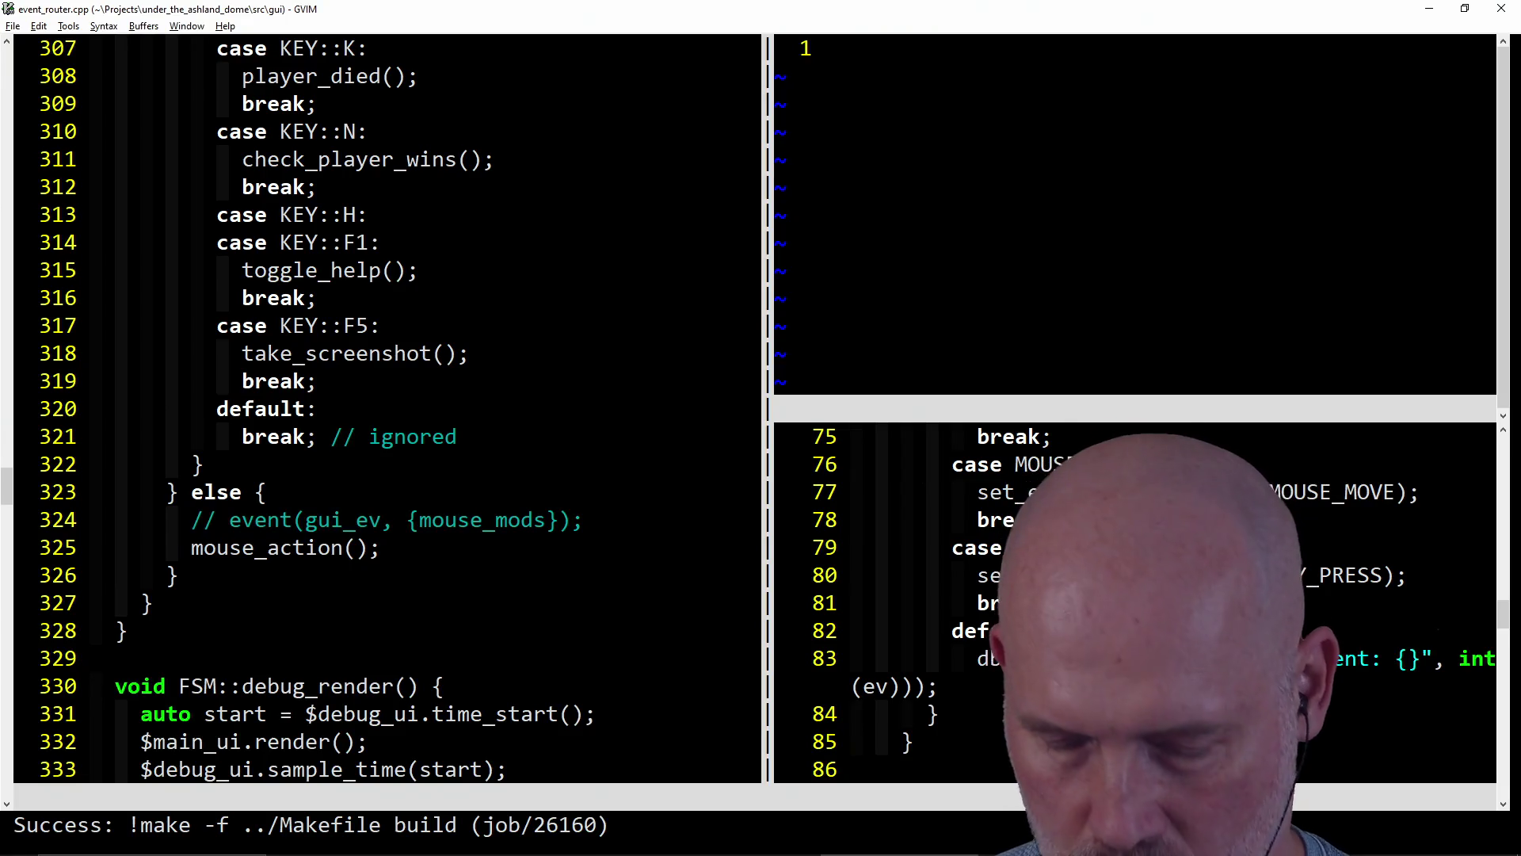
key("ctrl+w")
type("k:bd")
key("Return")
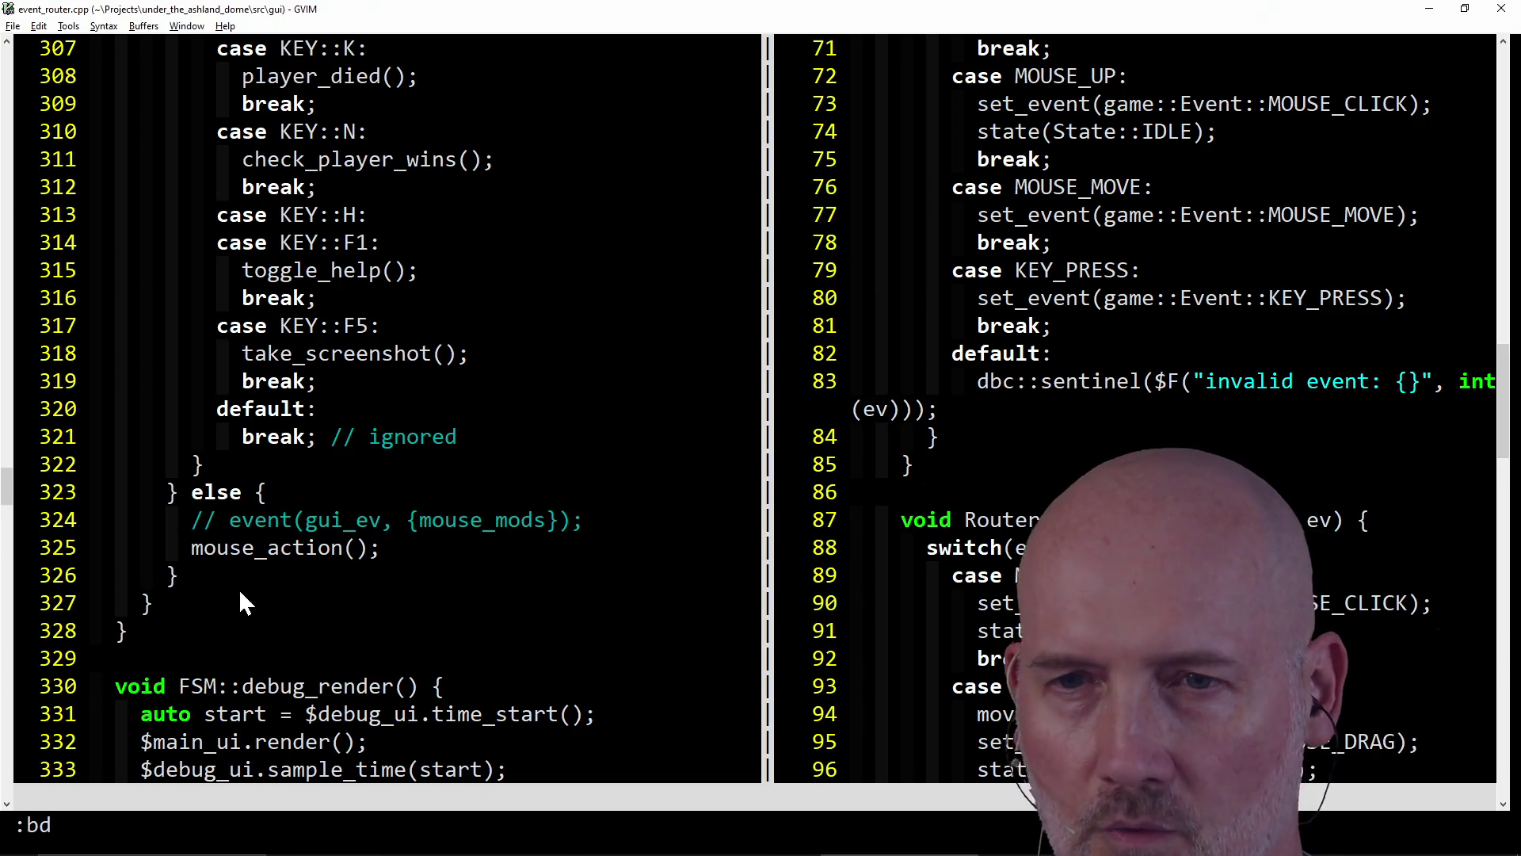
- Open subprojects\lel-guecs-0.7.3\src\guecs\sfml\components.cpp in the left window
left_click(240, 586)
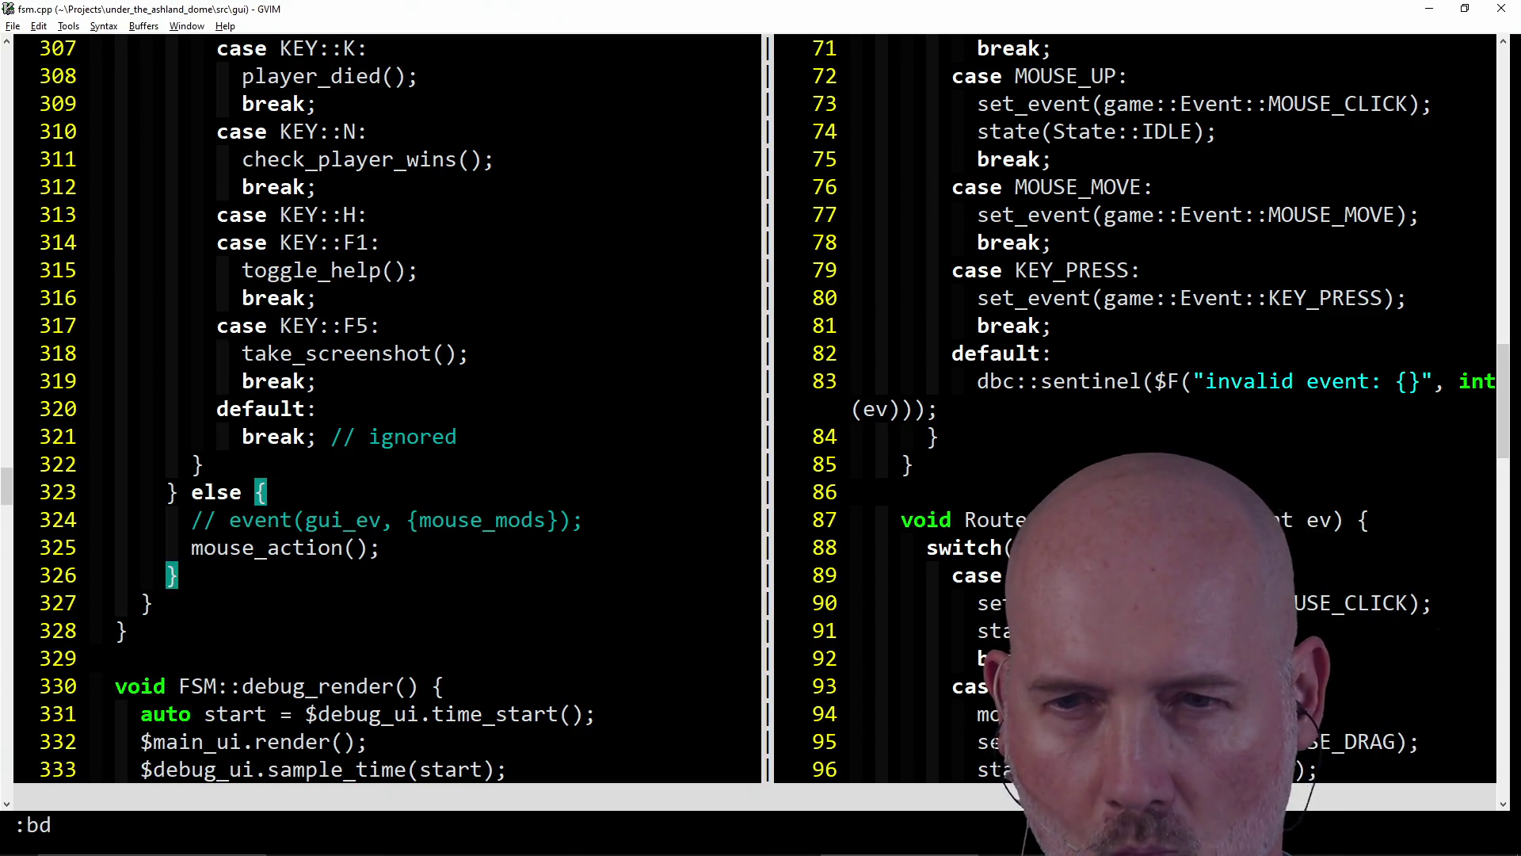
type(":e")
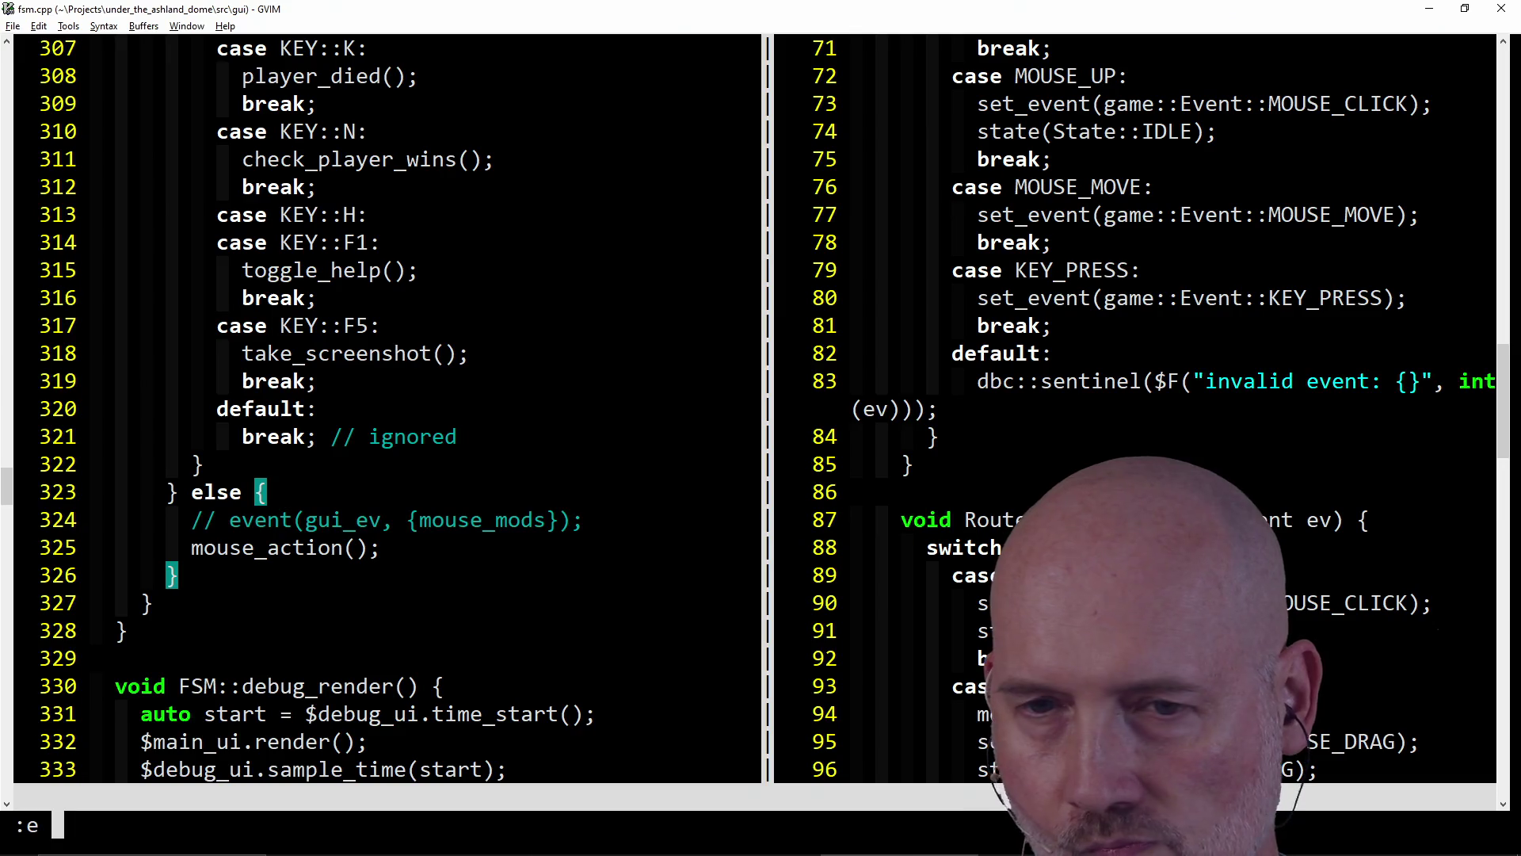
type(".\\sub")
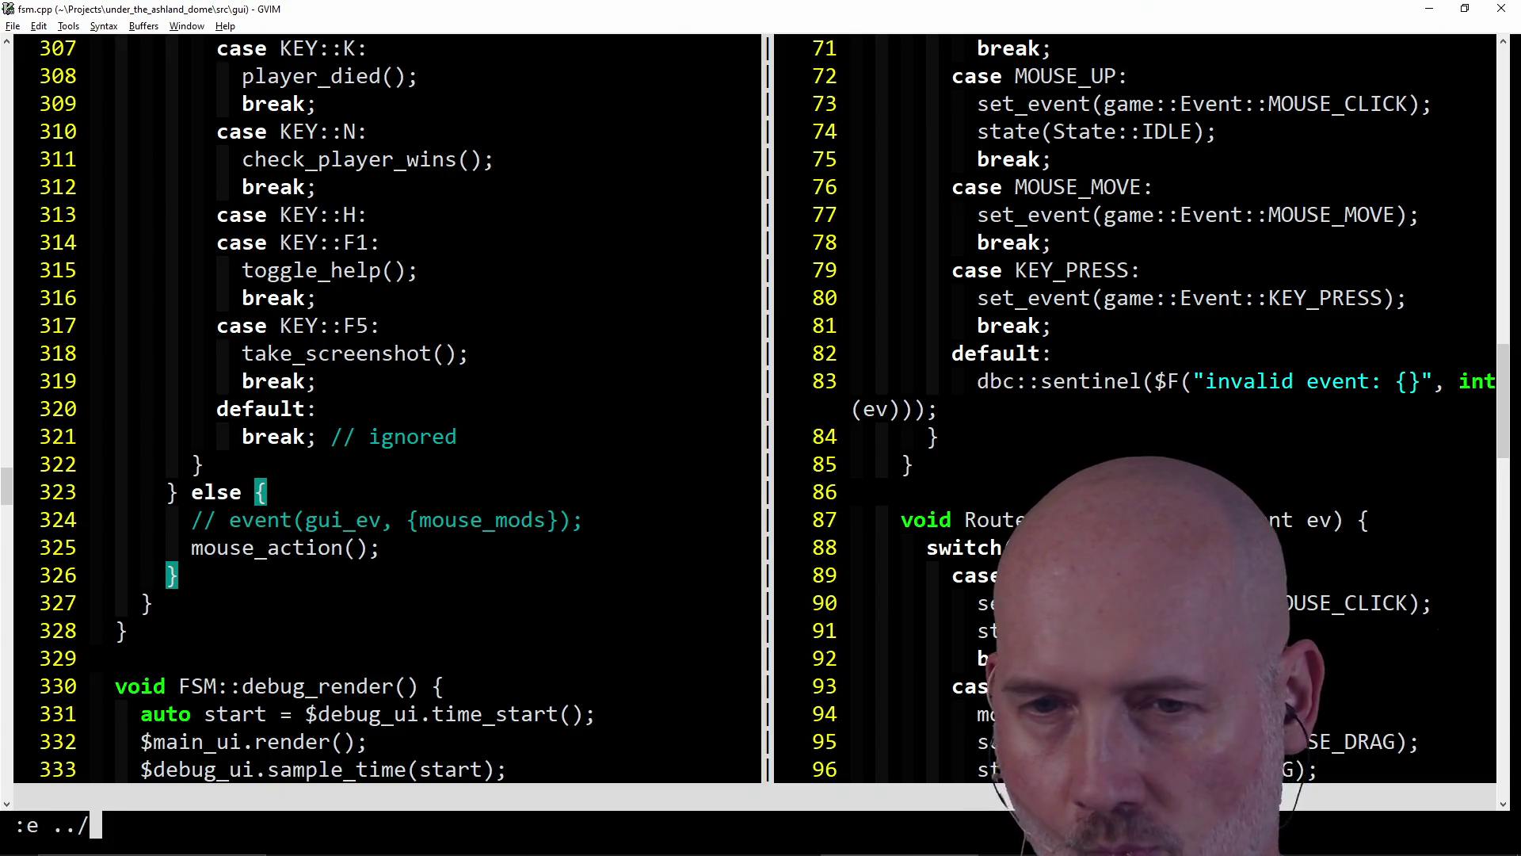
key("Tab")
type("l")
key("Tab")
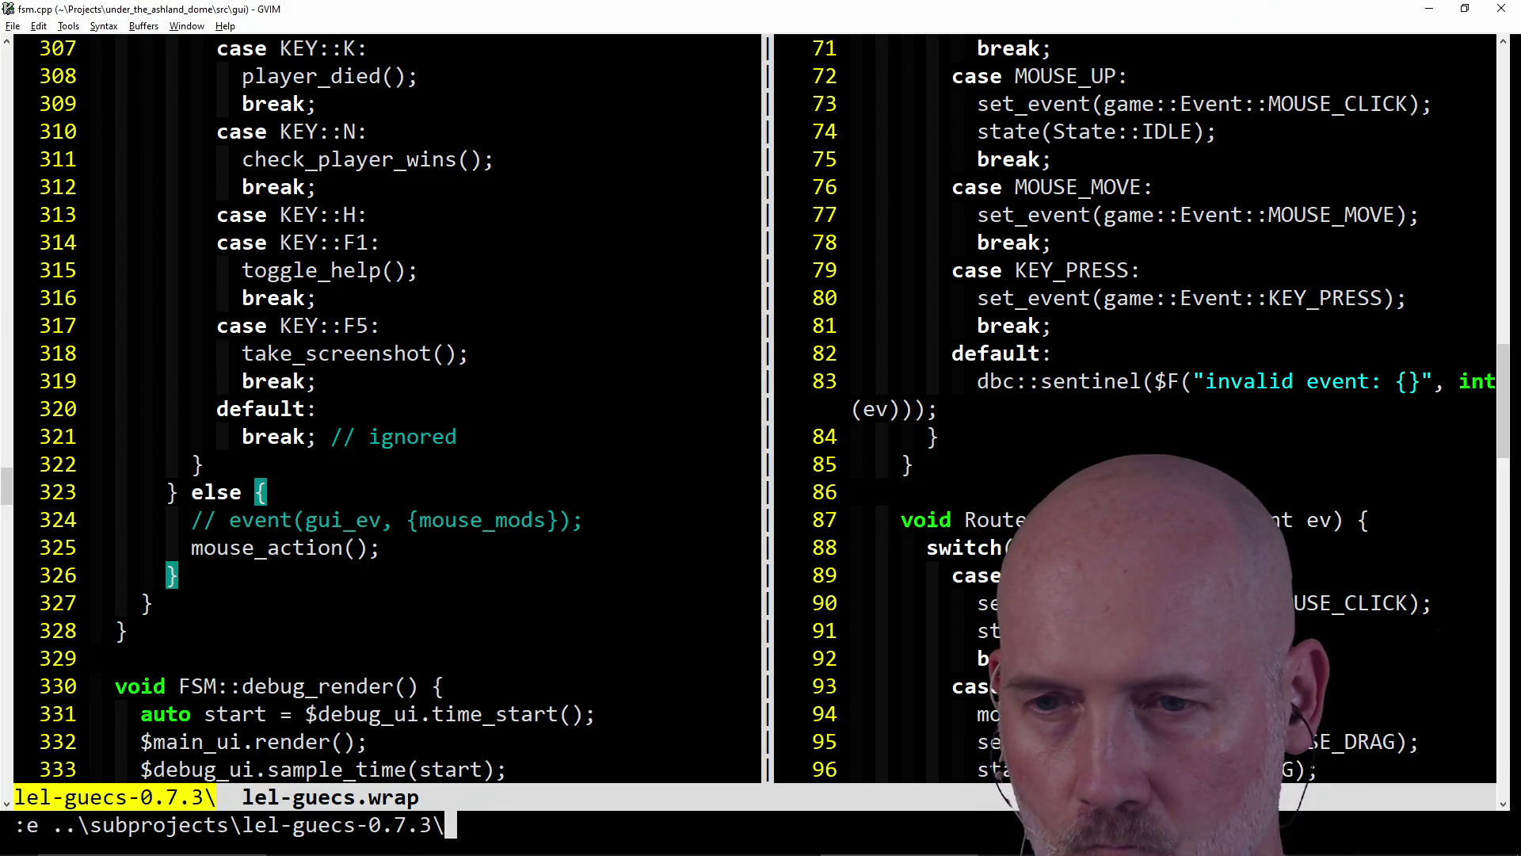
type("src\\")
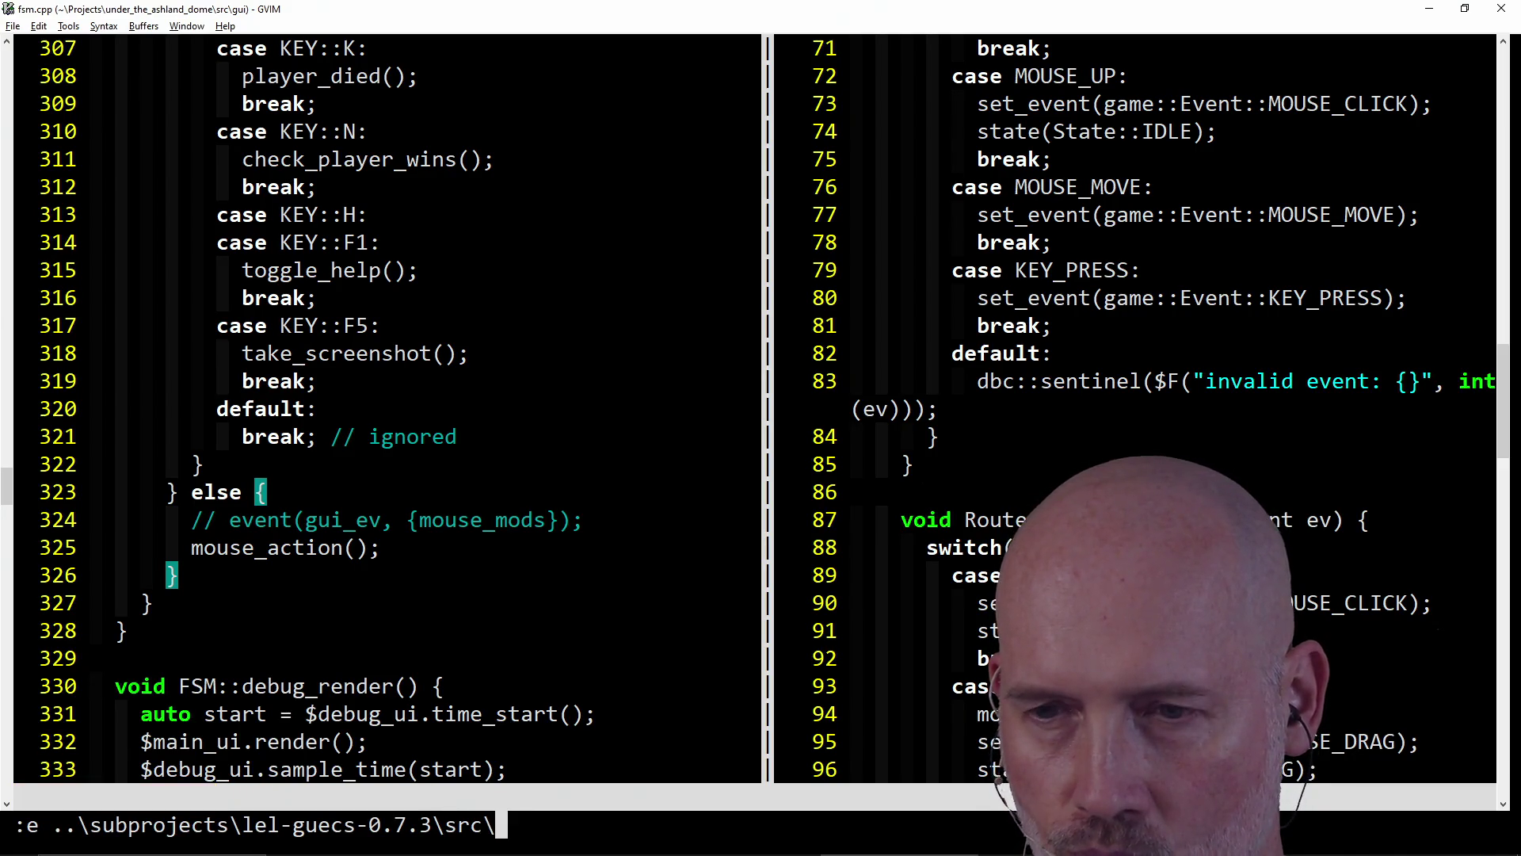
key("Tab")
type("s")
key("Tab")
type("com")
key("Tab")
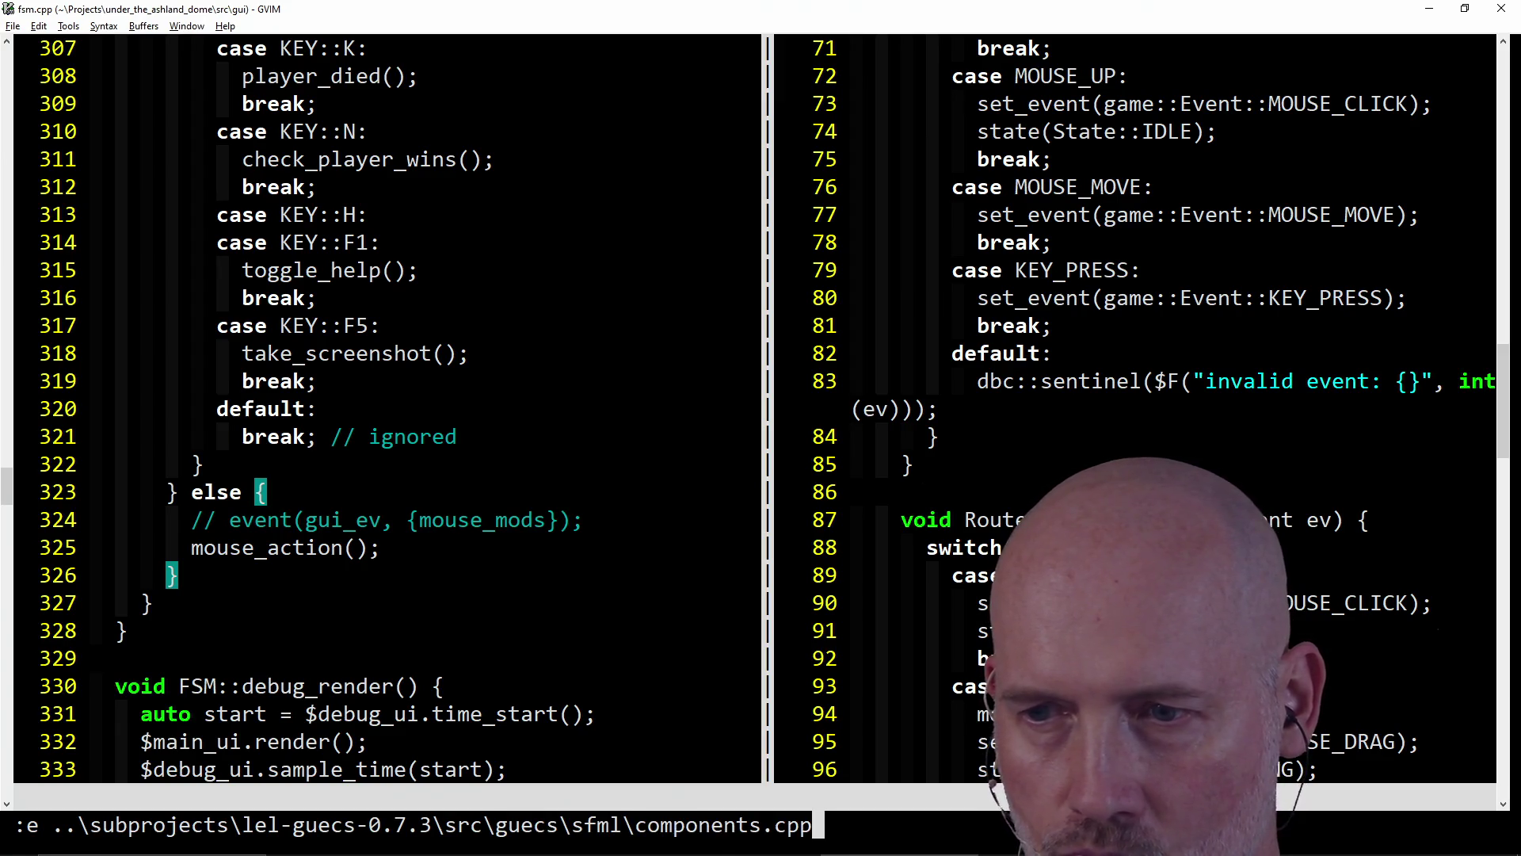
key("Return")
- Search for Click in components.cpp and its components.hpp header
scroll(232, 583, "down", 9)
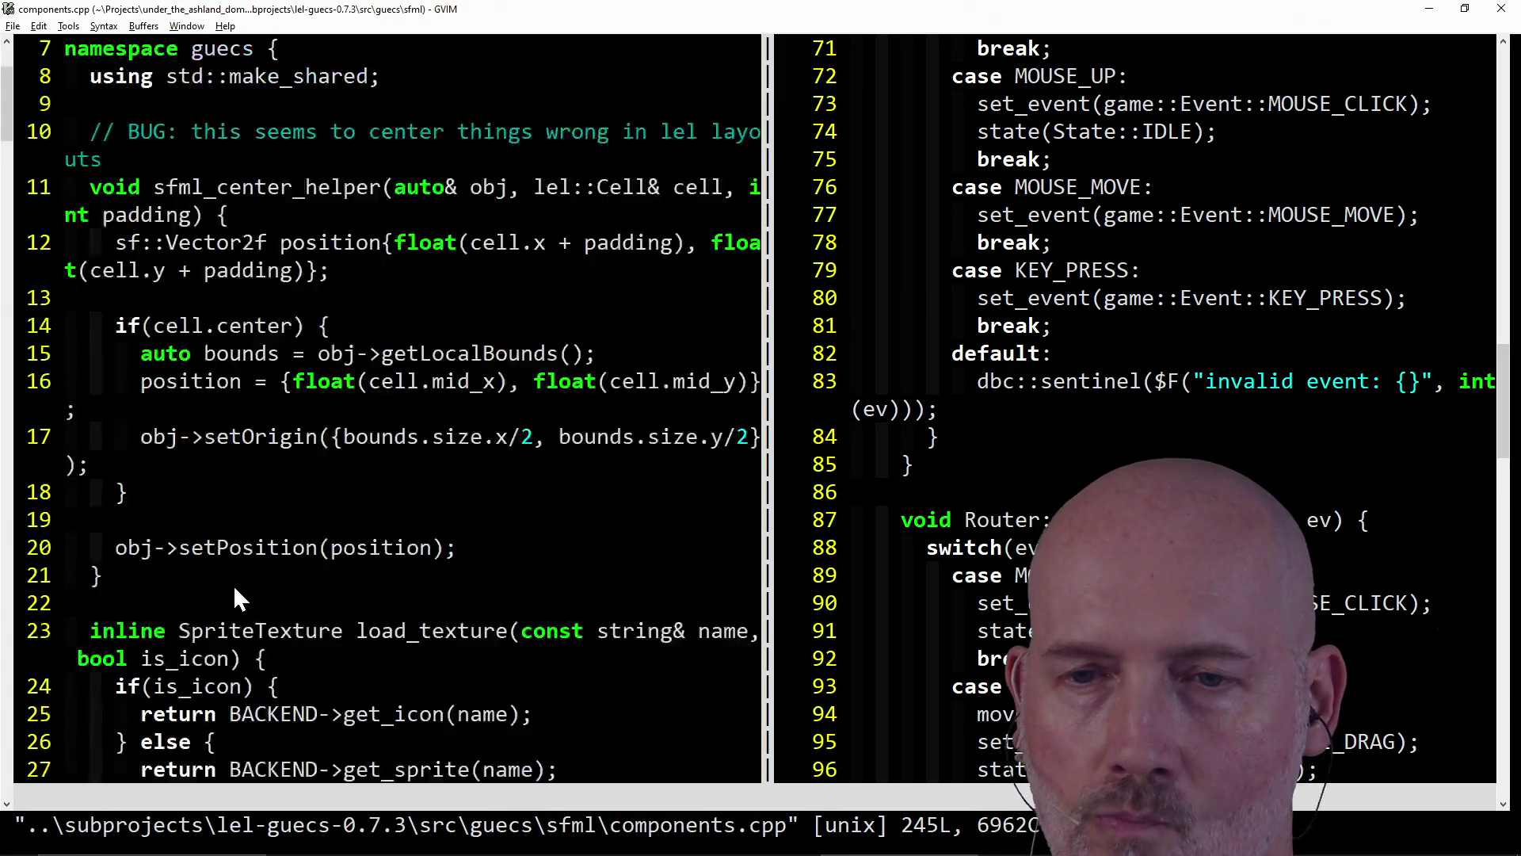
scroll(234, 588, "down", 15)
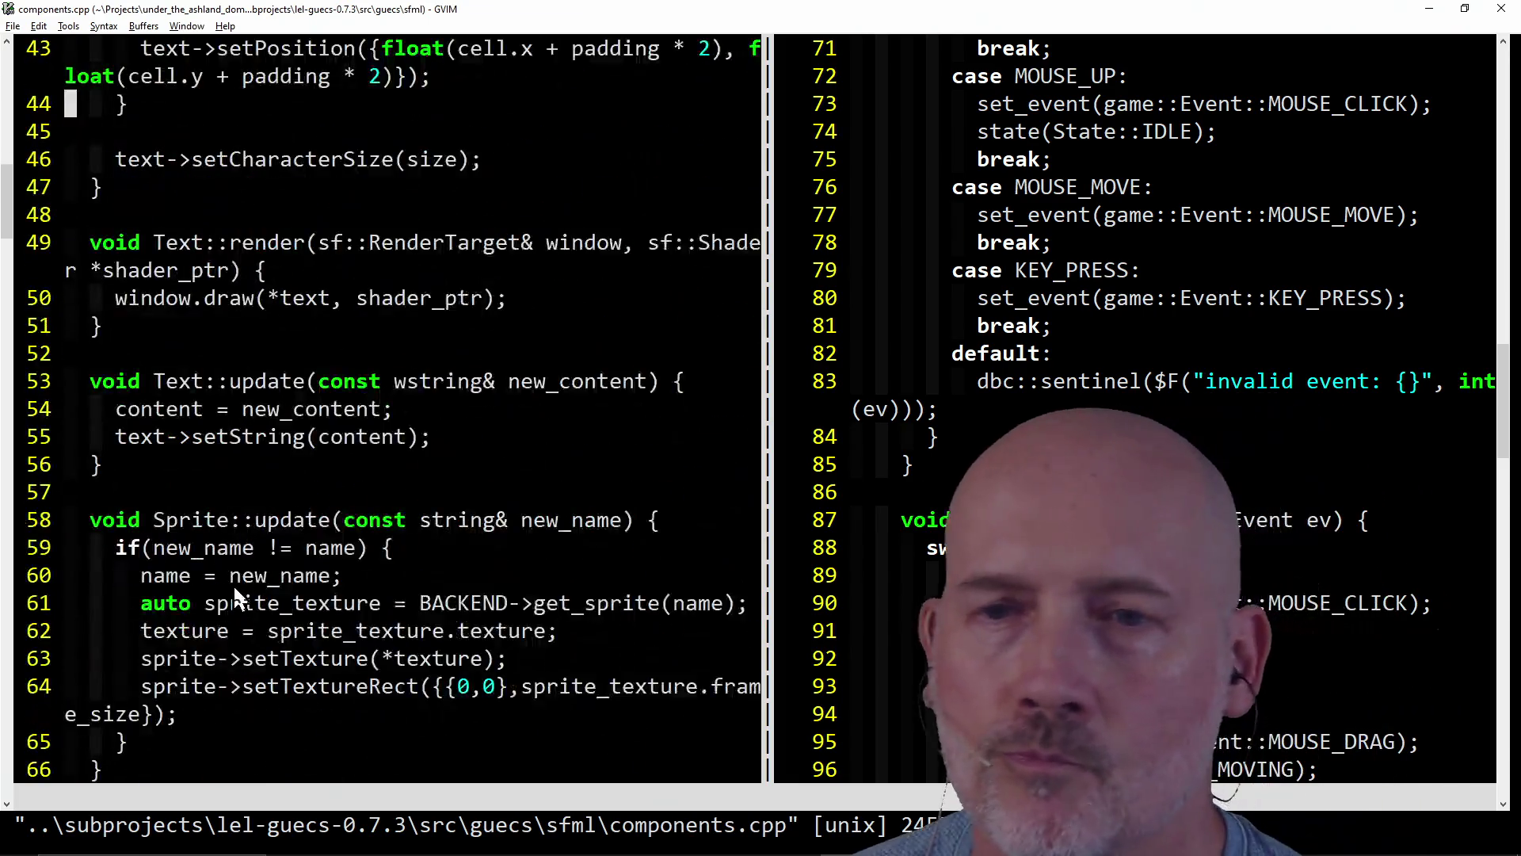
scroll(233, 583, "down", 4)
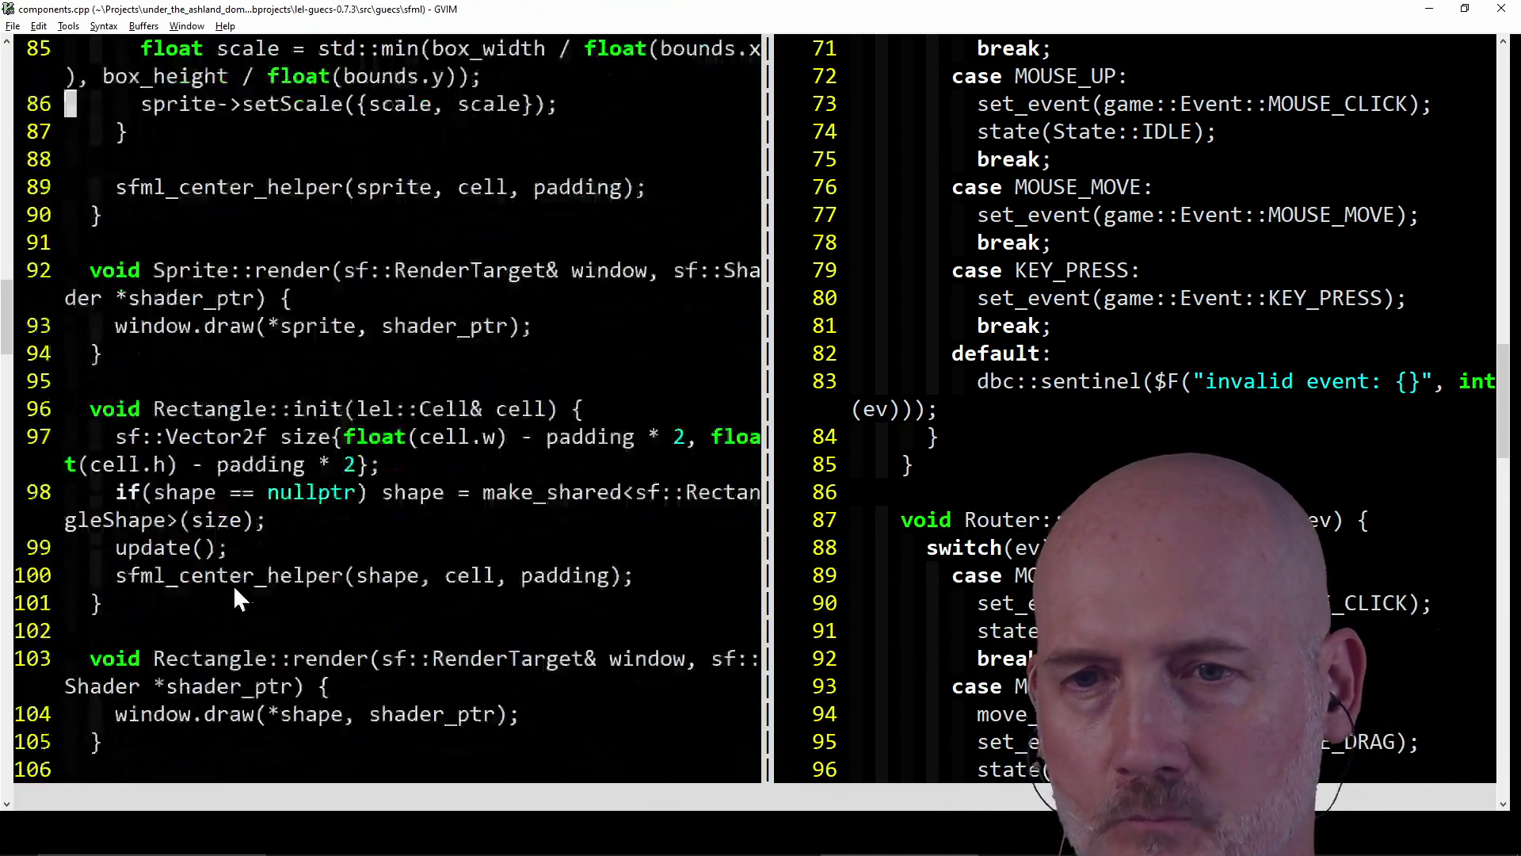
key("slash")
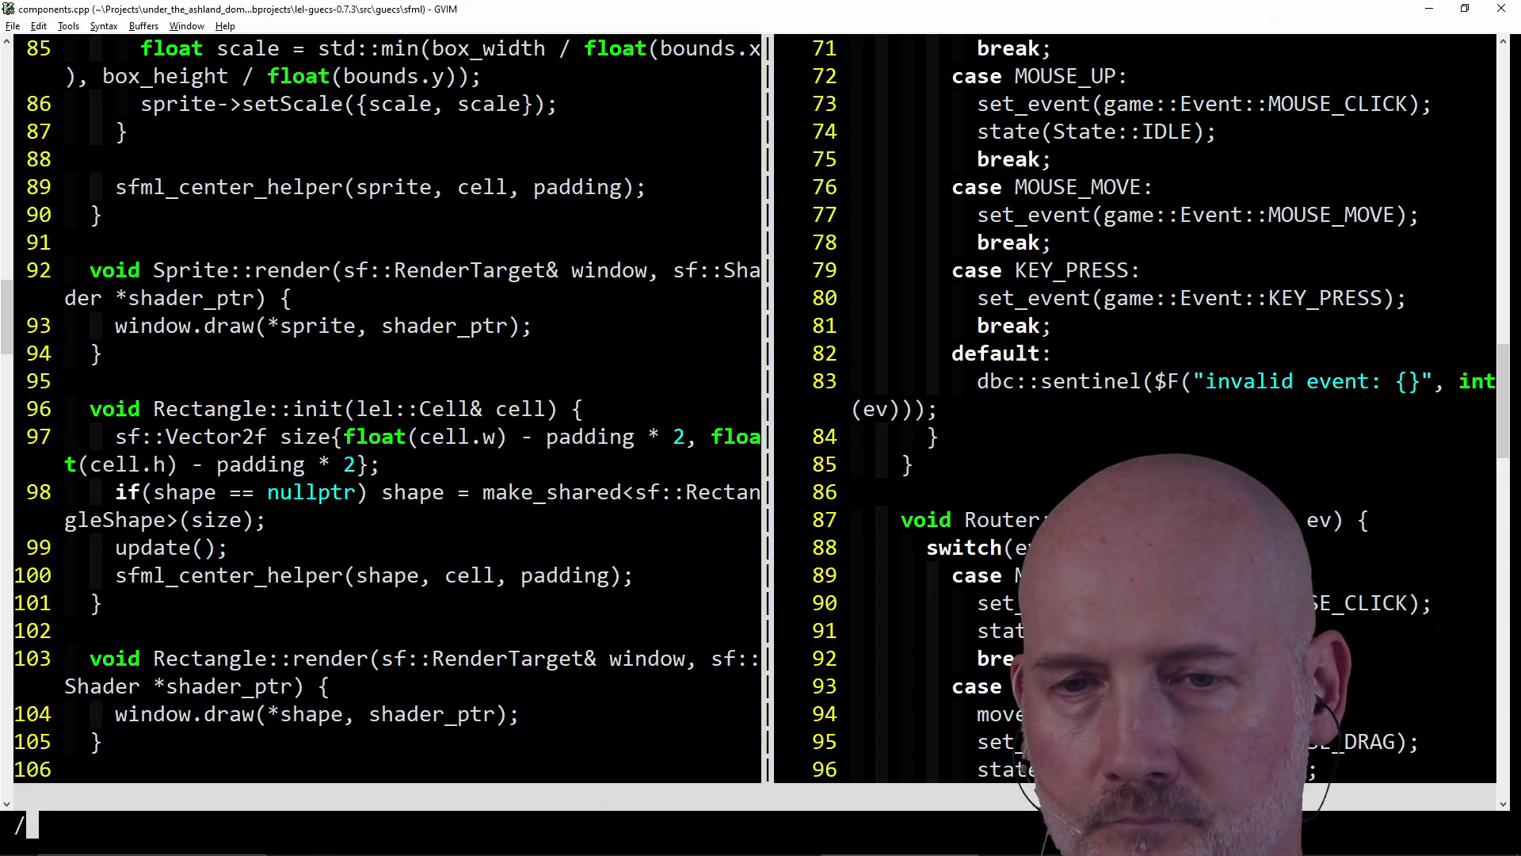
type("clica")
key("BackSpace")
key("BackSpace")
key("BackSpace")
type("Click")
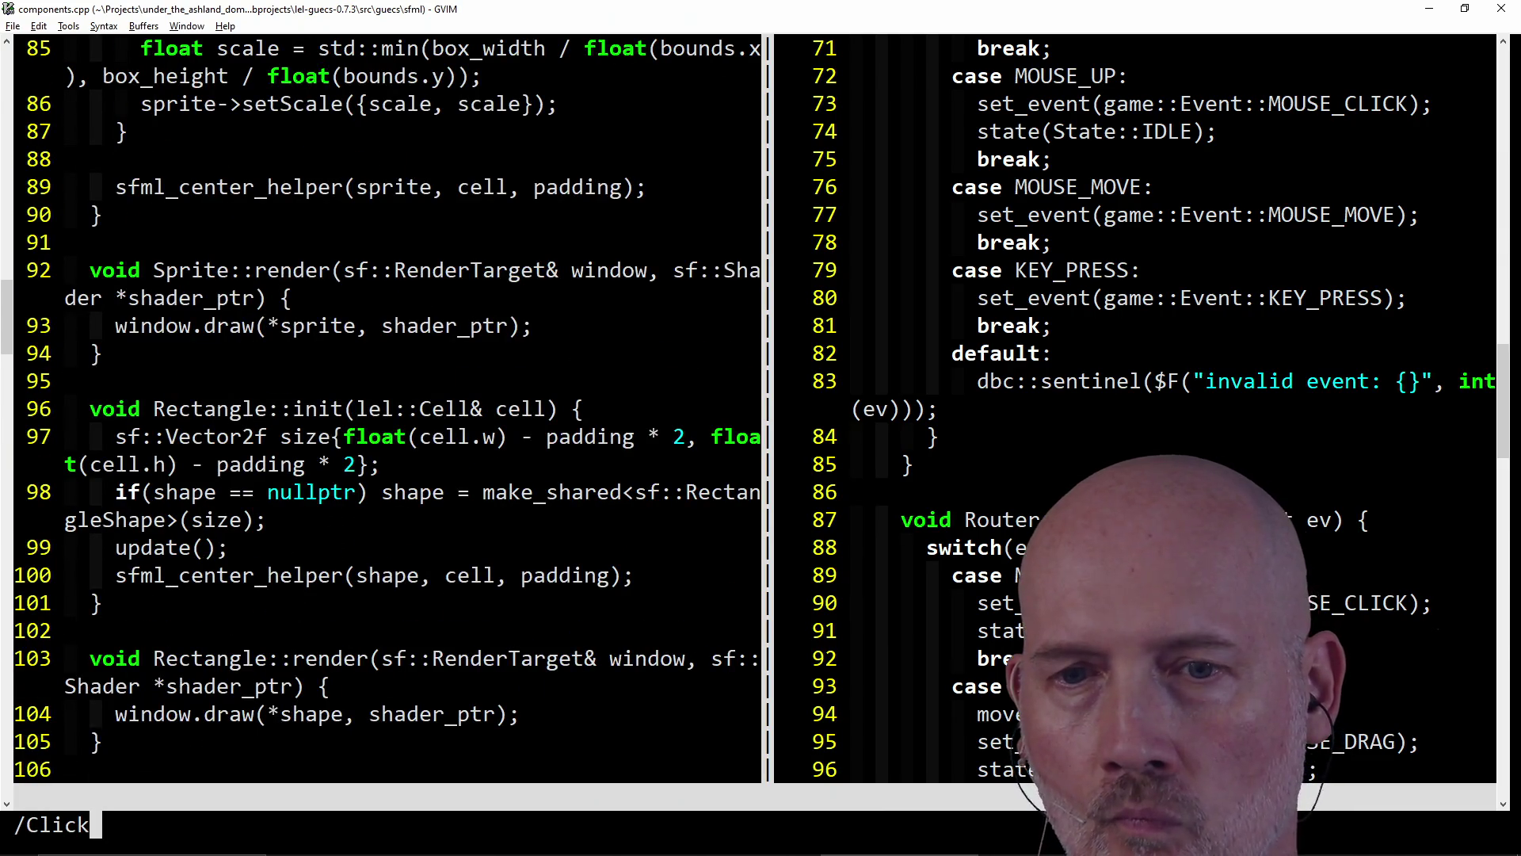
key("Escape")
key("ctrl+6")
type("/")
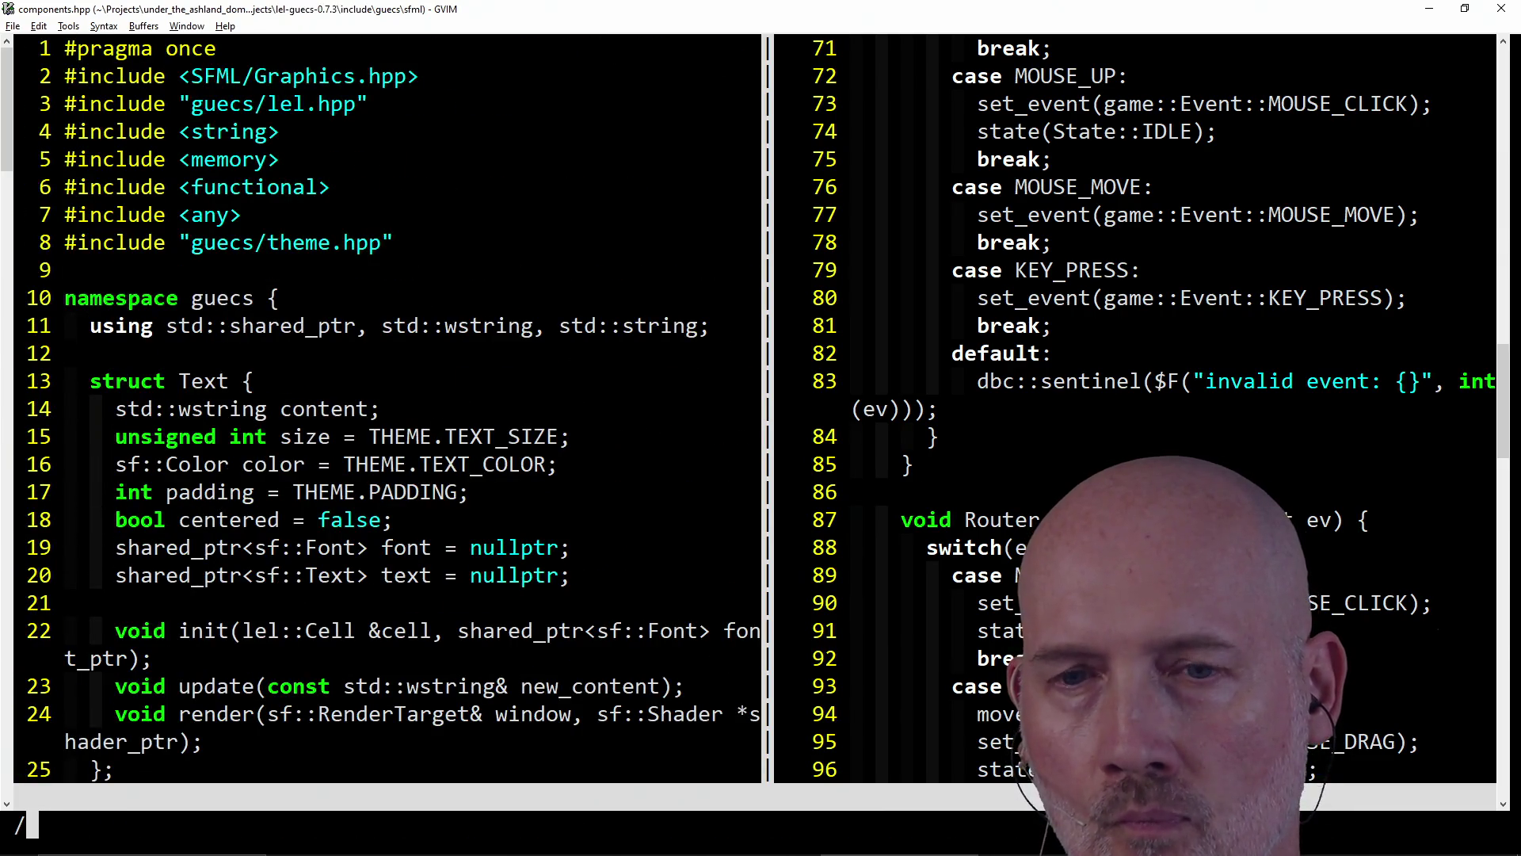
type("Clickab")
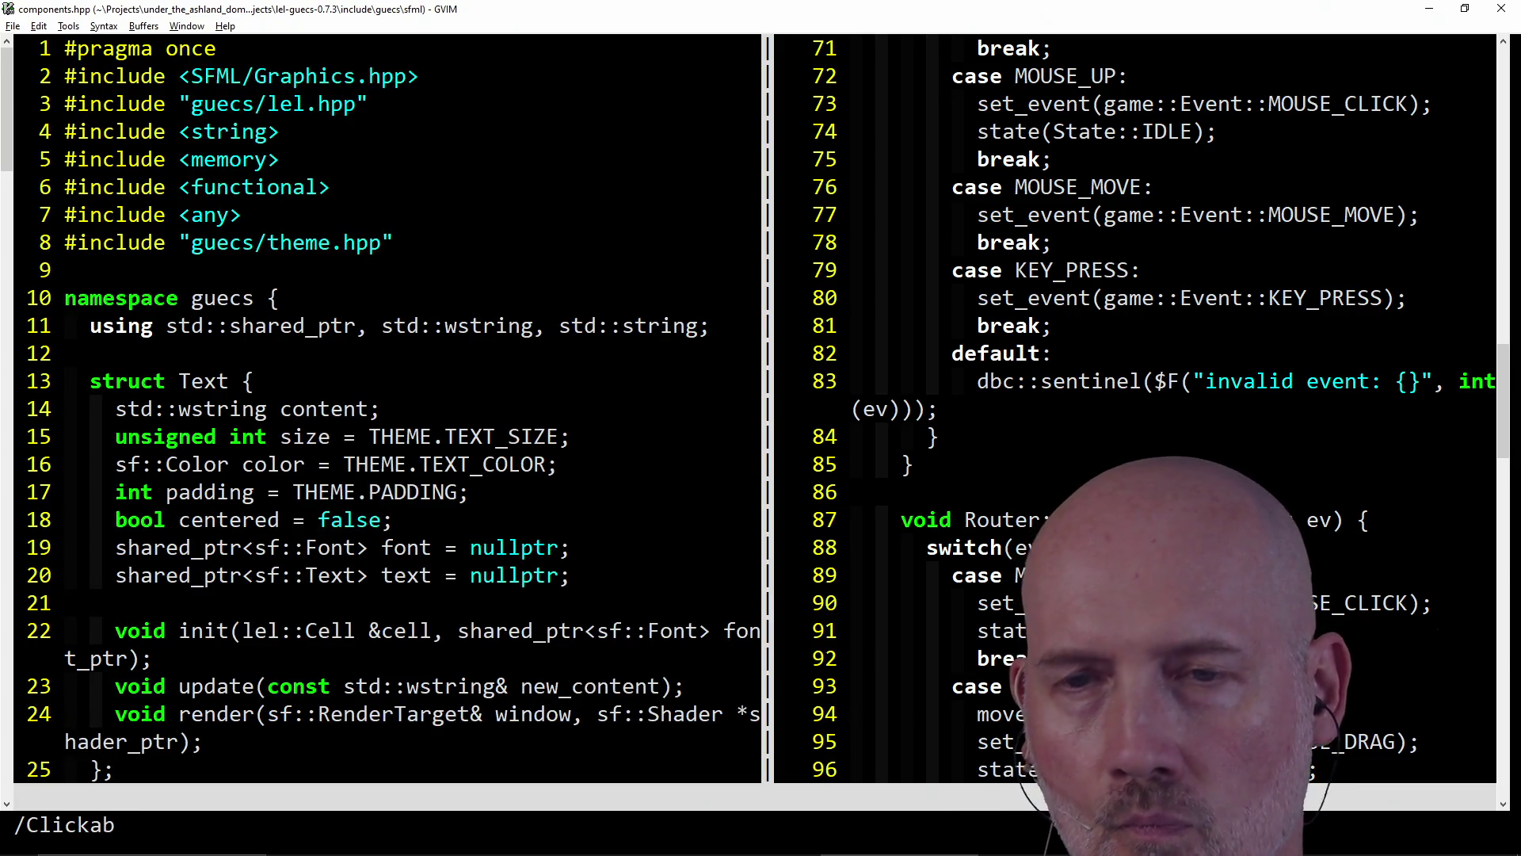
key("Escape")
scroll(386, 408, "down", 6)
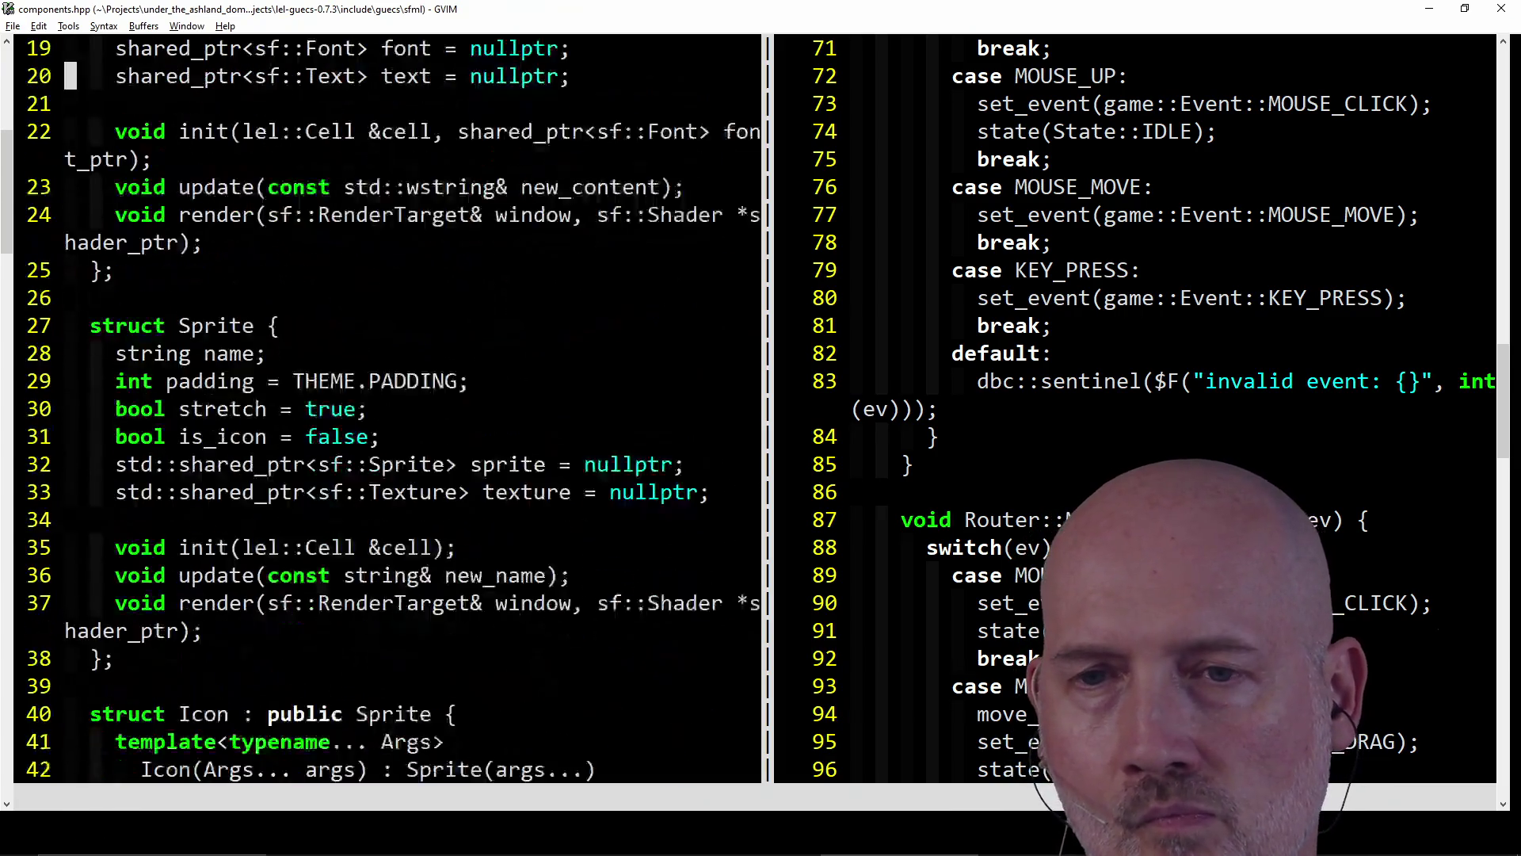
type("/Click")
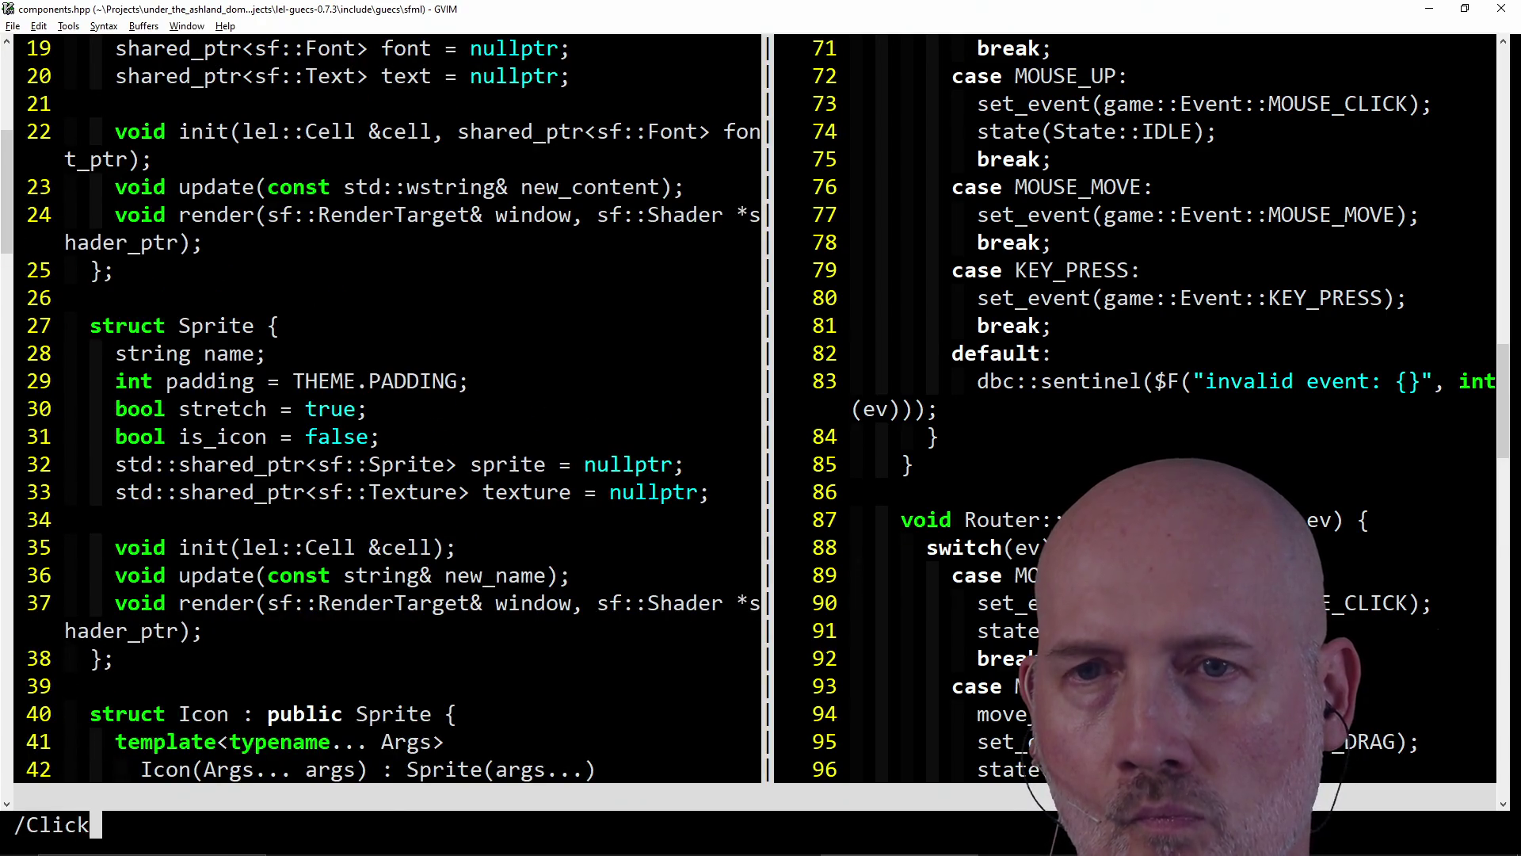
key("Return")
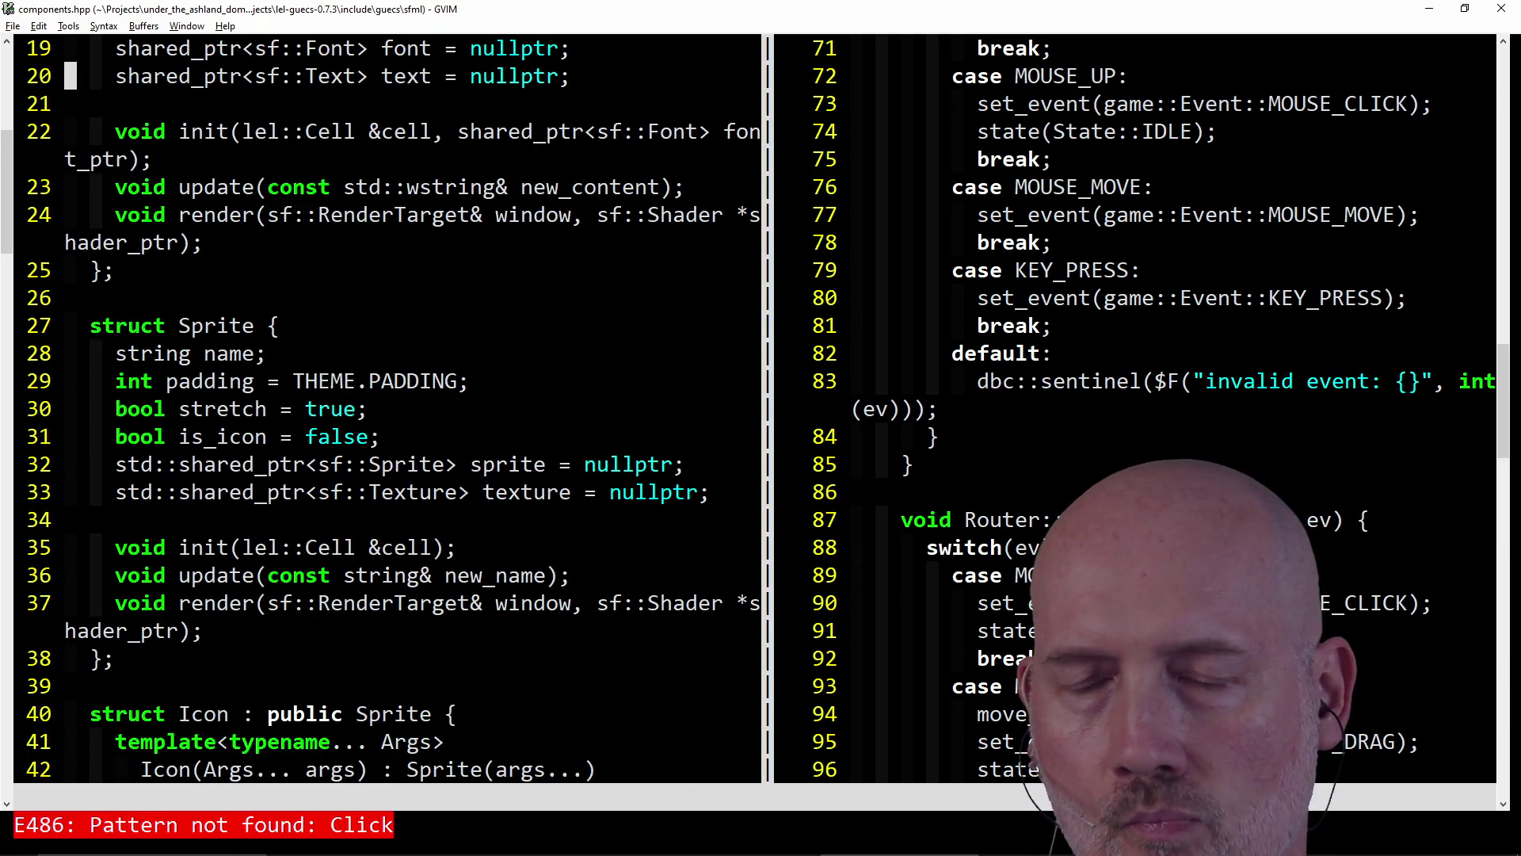
- Open guecs ui.cpp, follow its include to ui.hpp, and begin searching for Clickable
type(":e")
key("Up")
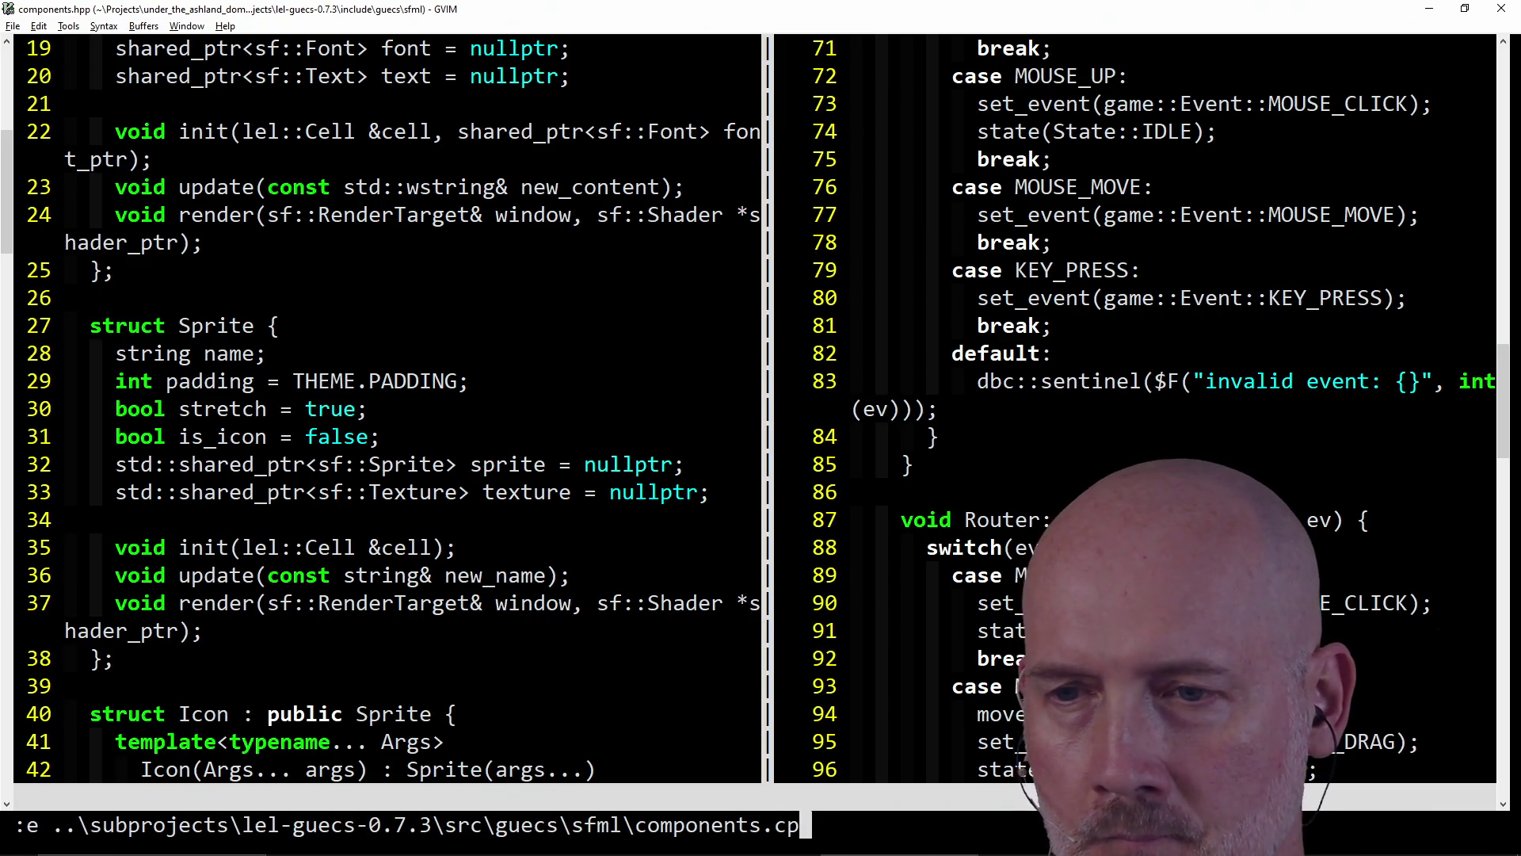
key("BackSpace")
key("BackSpace")
key("BackSpace")
type("ui.cpp")
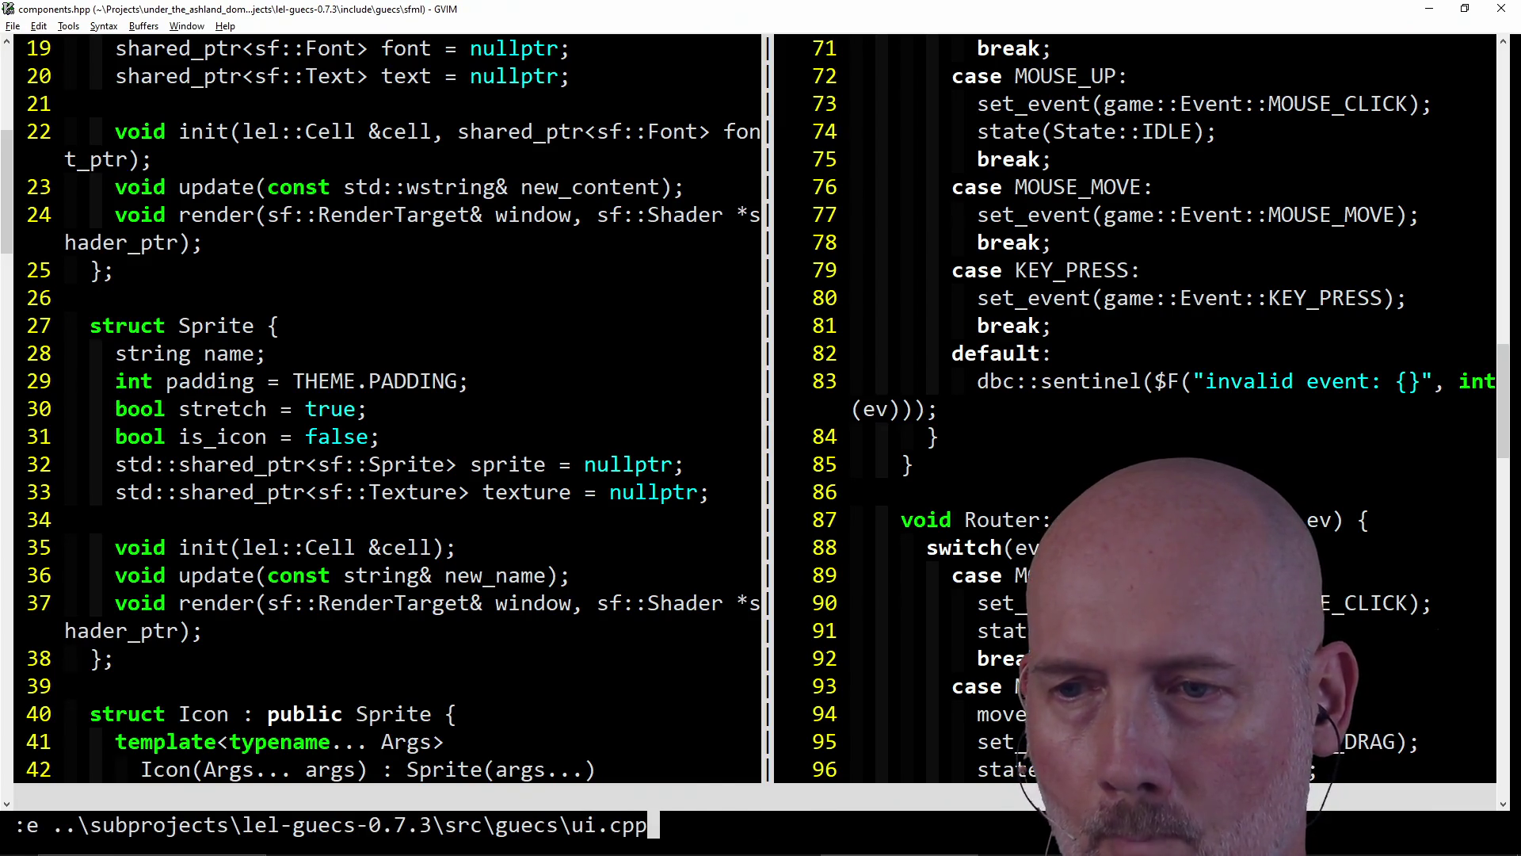
key("Return")
type("gf")
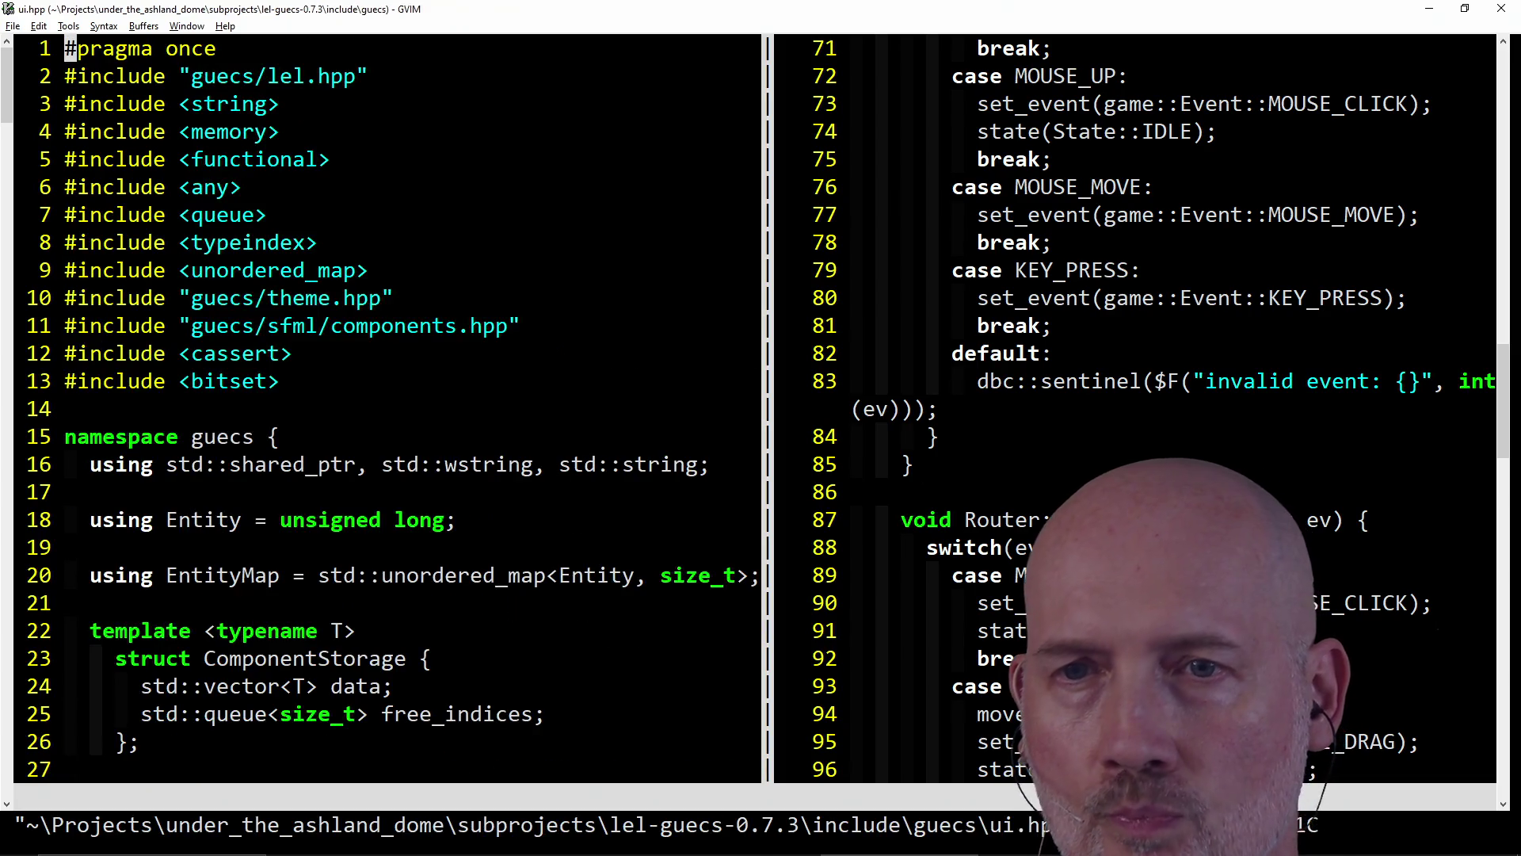
type("/Clicka")
- Find the Clickable struct and go to its action line
key("Return")
key("j")
key("j")
key("j")
key("k")
key("h")
key("h")
key("h")
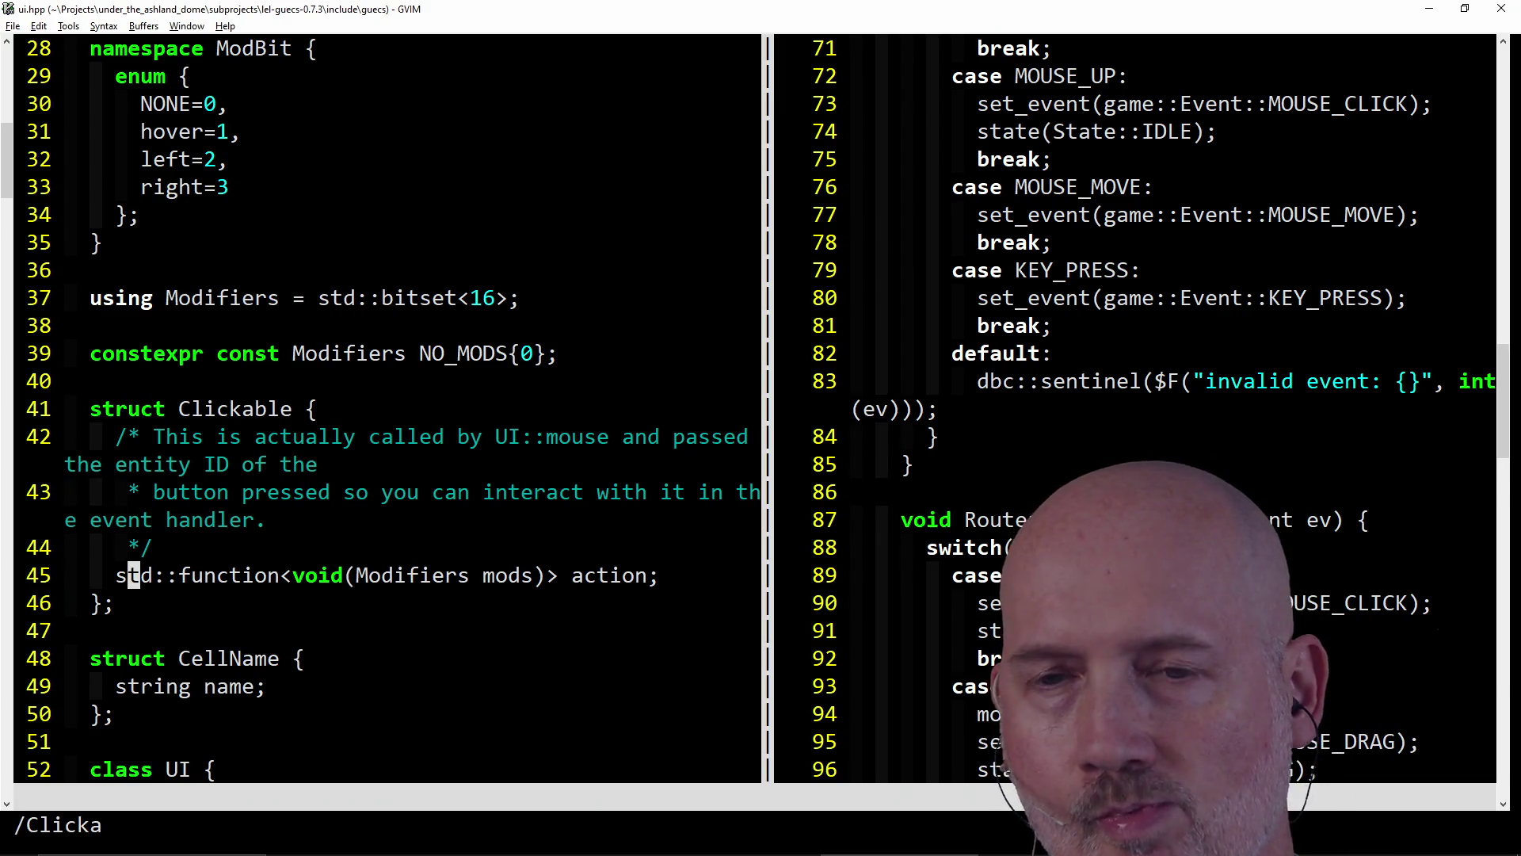
- Try locating guecstra with the CtrlP fuzzy finder, then cancel it
key("Escape")
key("ctrl+p")
type("guecsr")
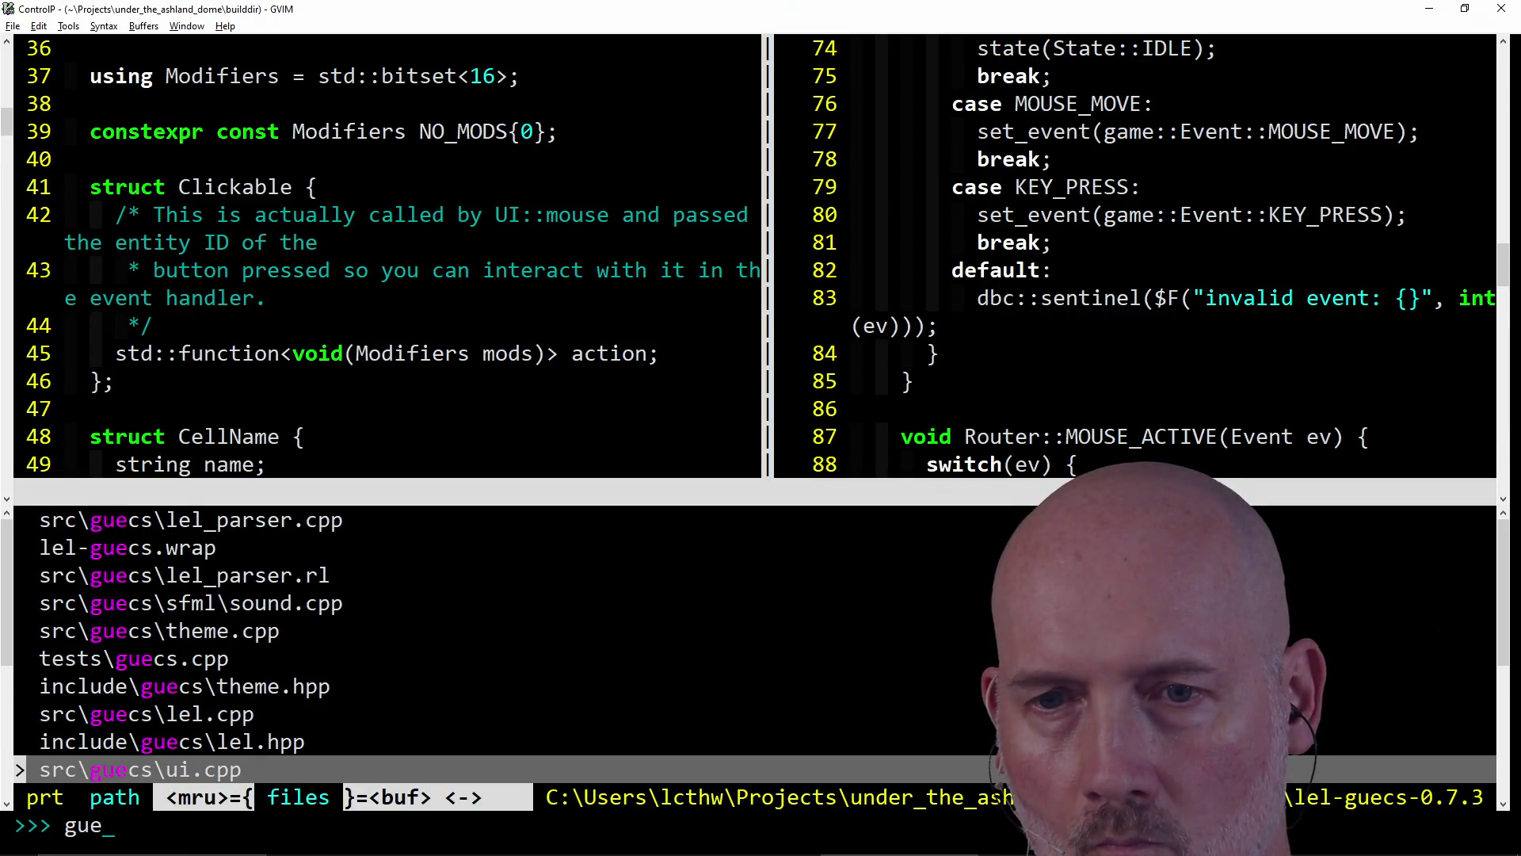
key("BackSpace")
type("ter")
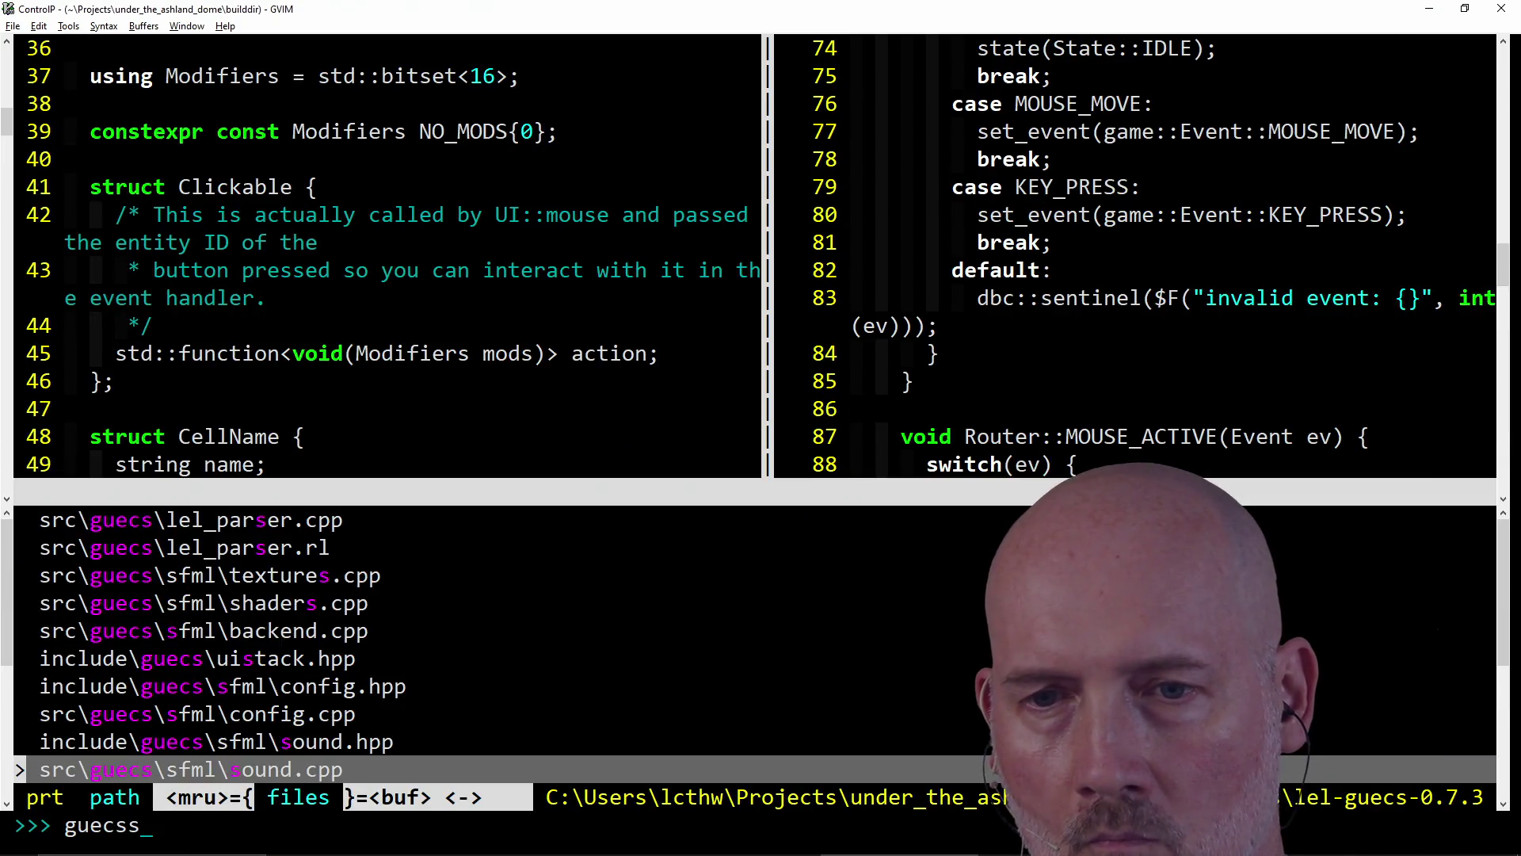
type("a")
key("BackSpace")
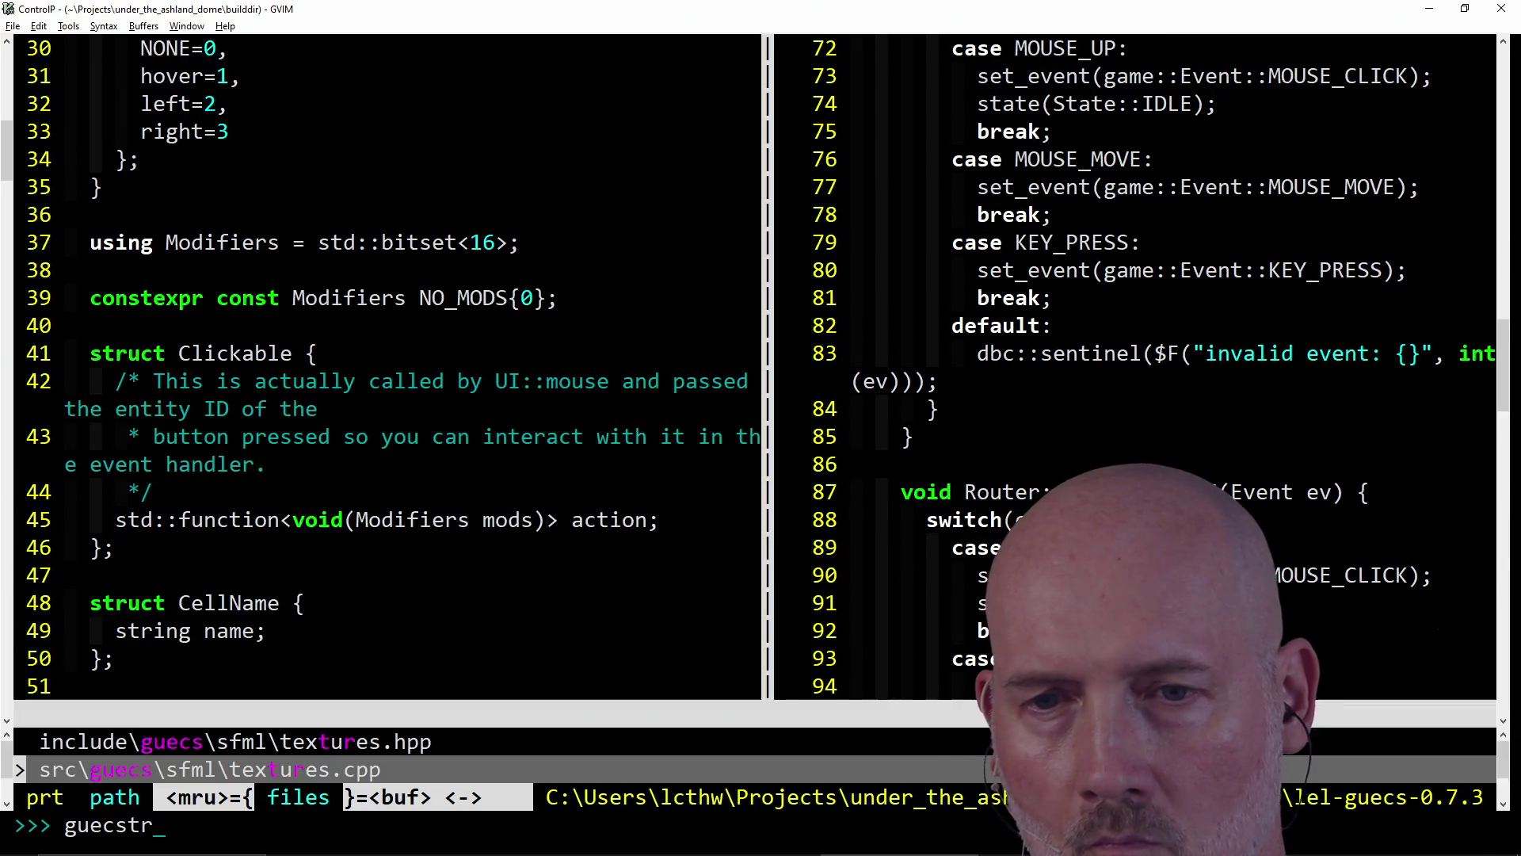
key("BackSpace")
key("BackSpace")
key("Return")
key("ctrl+p")
type("gues")
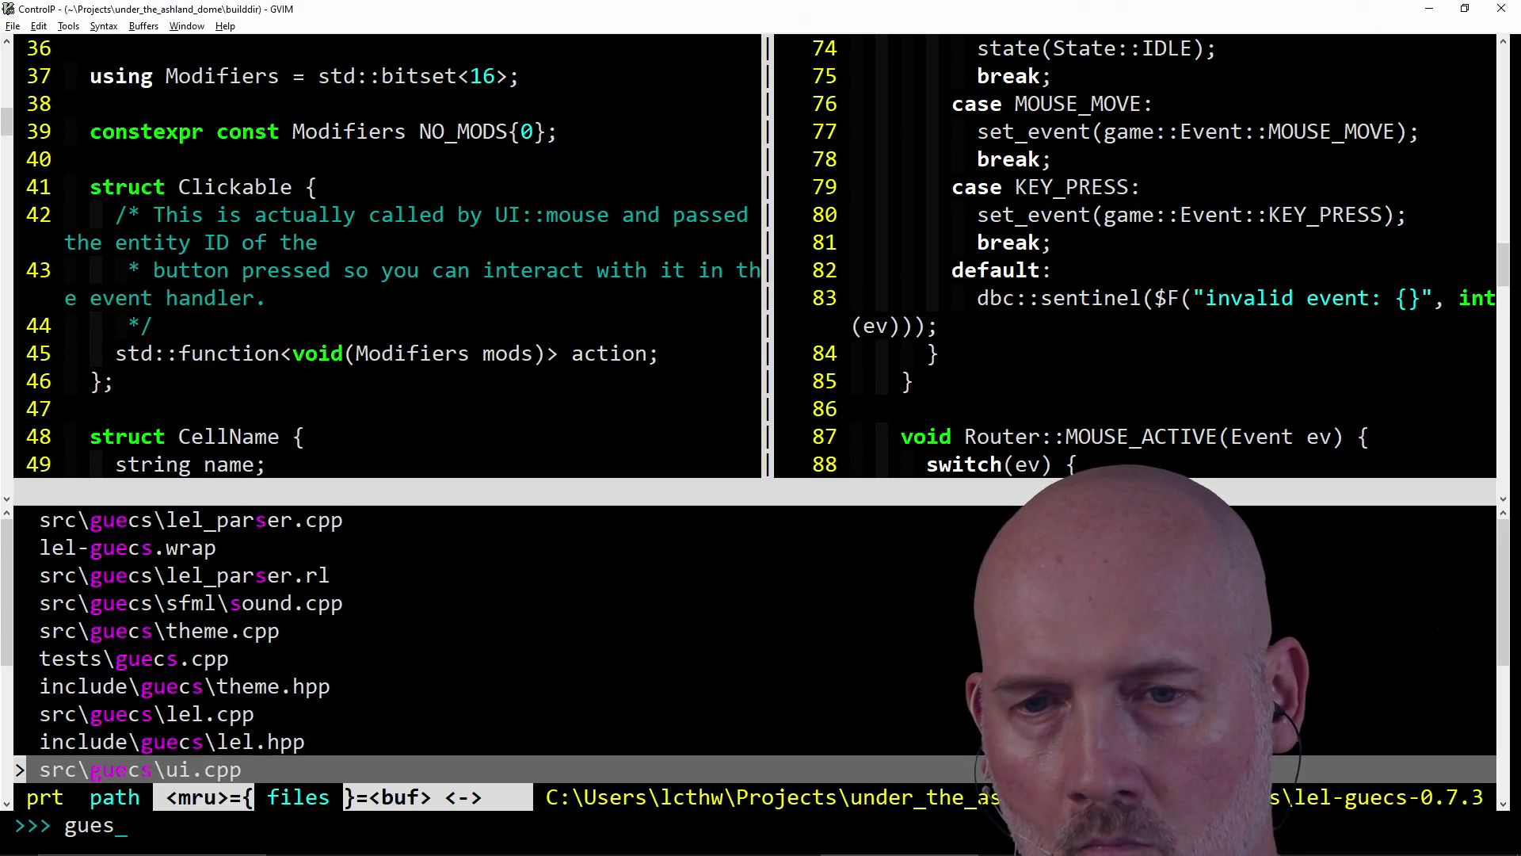
key("BackSpace")
type("cstra")
key("BackSpace")
key("BackSpace")
key("BackSpace")
key("Escape")
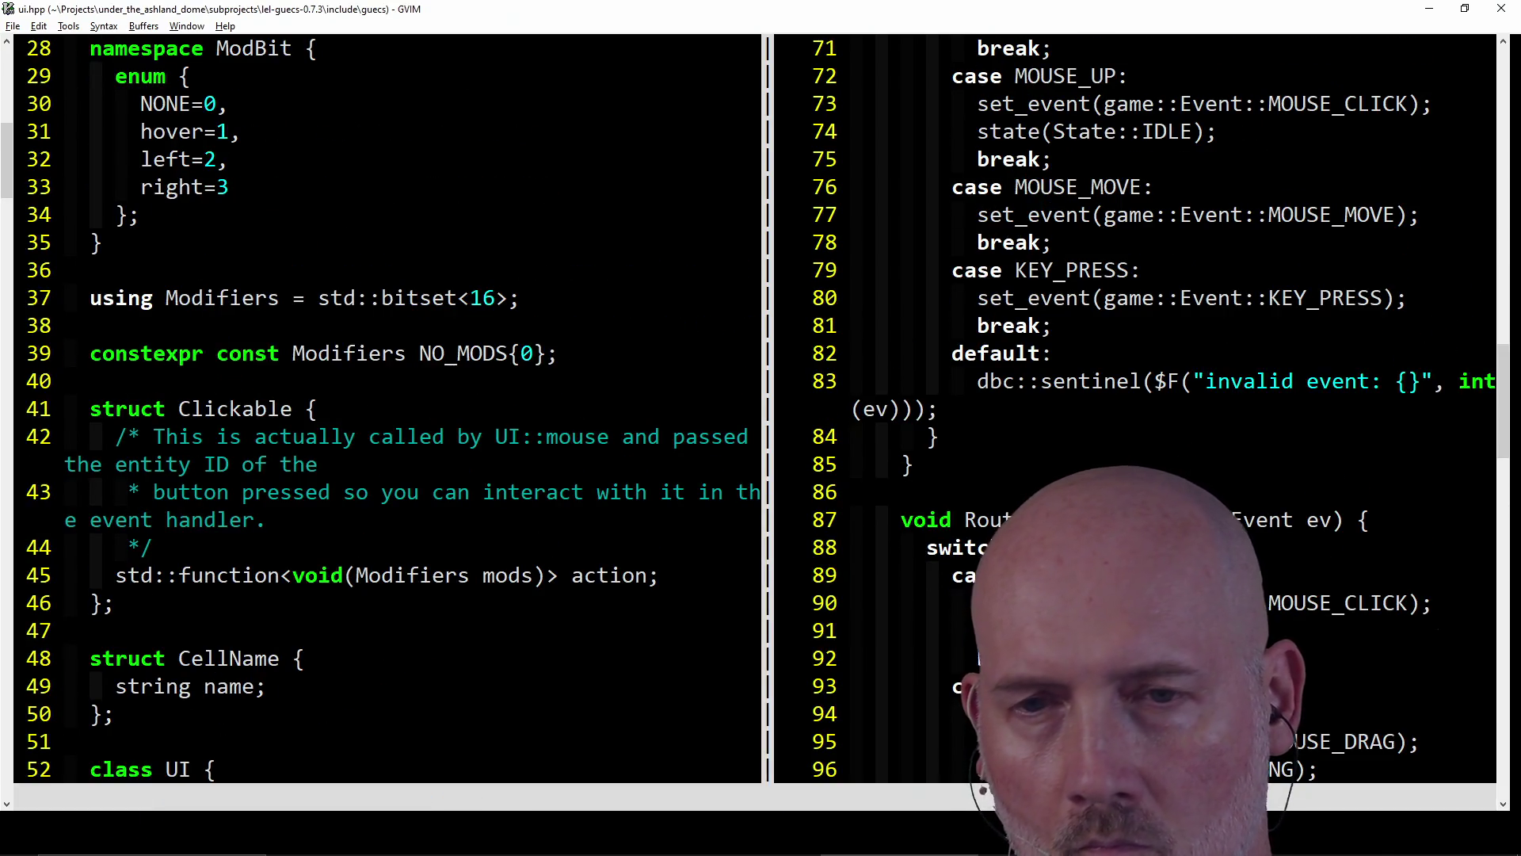
- Open ../src/gui/guecstra.cpp with :e and path completion
type(":e ../s")
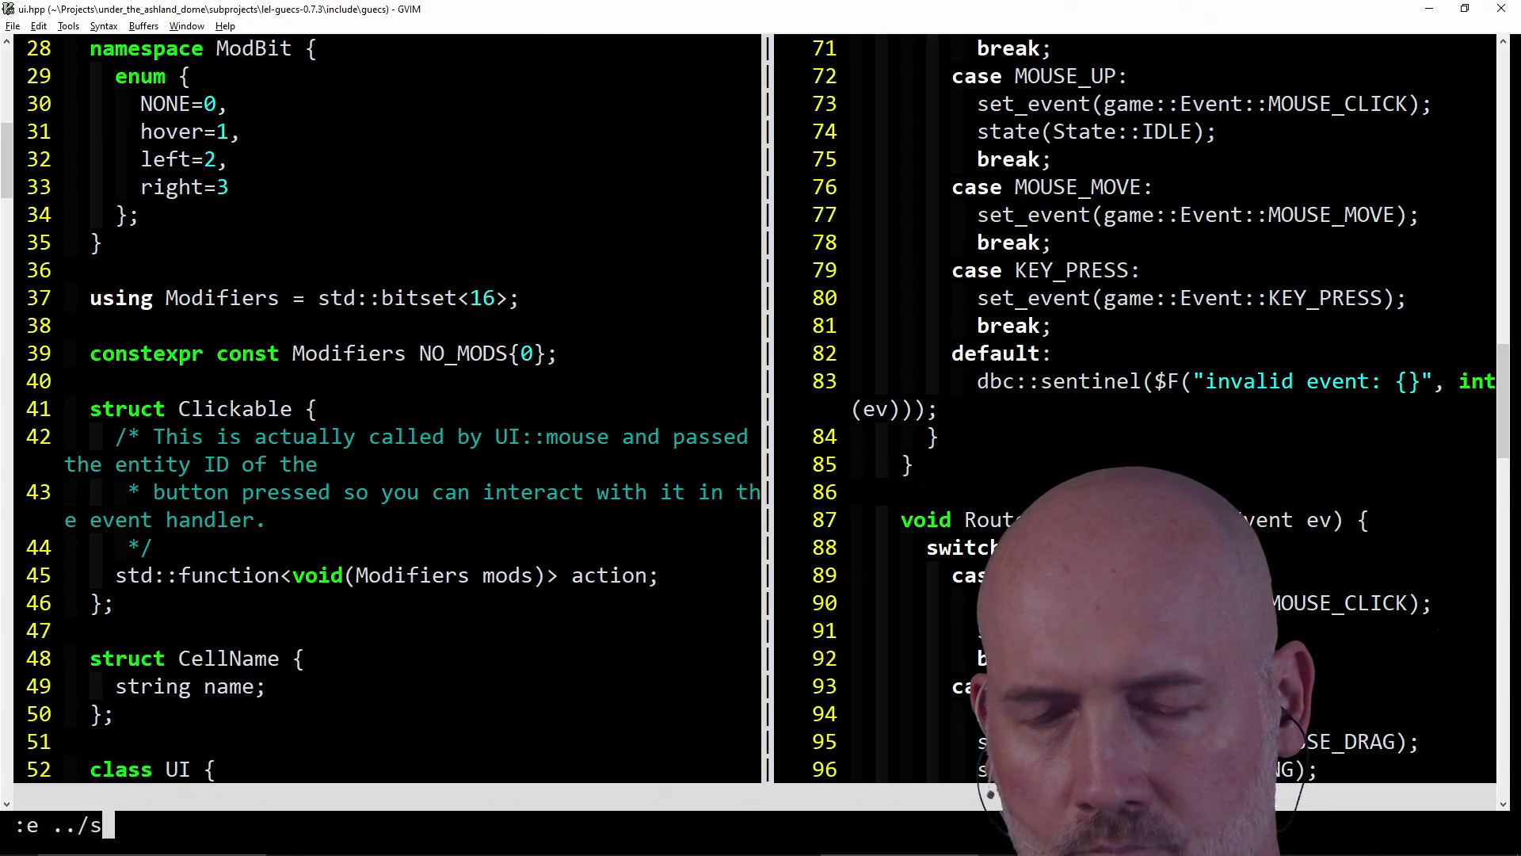
key("Tab")
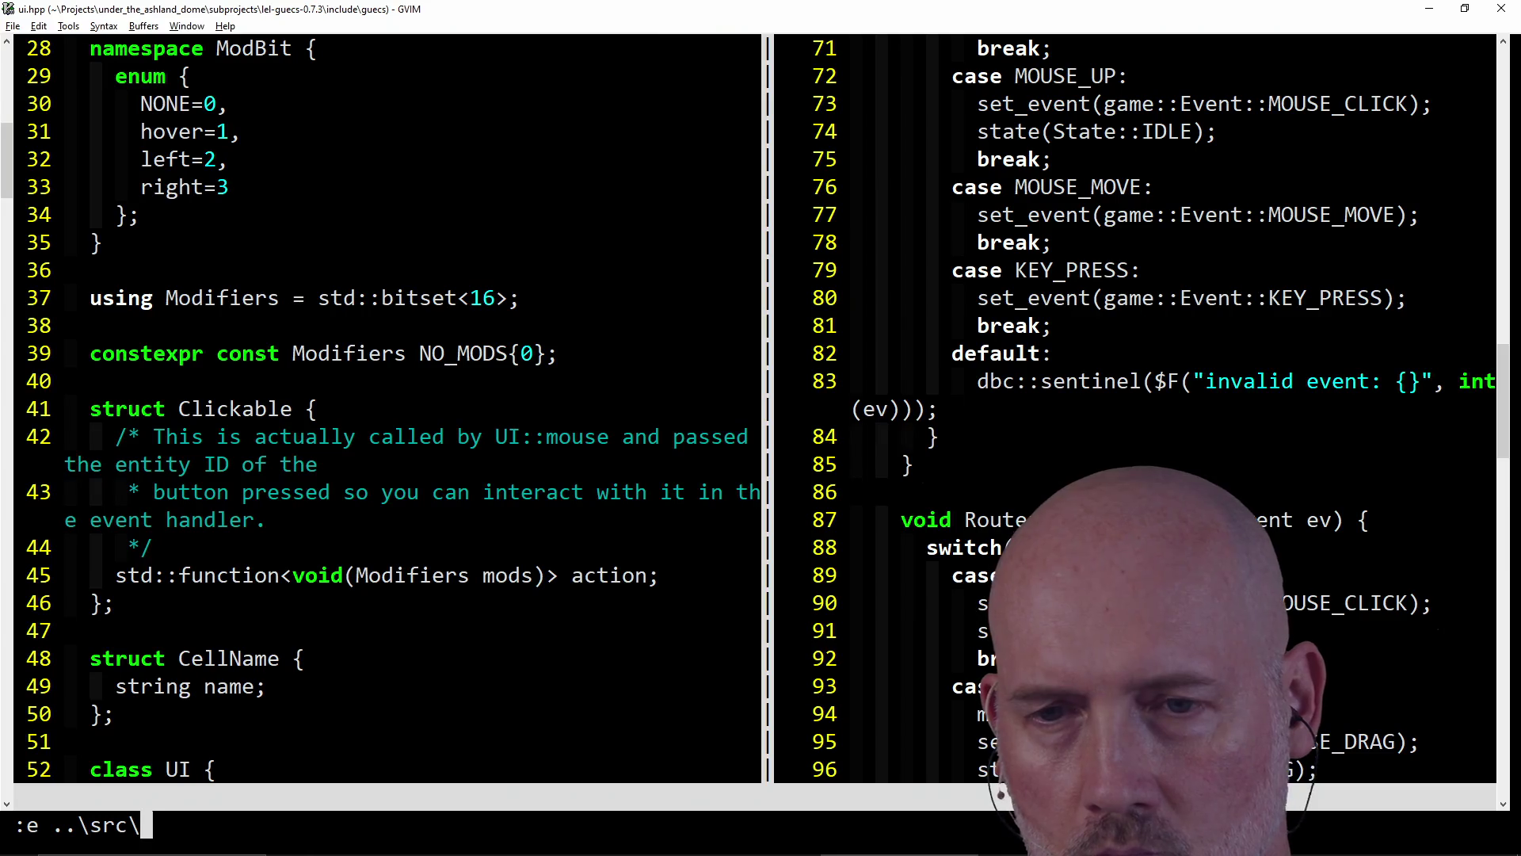
type("g")
key("Tab")
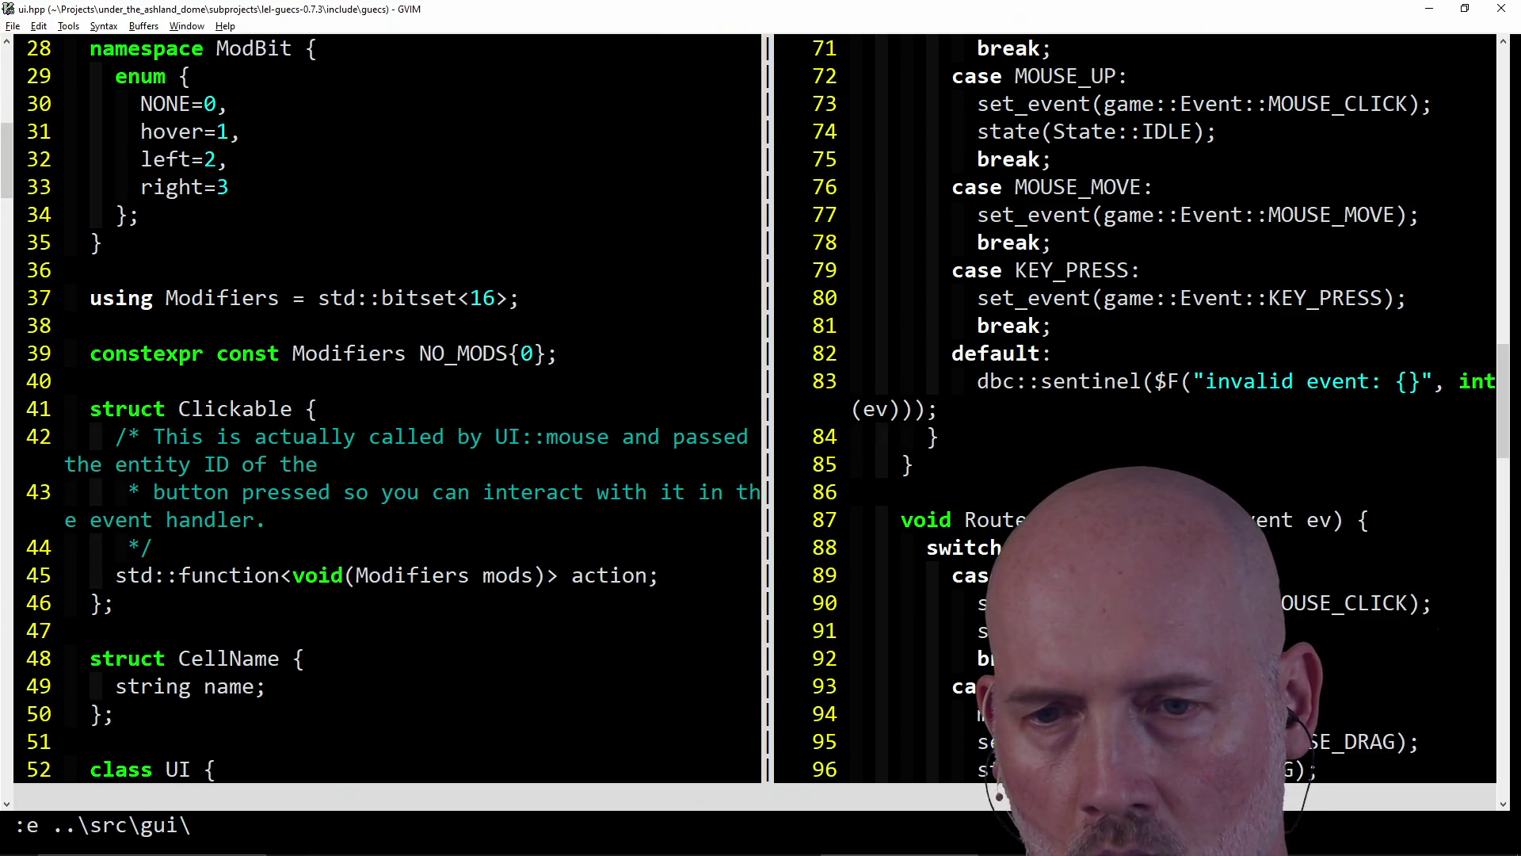
type("g")
key("Tab")
key("Return")
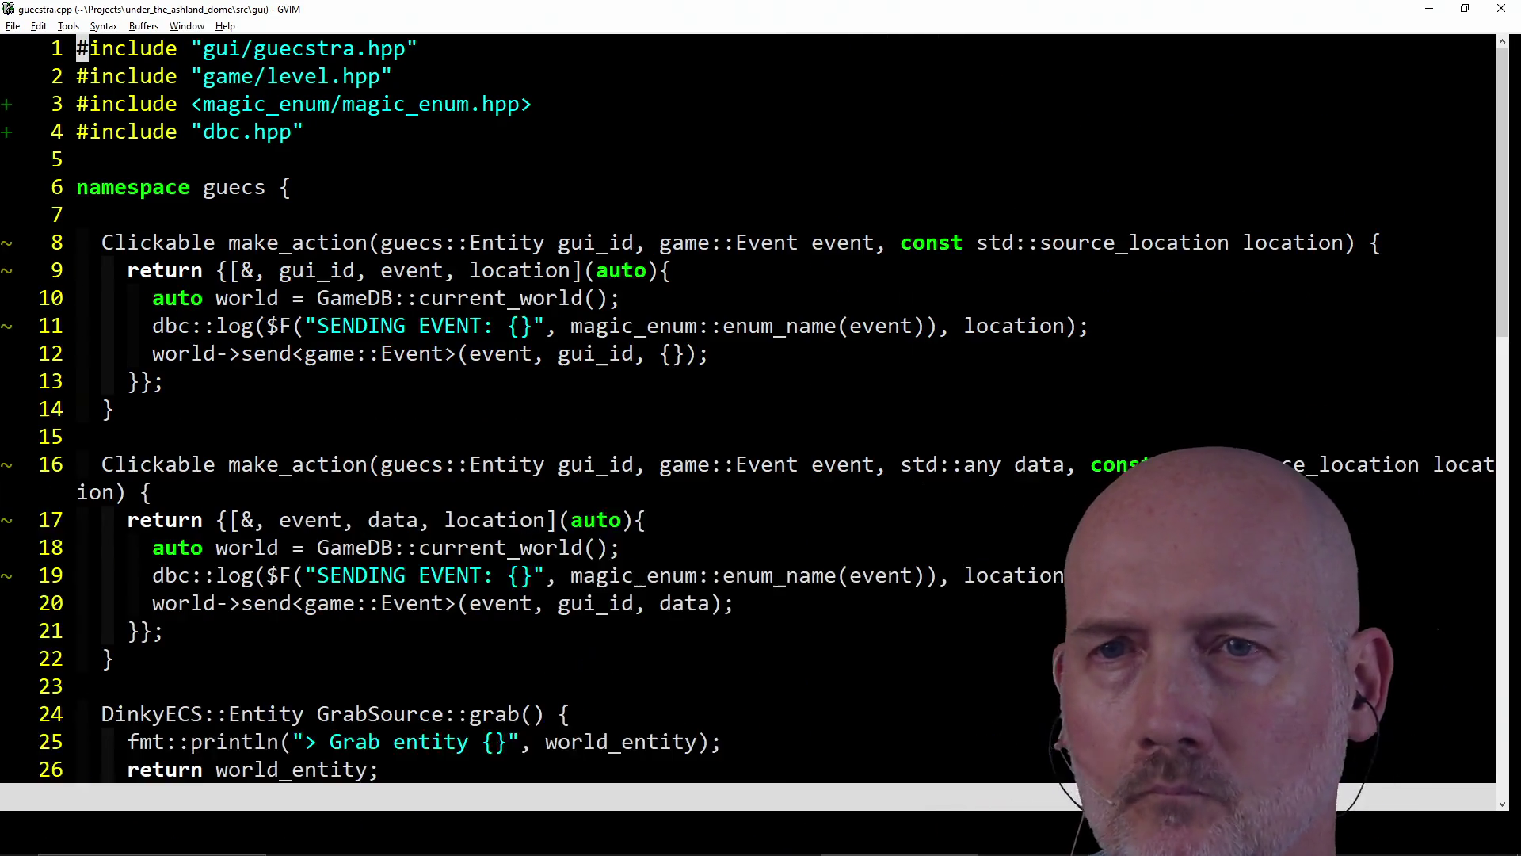
- Make guecstra.cpp the only window and change the lambda's auto parameter to guecs::Modifiers mods
key("ctrl+w")
key("o")
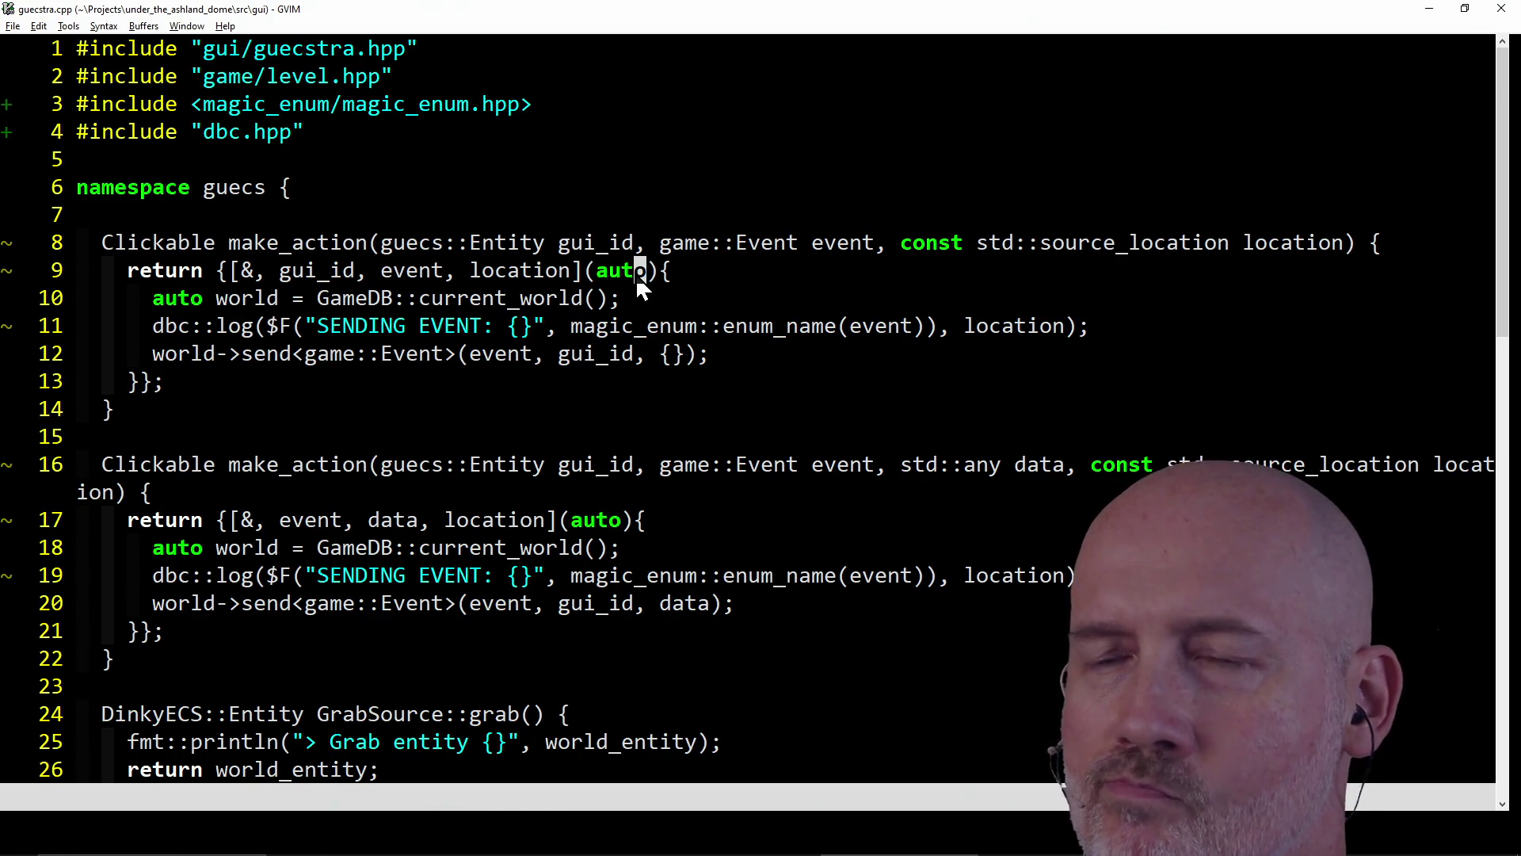
key("h")
key("h")
key("h")
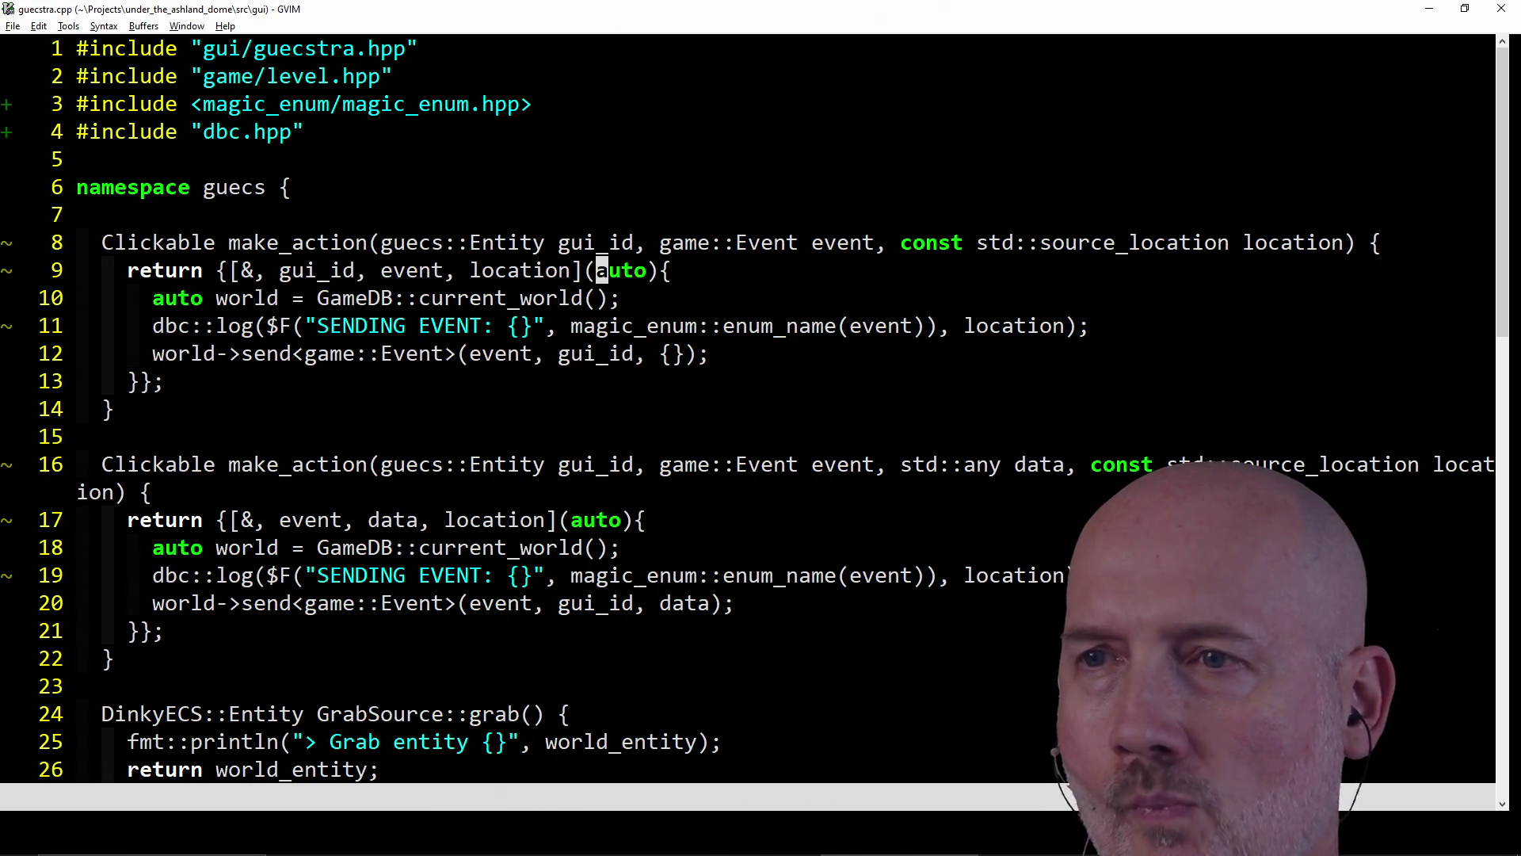
type("cw")
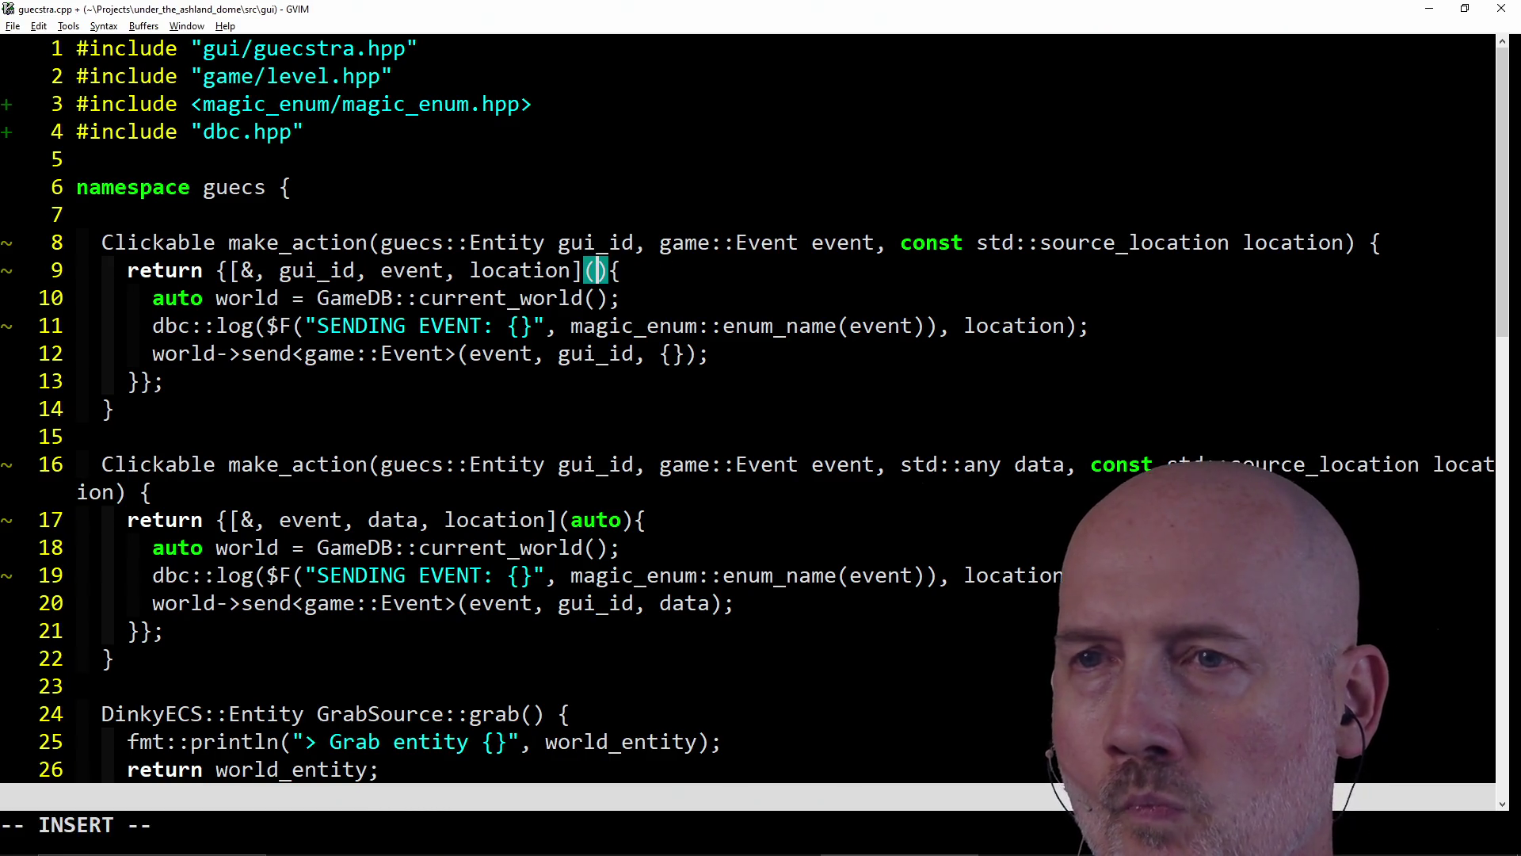
type("guecs::M")
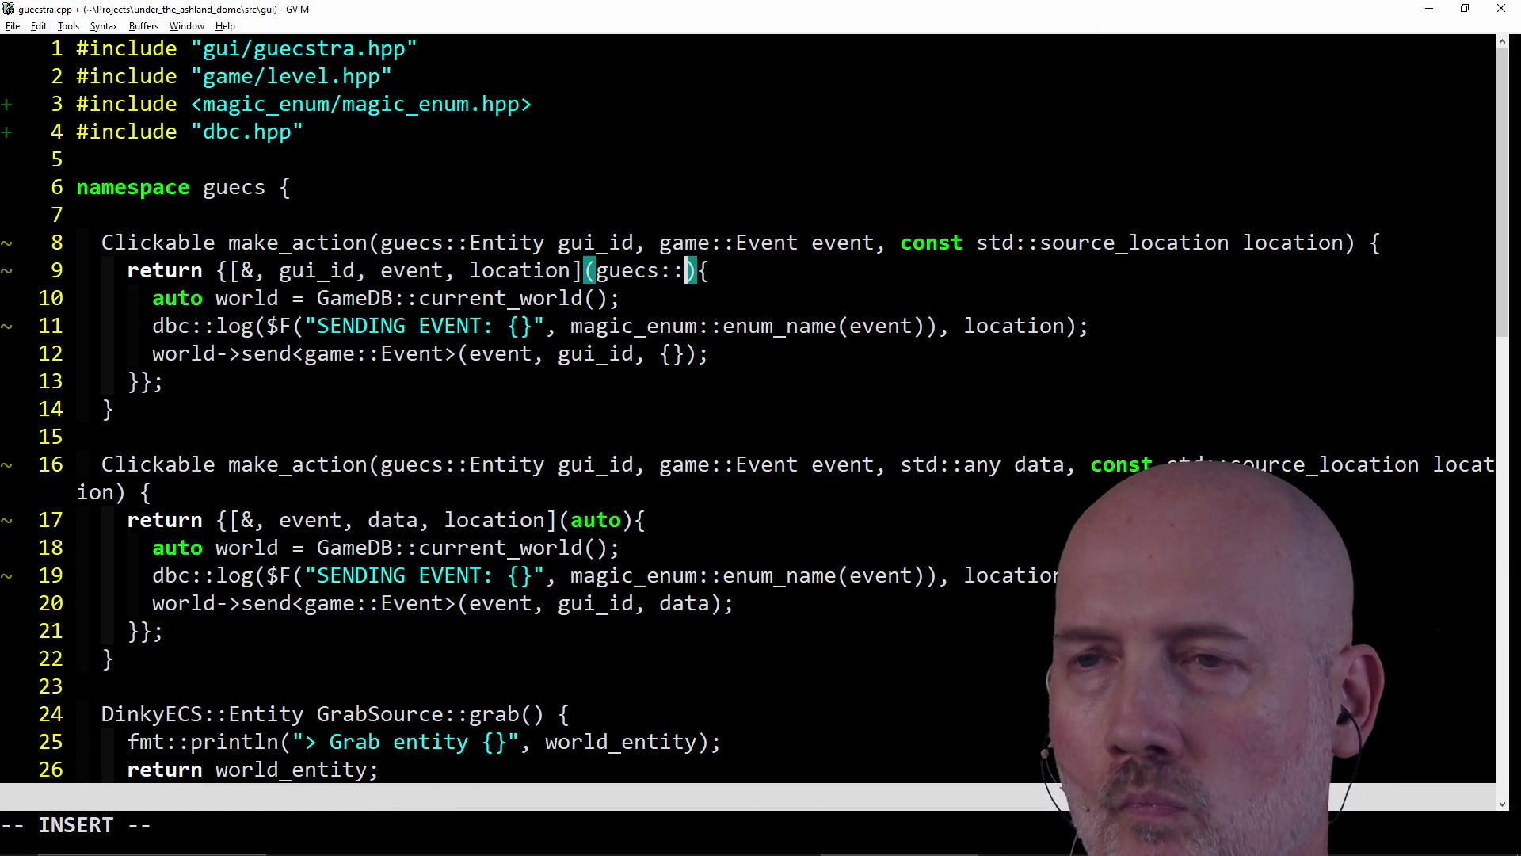
type("odifiers")
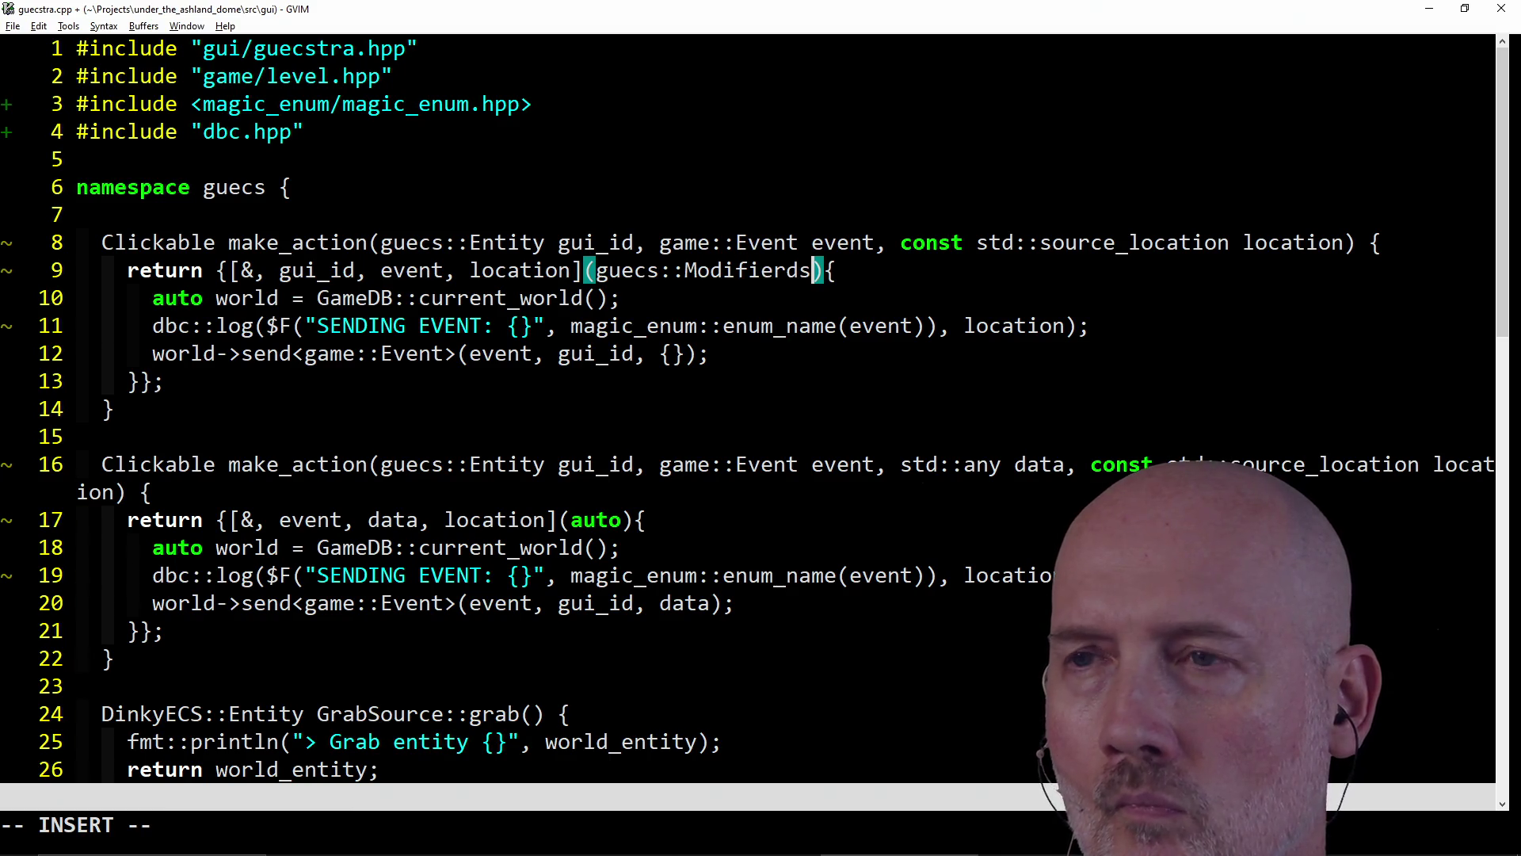
type(" mods")
key("Escape")
- Save guecstra.cpp with :w and run the \m build mapping
type(":w")
key("Return")
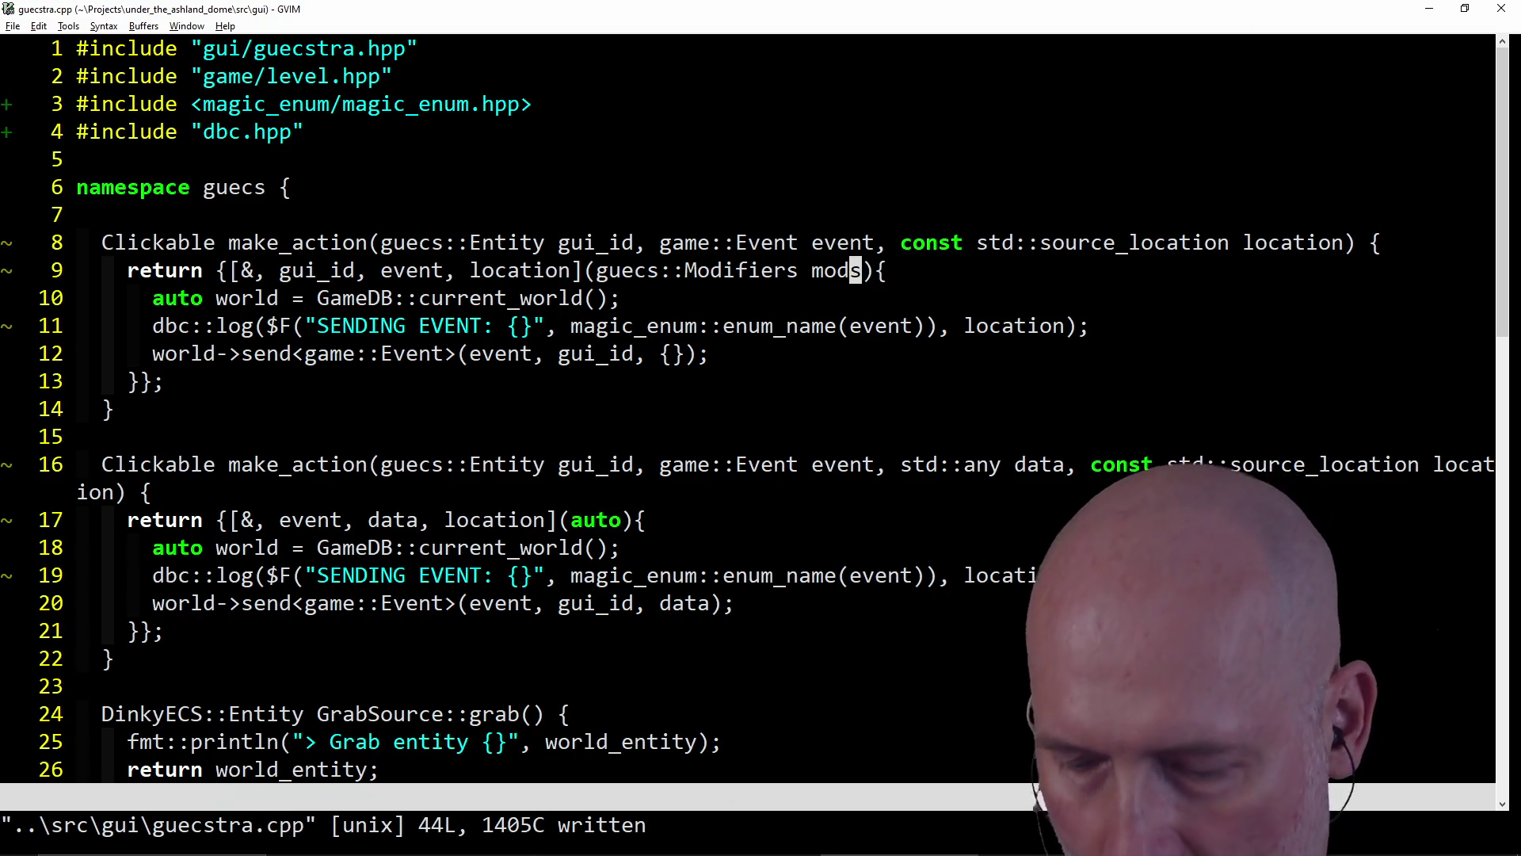
key("backslash")
key("m")
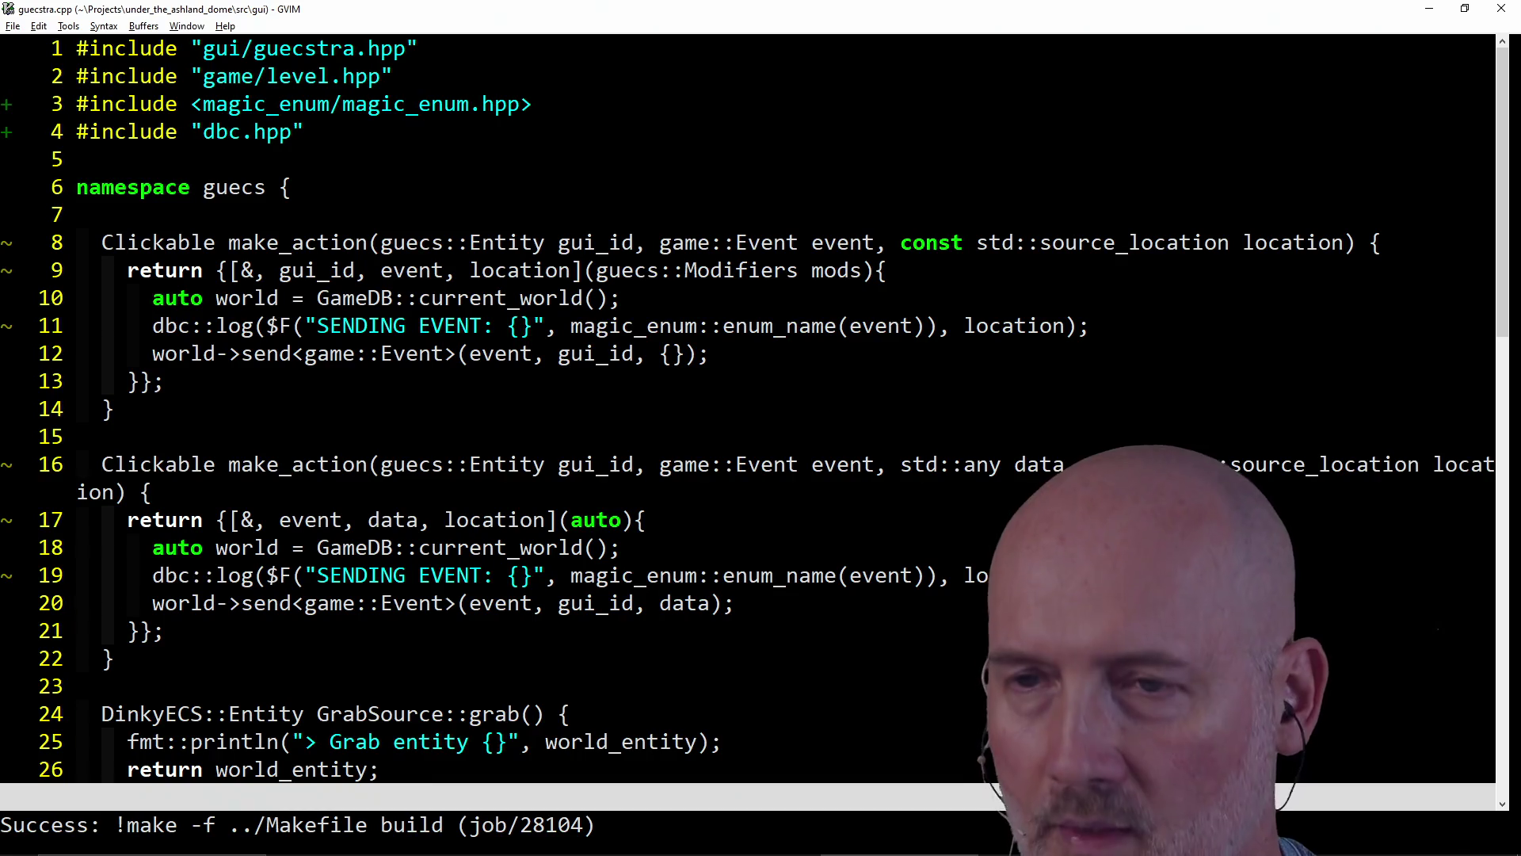
- Open guecstra.cpp in a new split, then load ui.hpp into the lower pane from the buffer list
type("s:e ..\\src\\gui\\guecstra.cpp")
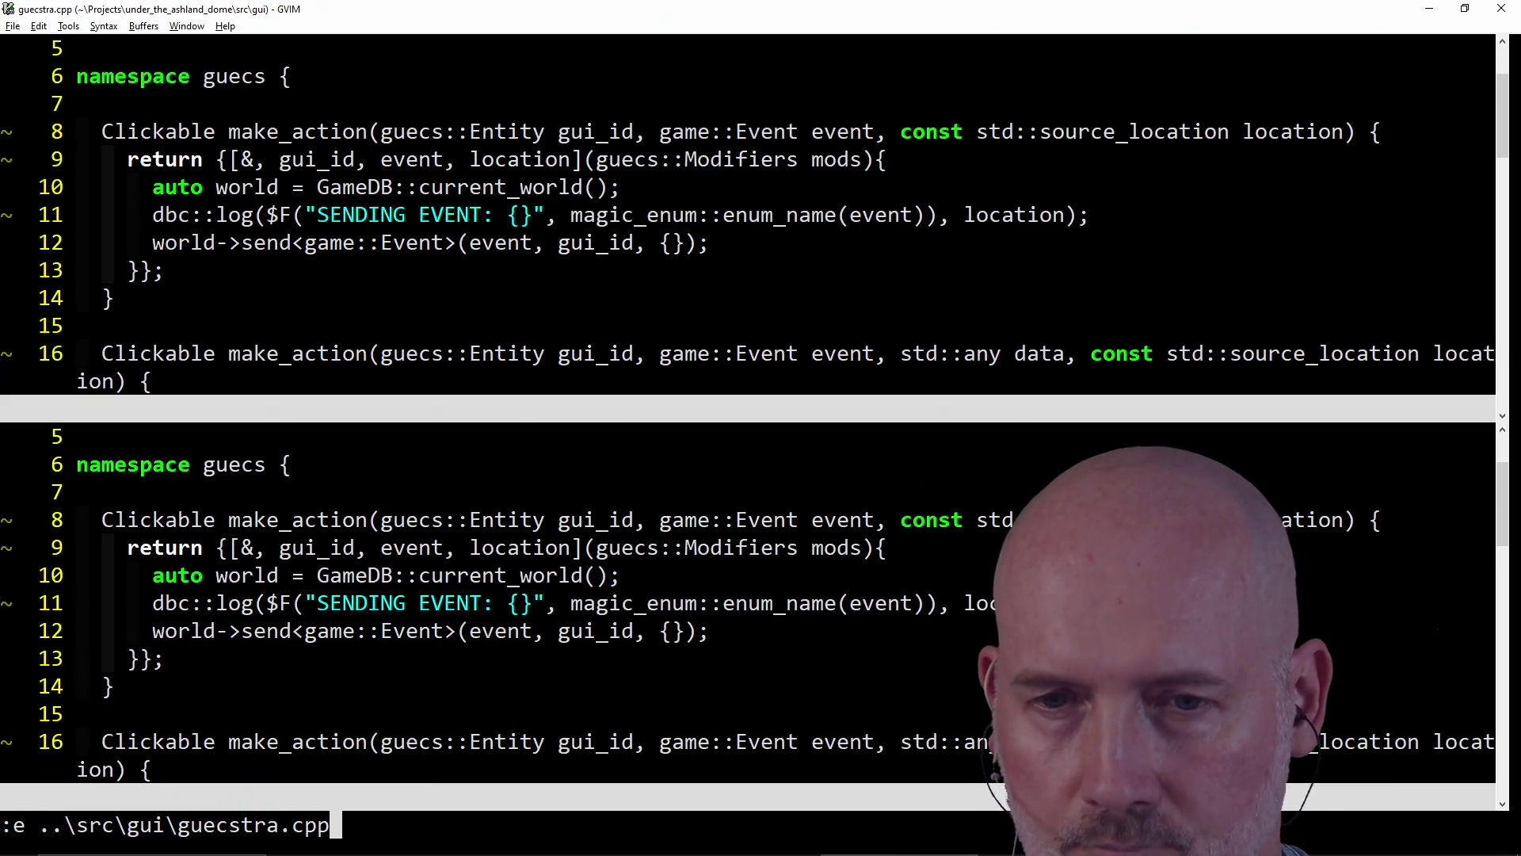
key("Return")
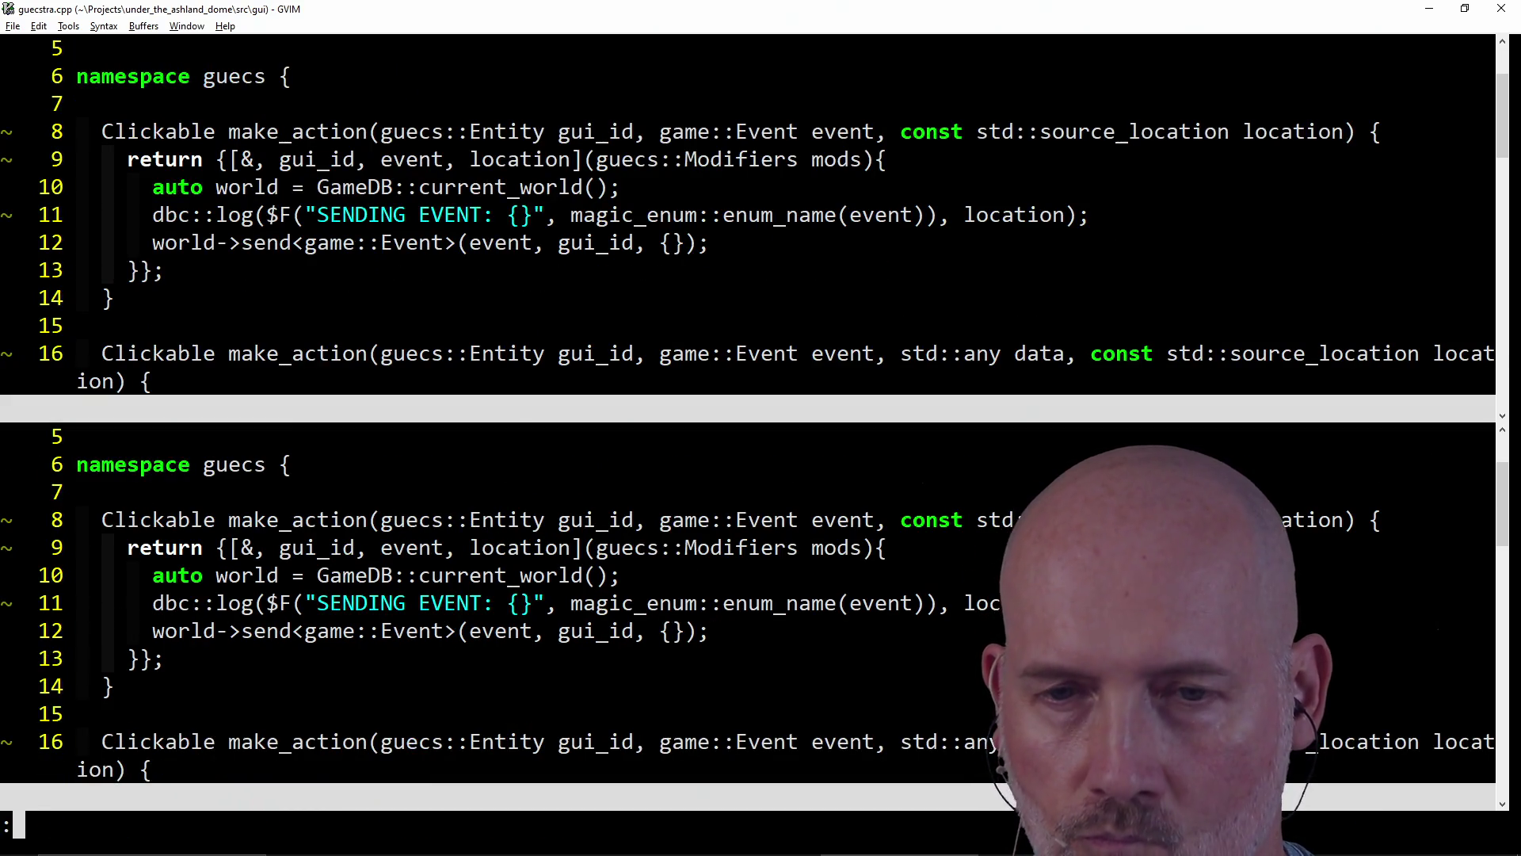
key("ctrl+b")
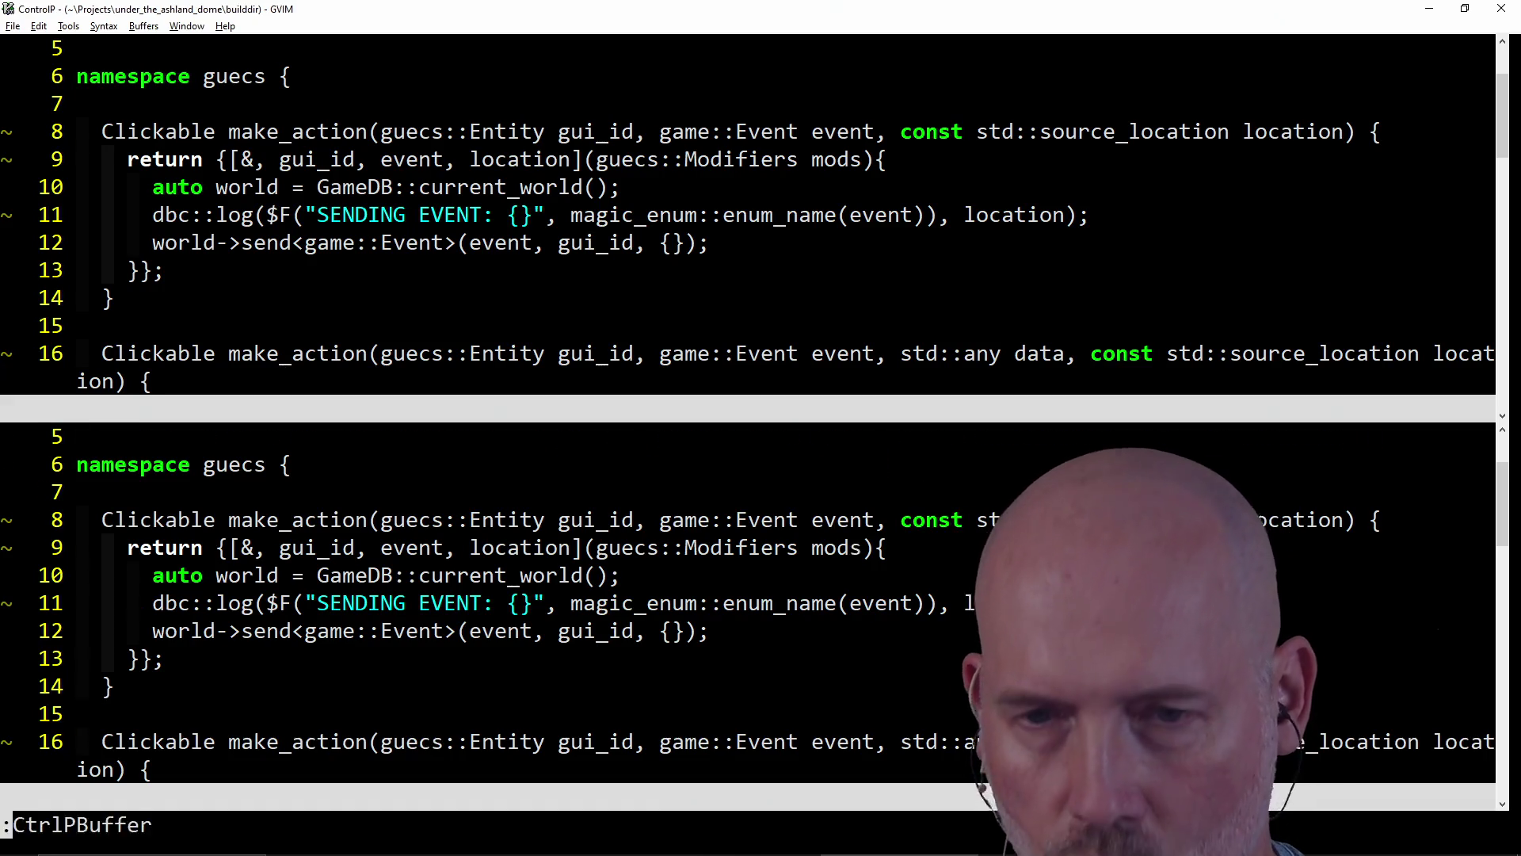
type("ui")
key("Return")
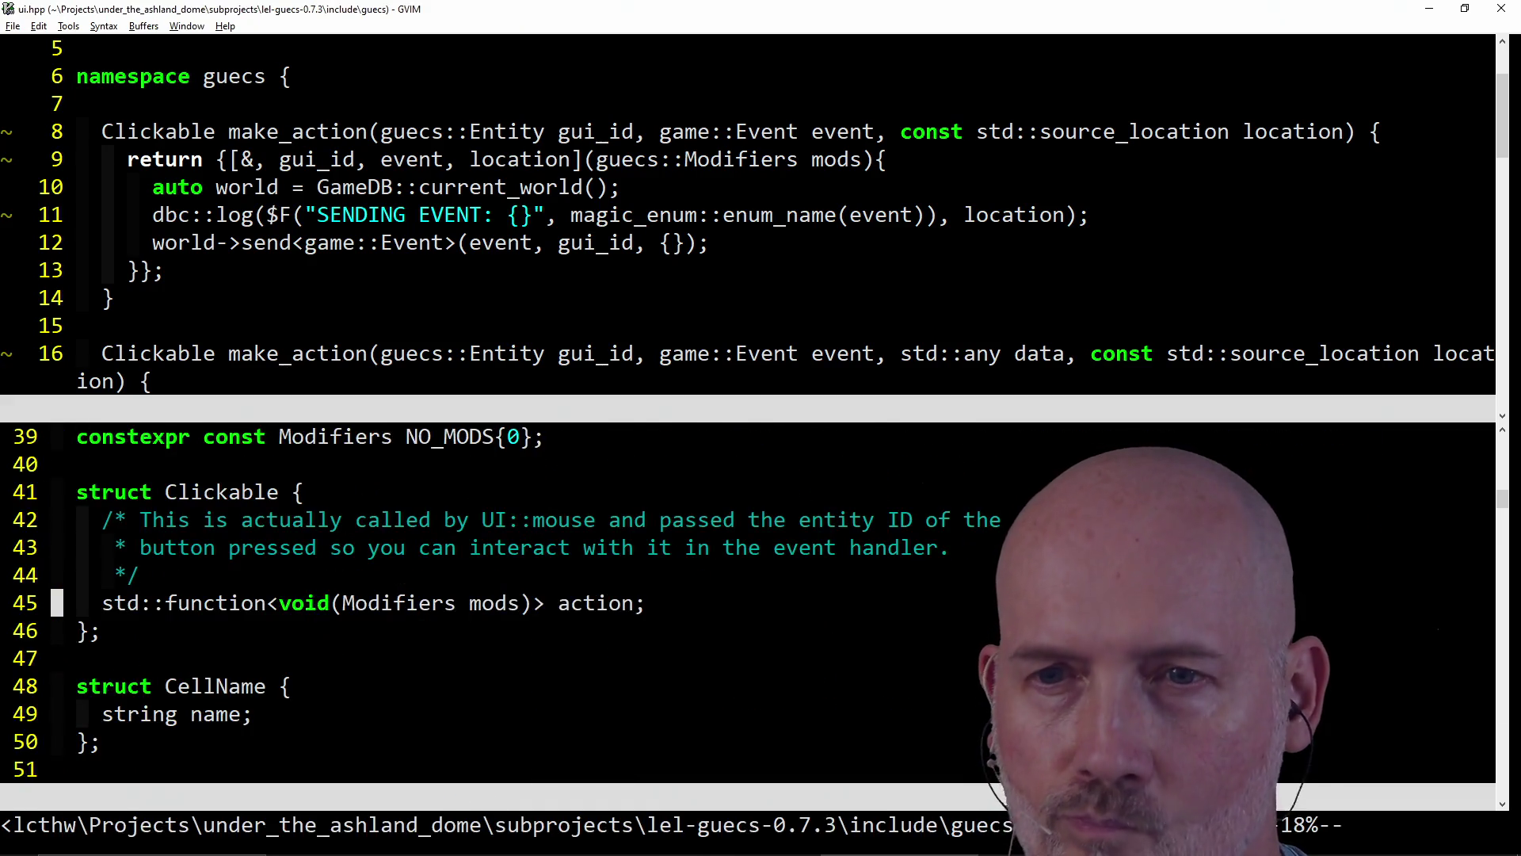
- Search ui.hpp for Modifiers and find its bitset declaration
key("g")
key("g")
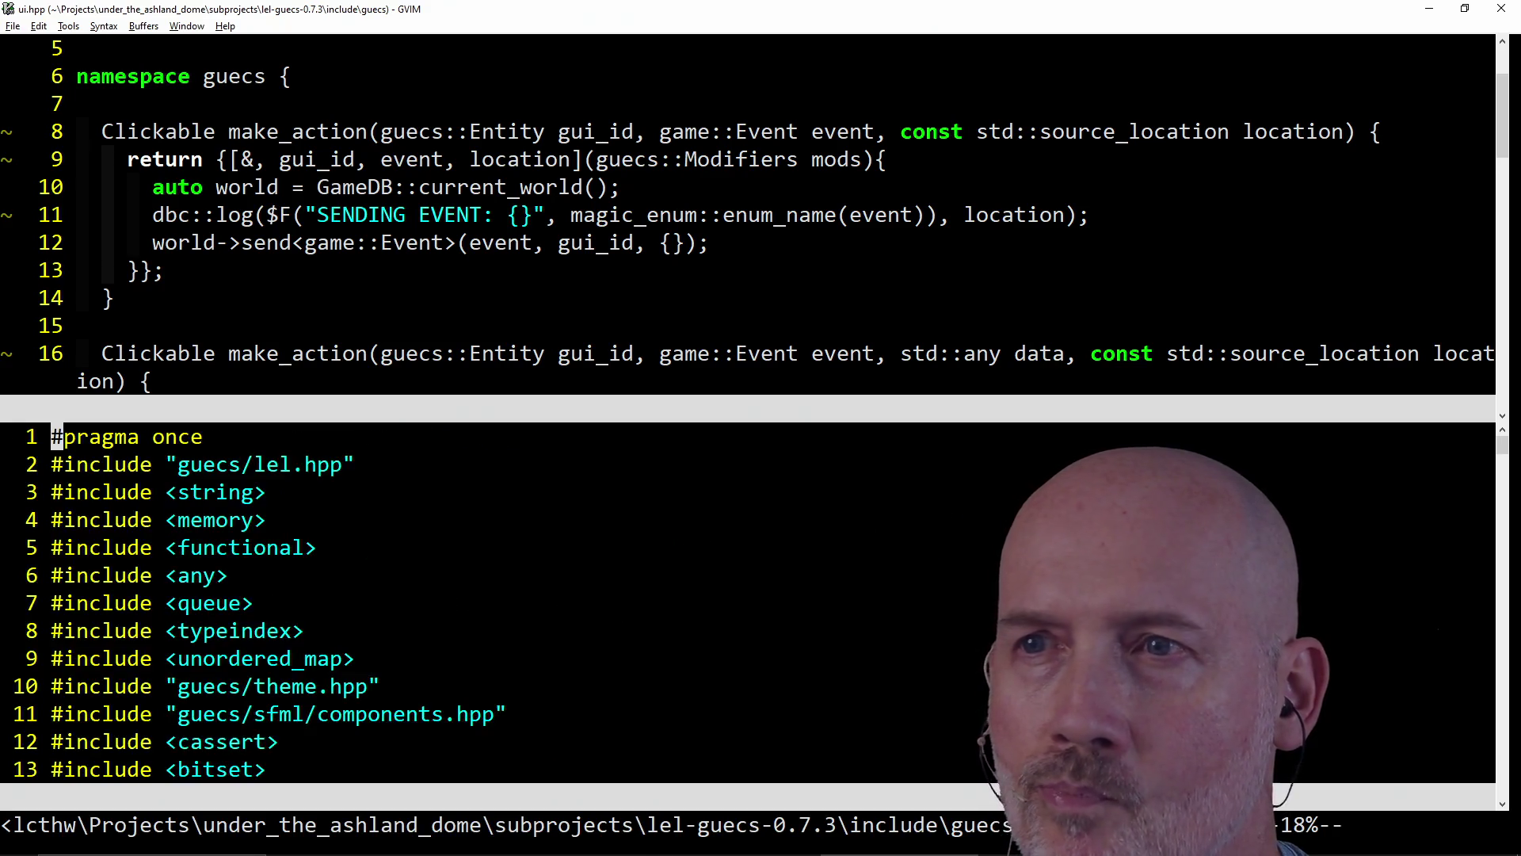
type("/Modif")
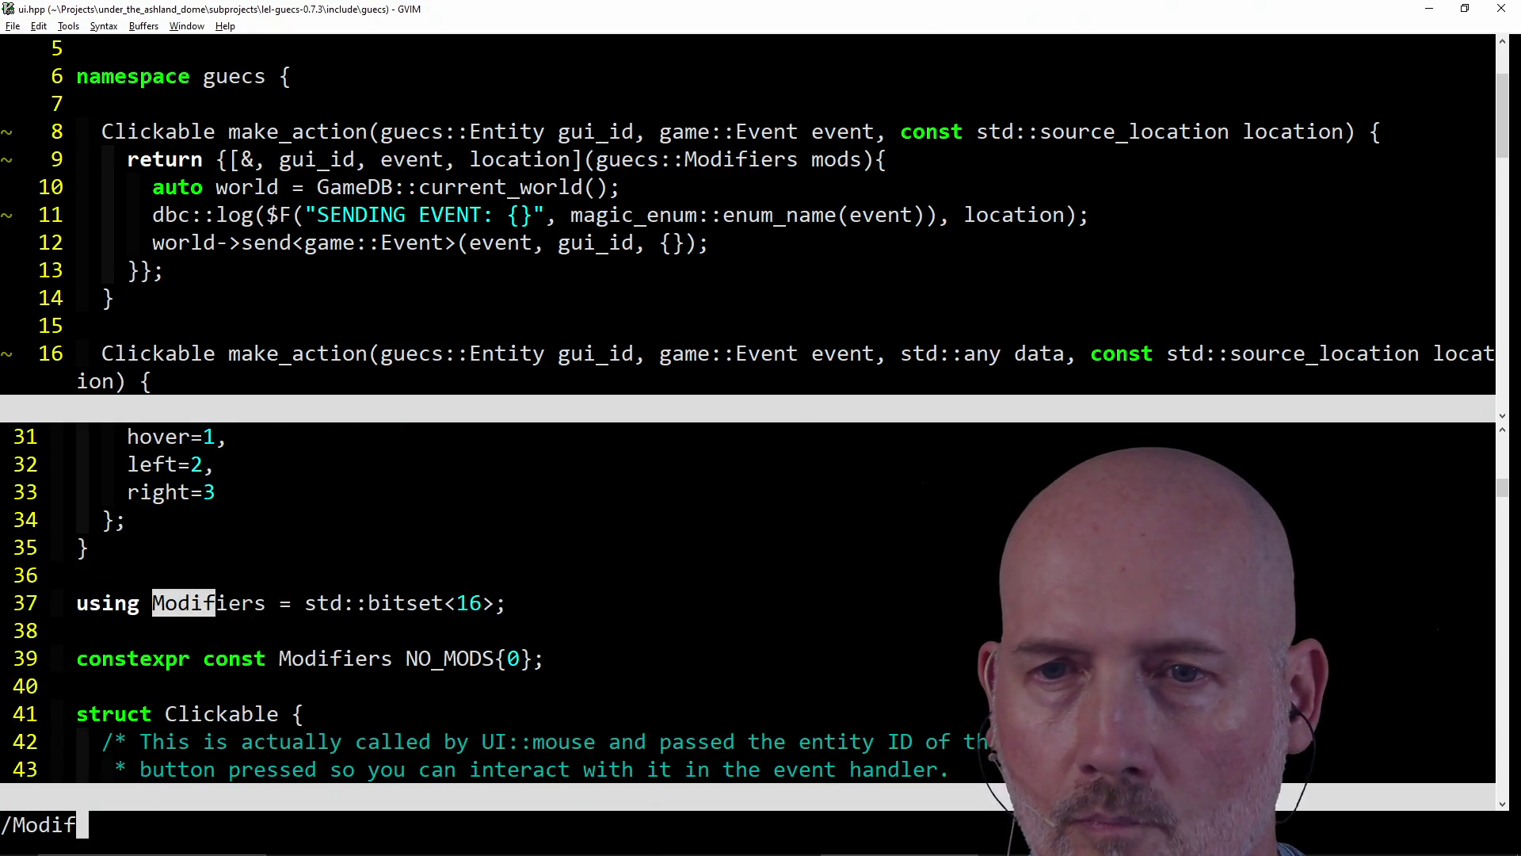
type("ier")
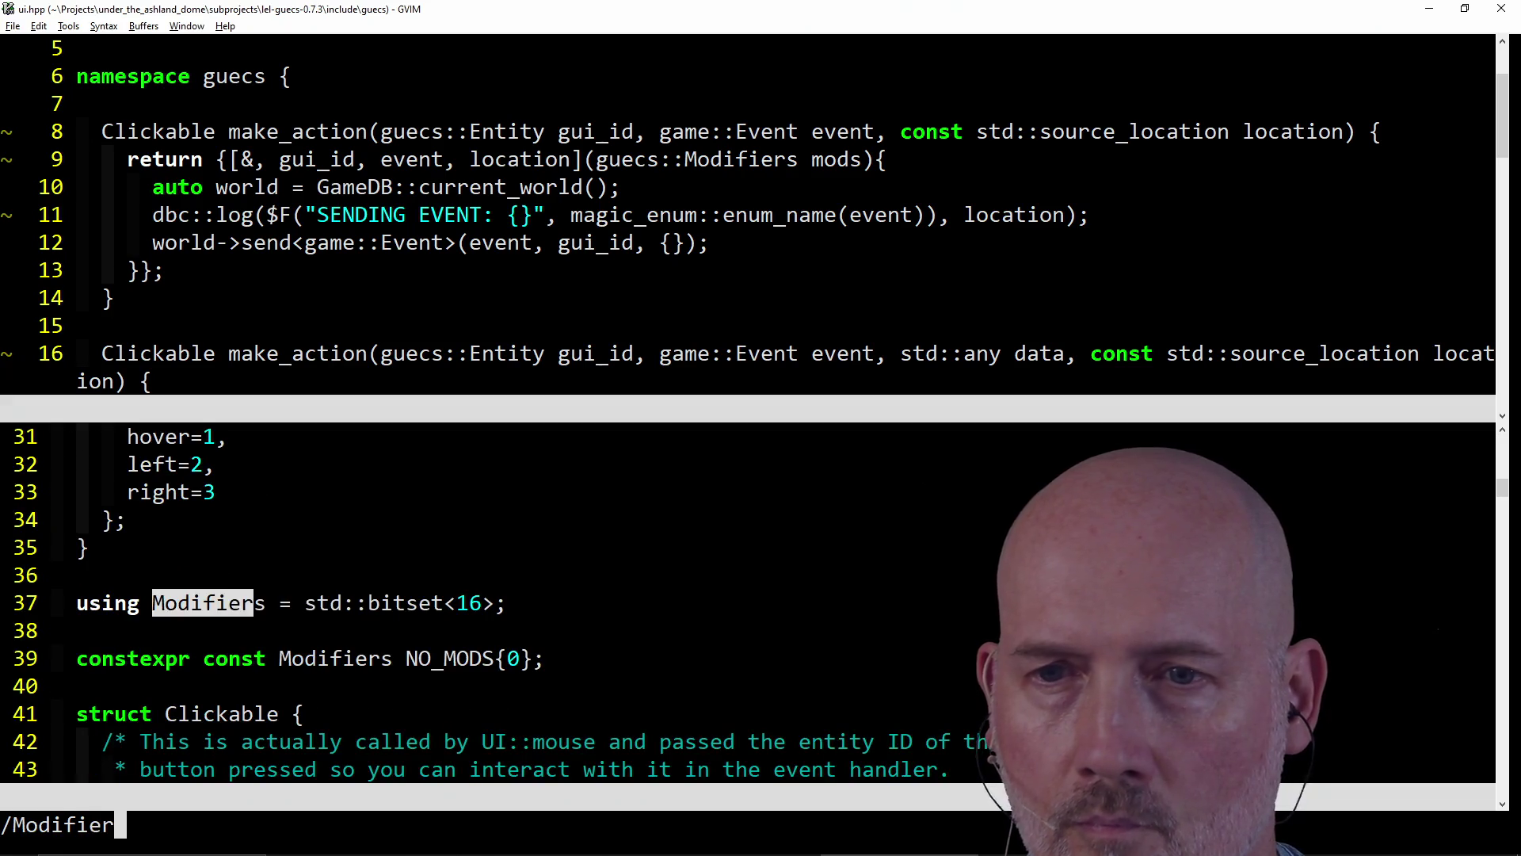
key("Return")
key("k")
key("k")
key("k")
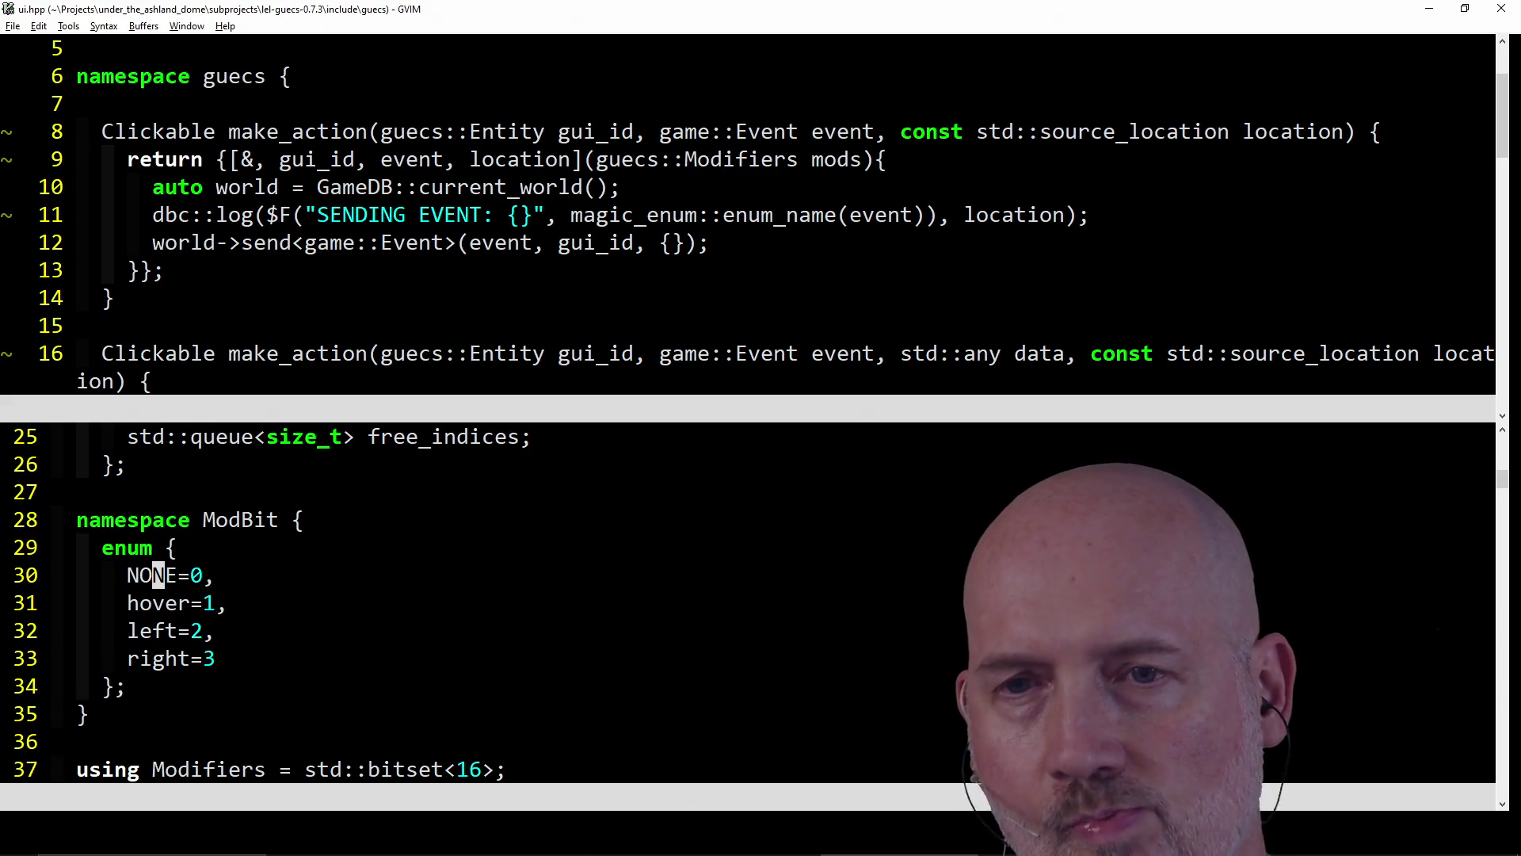
key("n")
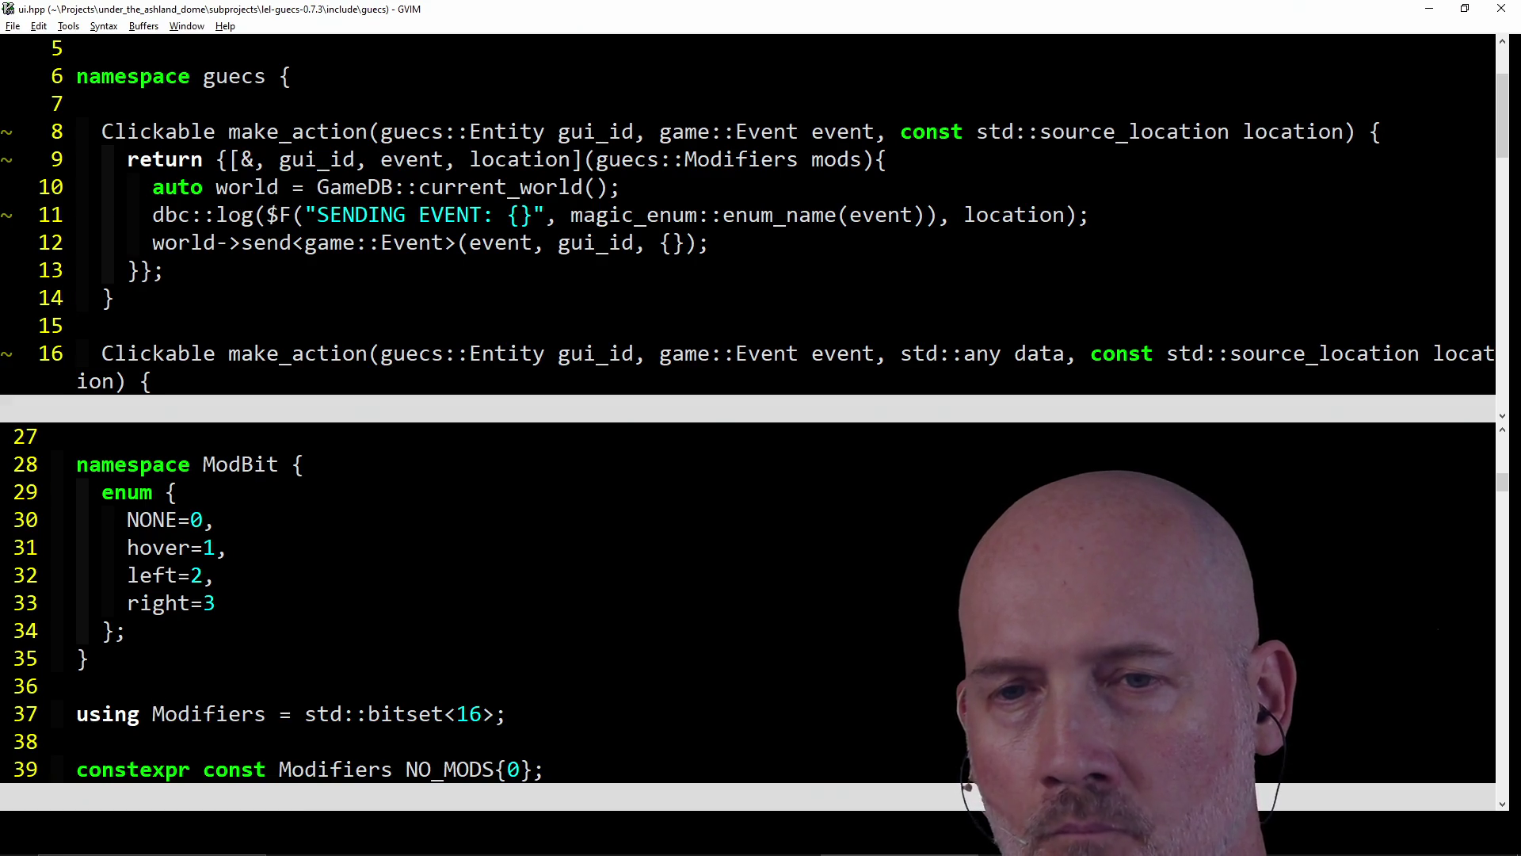
- Check the mods parameter in guecstra.cpp, then close that window
key("ctrl+w")
key("k")
key("j")
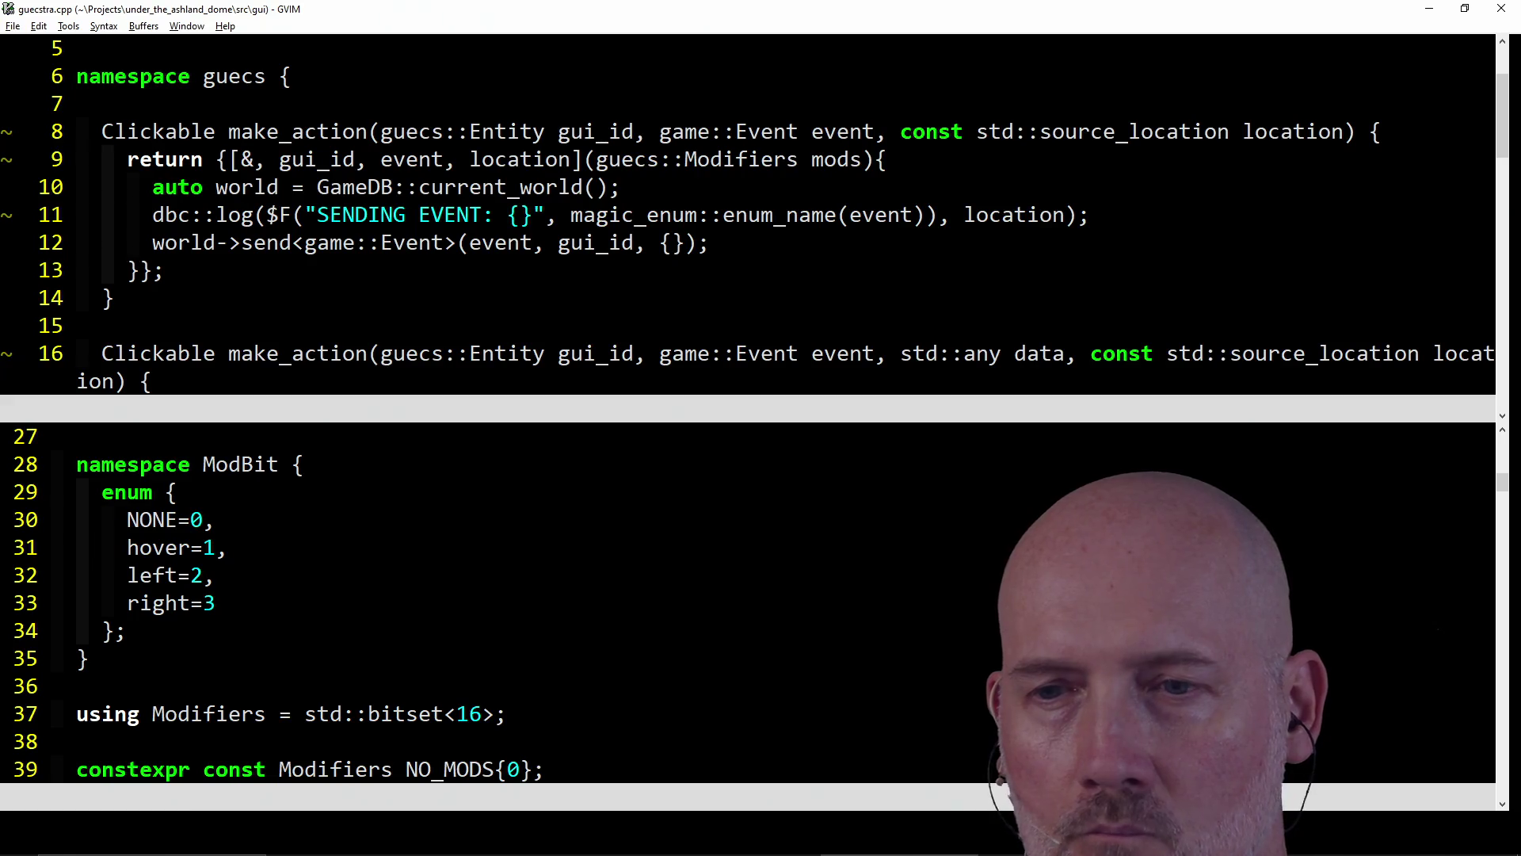
key("ctrl+w")
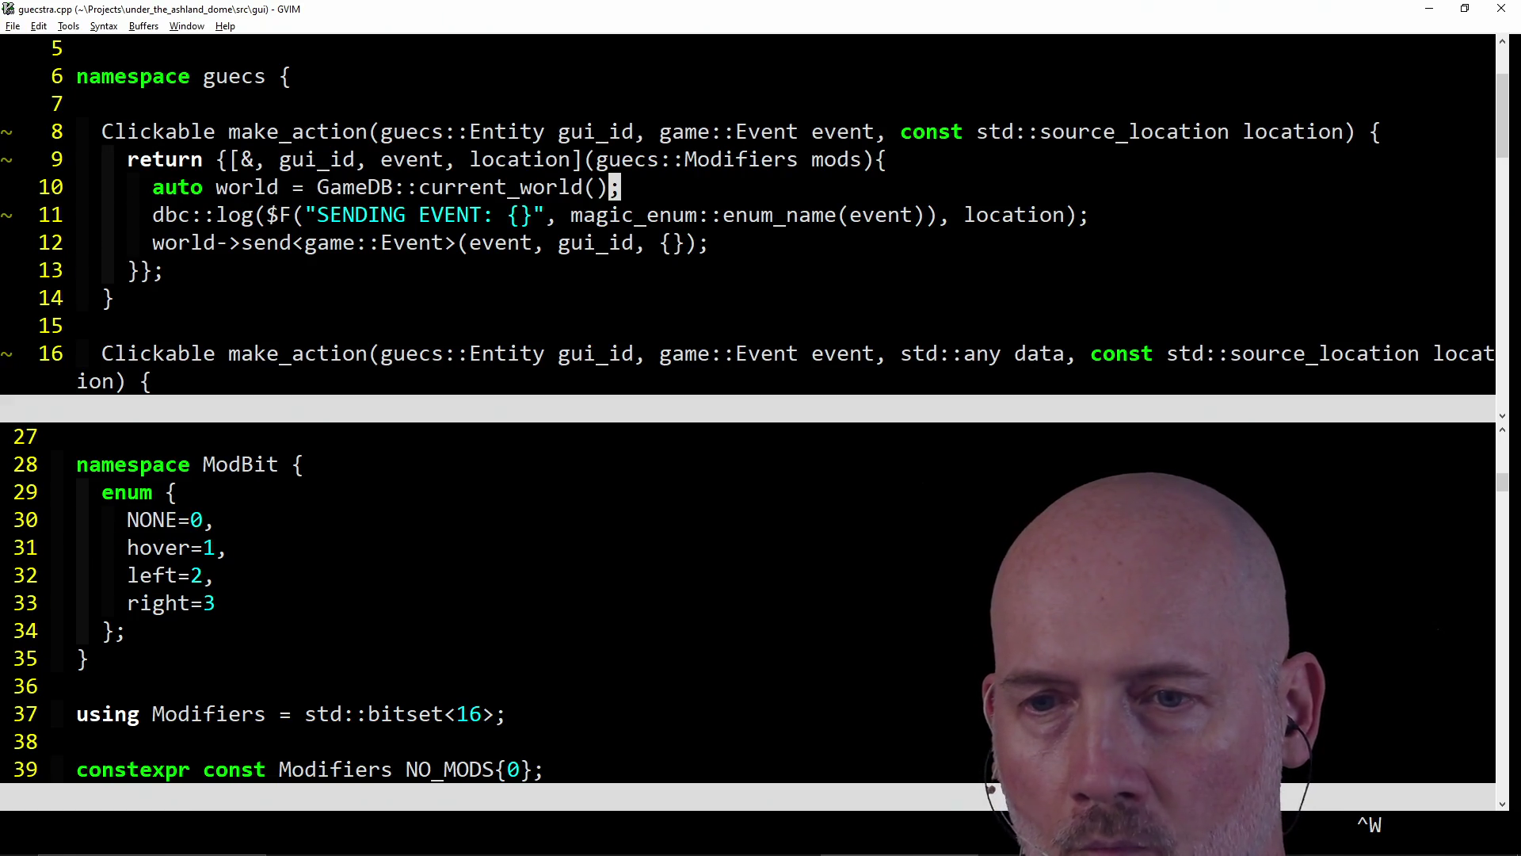
key("c")
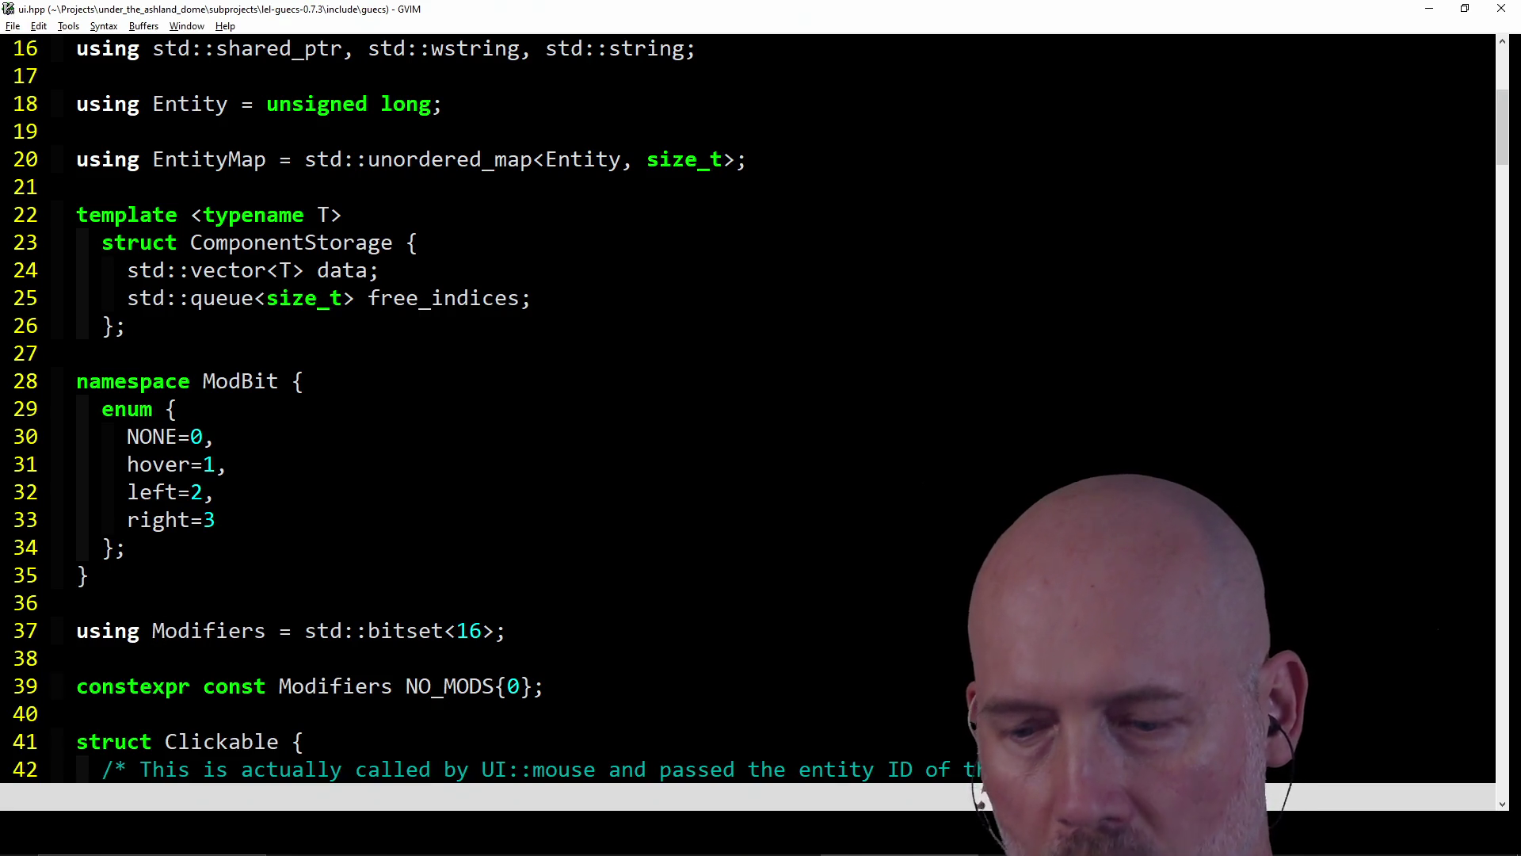
- Switch to the ui.cpp window and begin a search for action
key("ctrl+p")
key("Escape")
key("j")
key("j")
key("j")
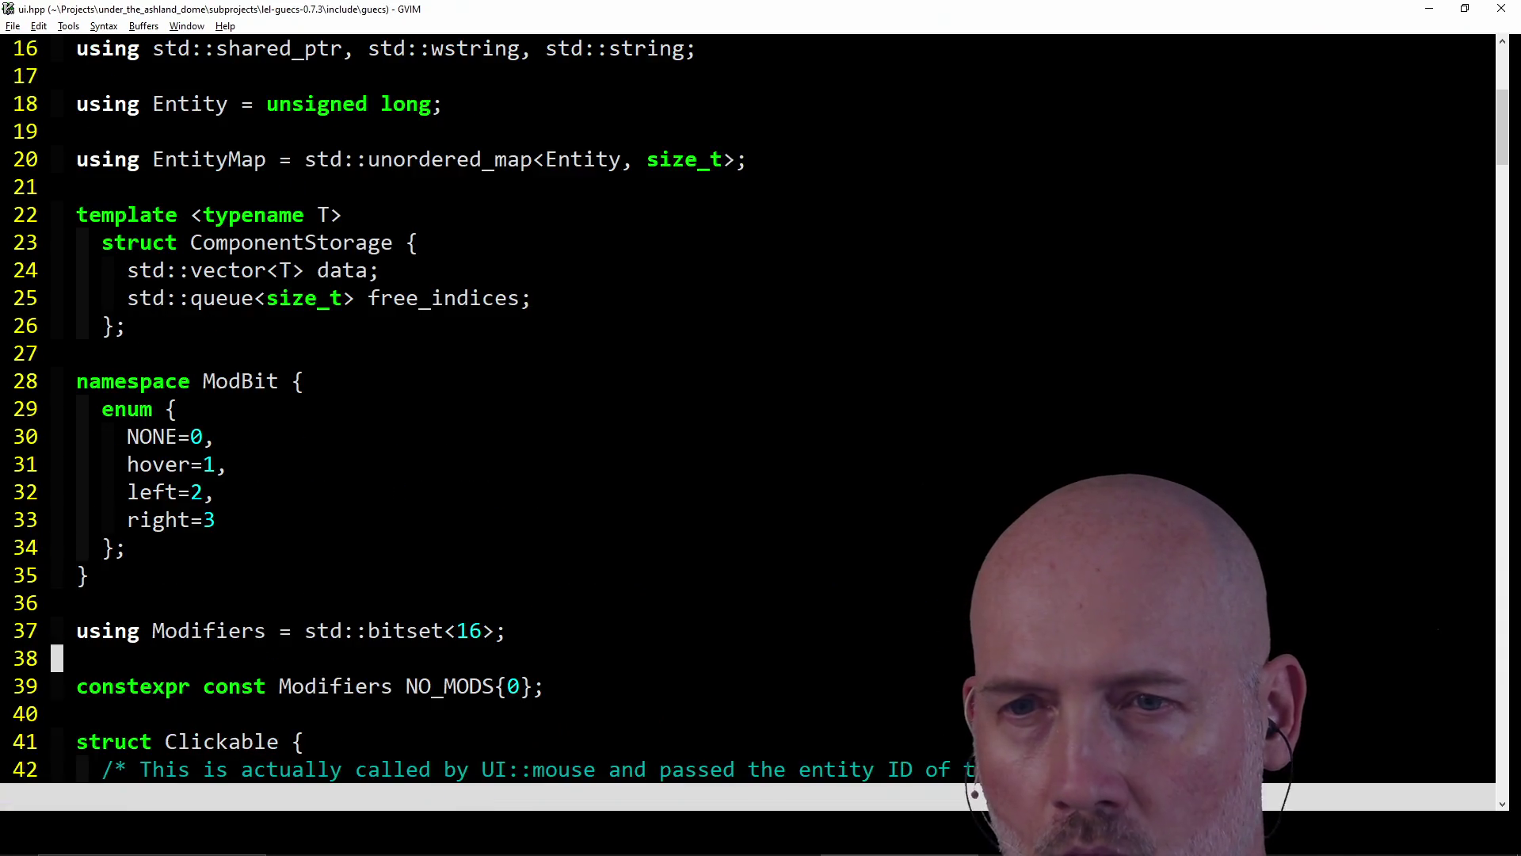
key("ctrl+w")
type("w")
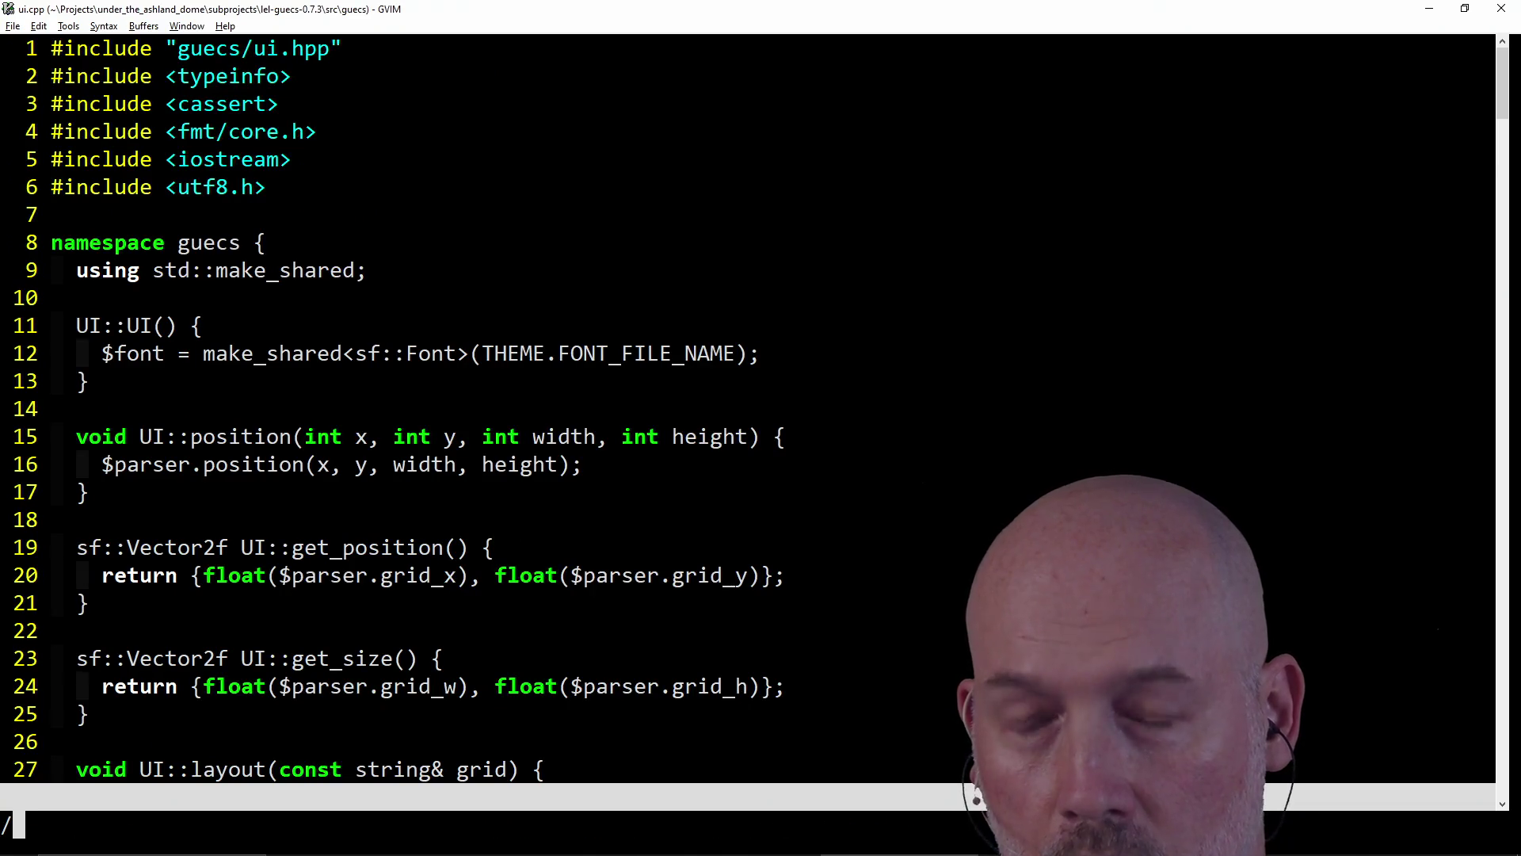
type("/action")
- Follow the action calls in UI::mouse to the click_on definitions and their action(mods) call
key("Return")
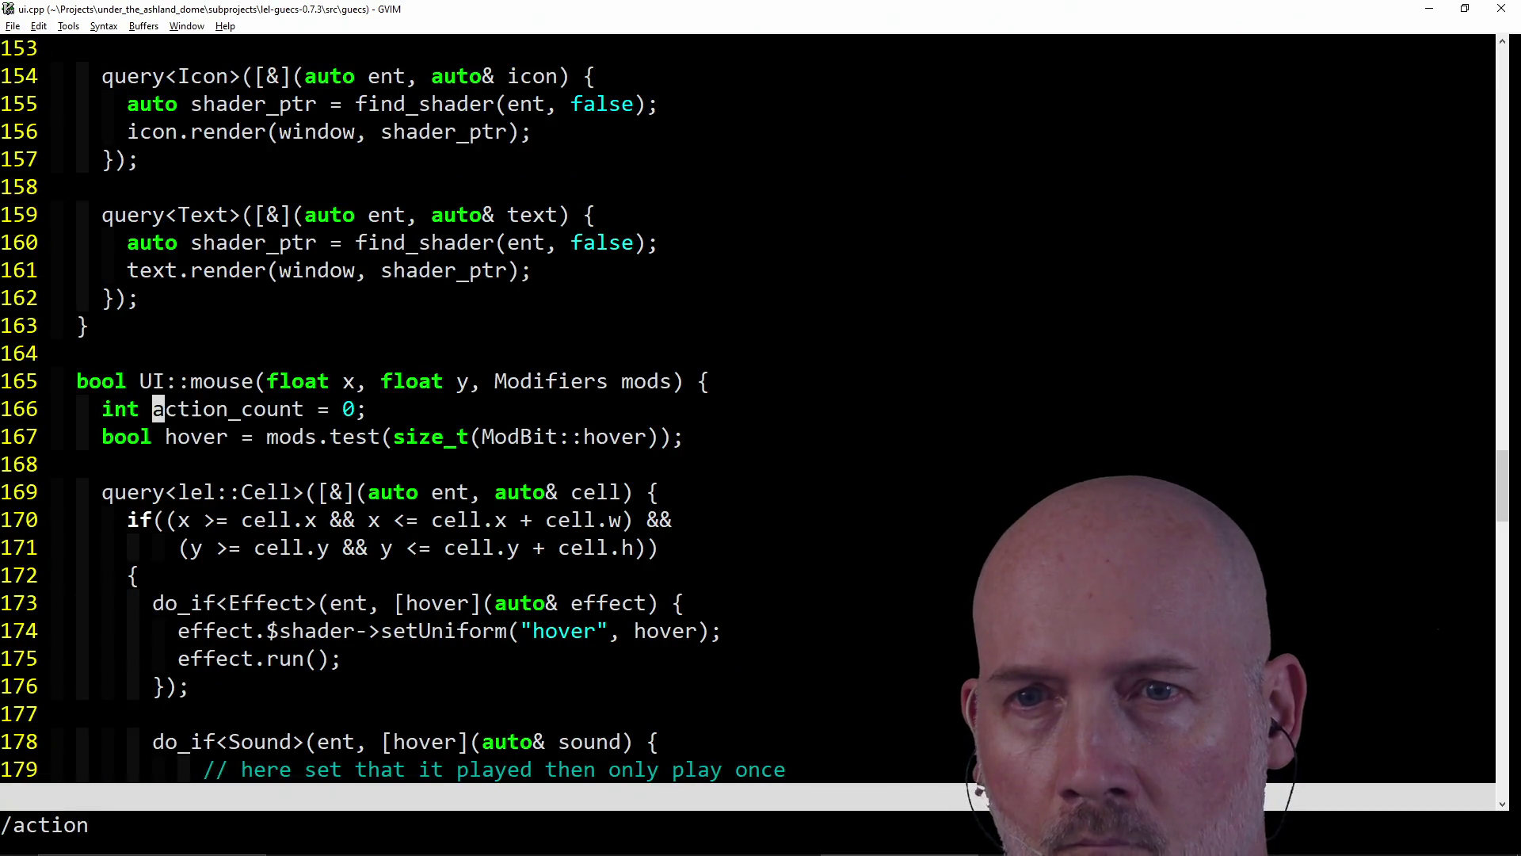
key("n")
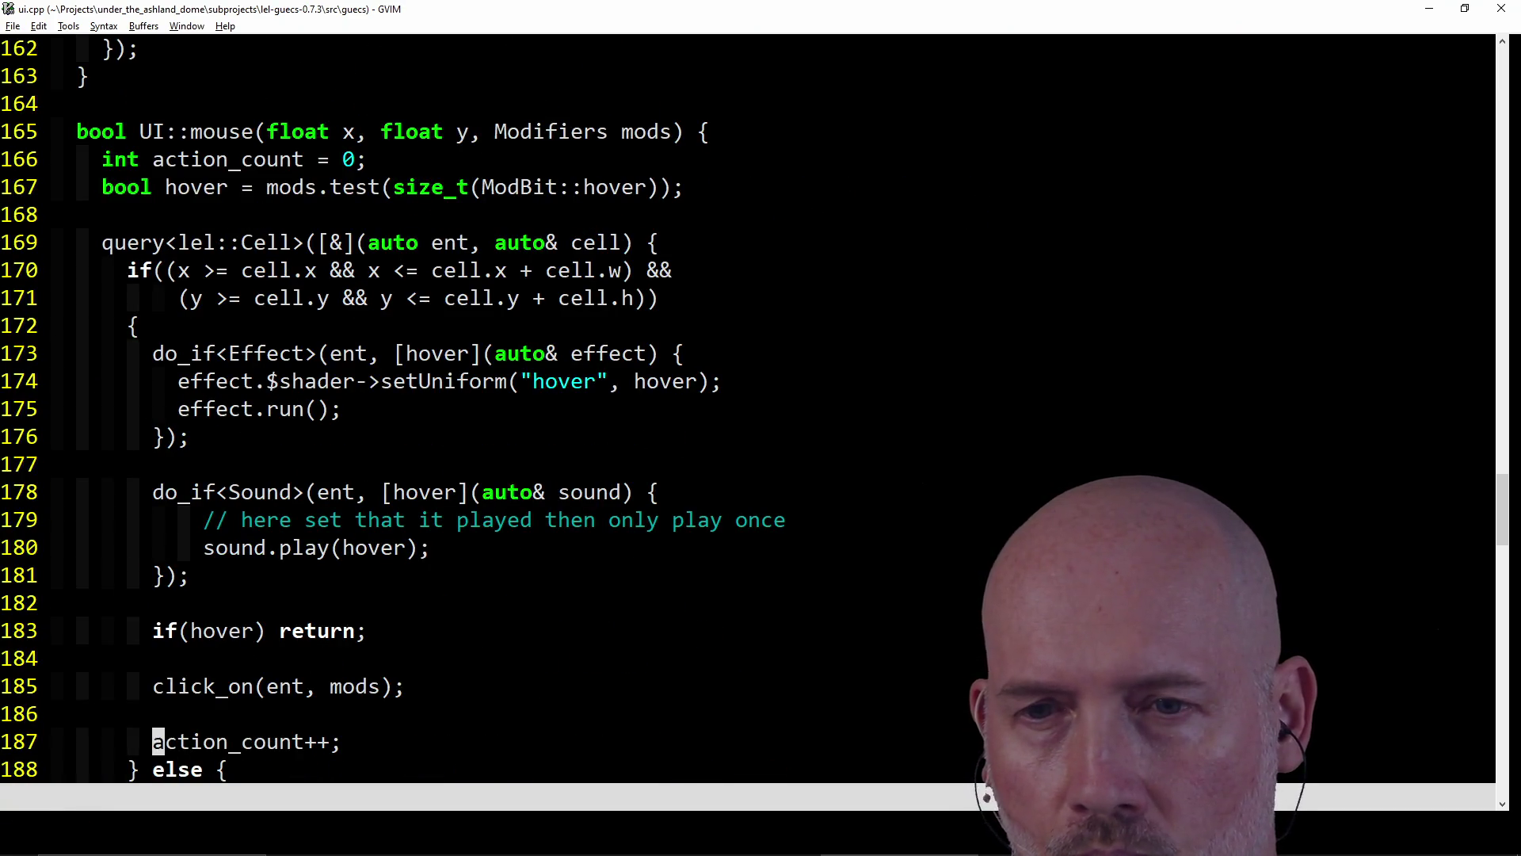
key("j")
key("j")
key("j")
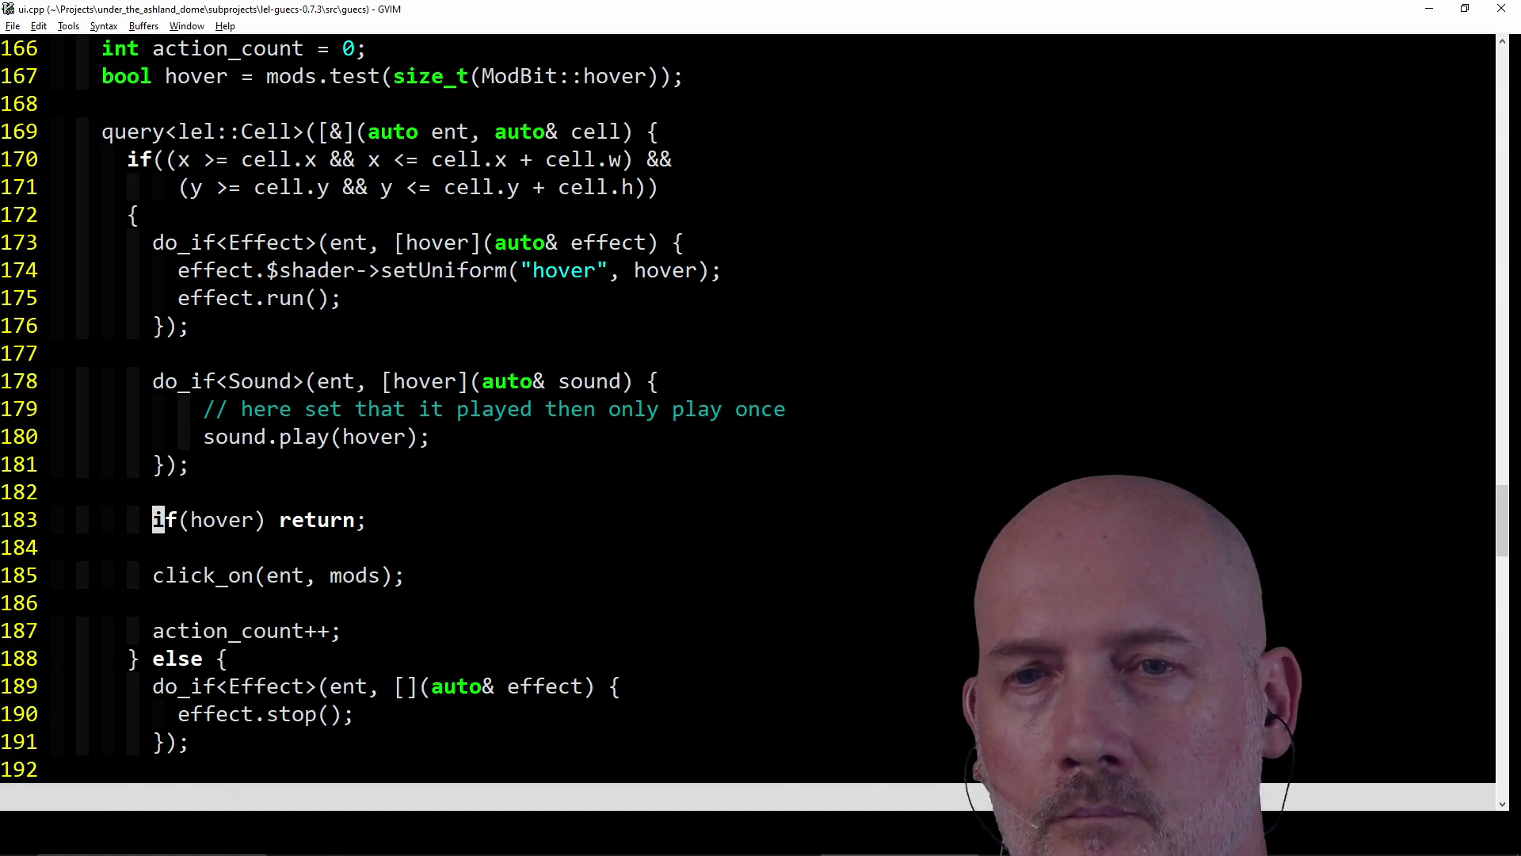
key("ctrl+bracketright")
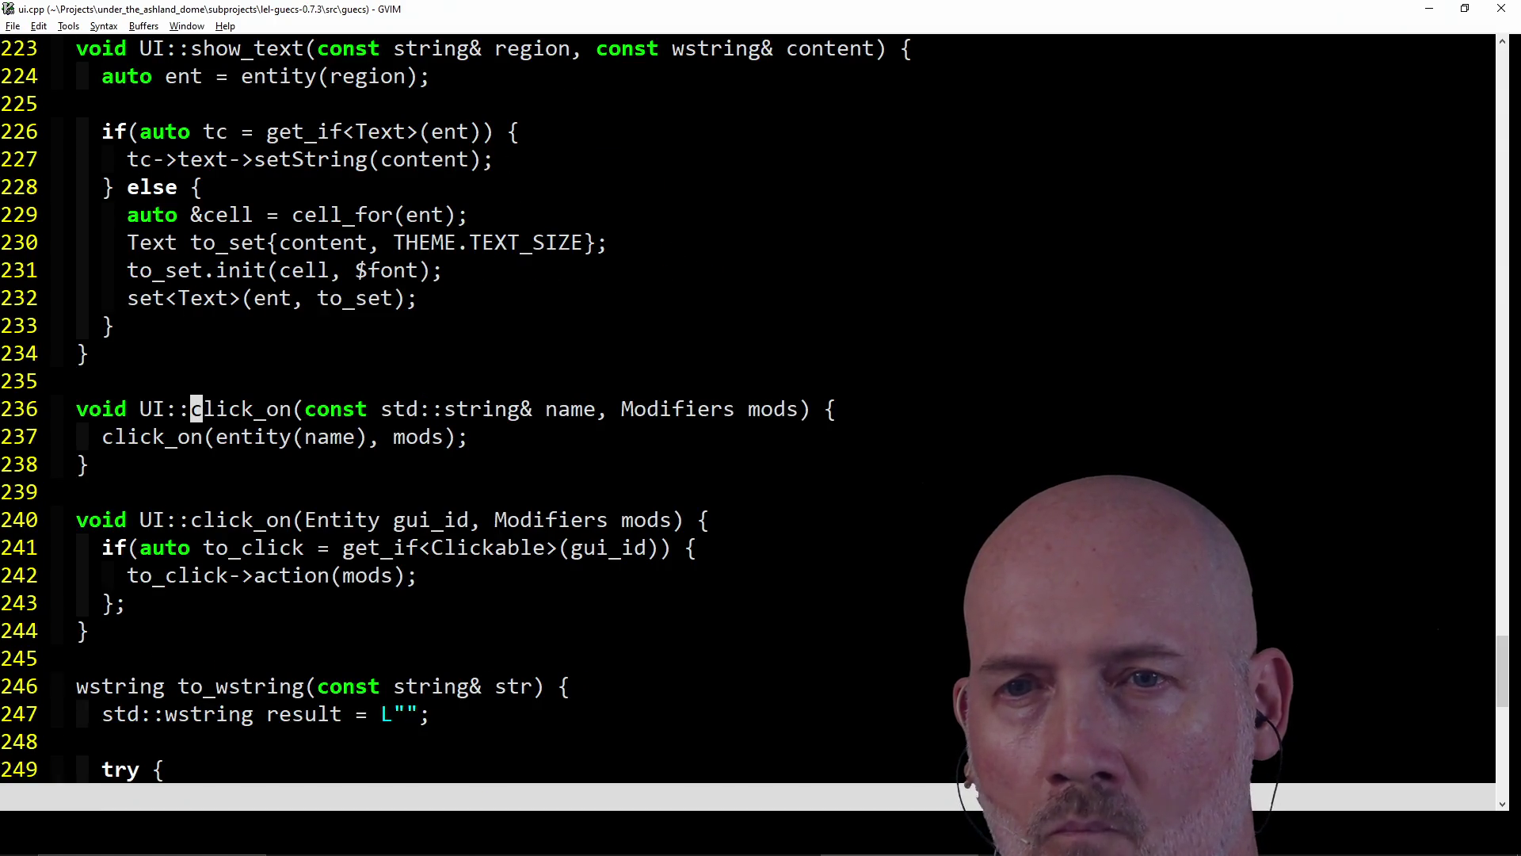
key("asterisk")
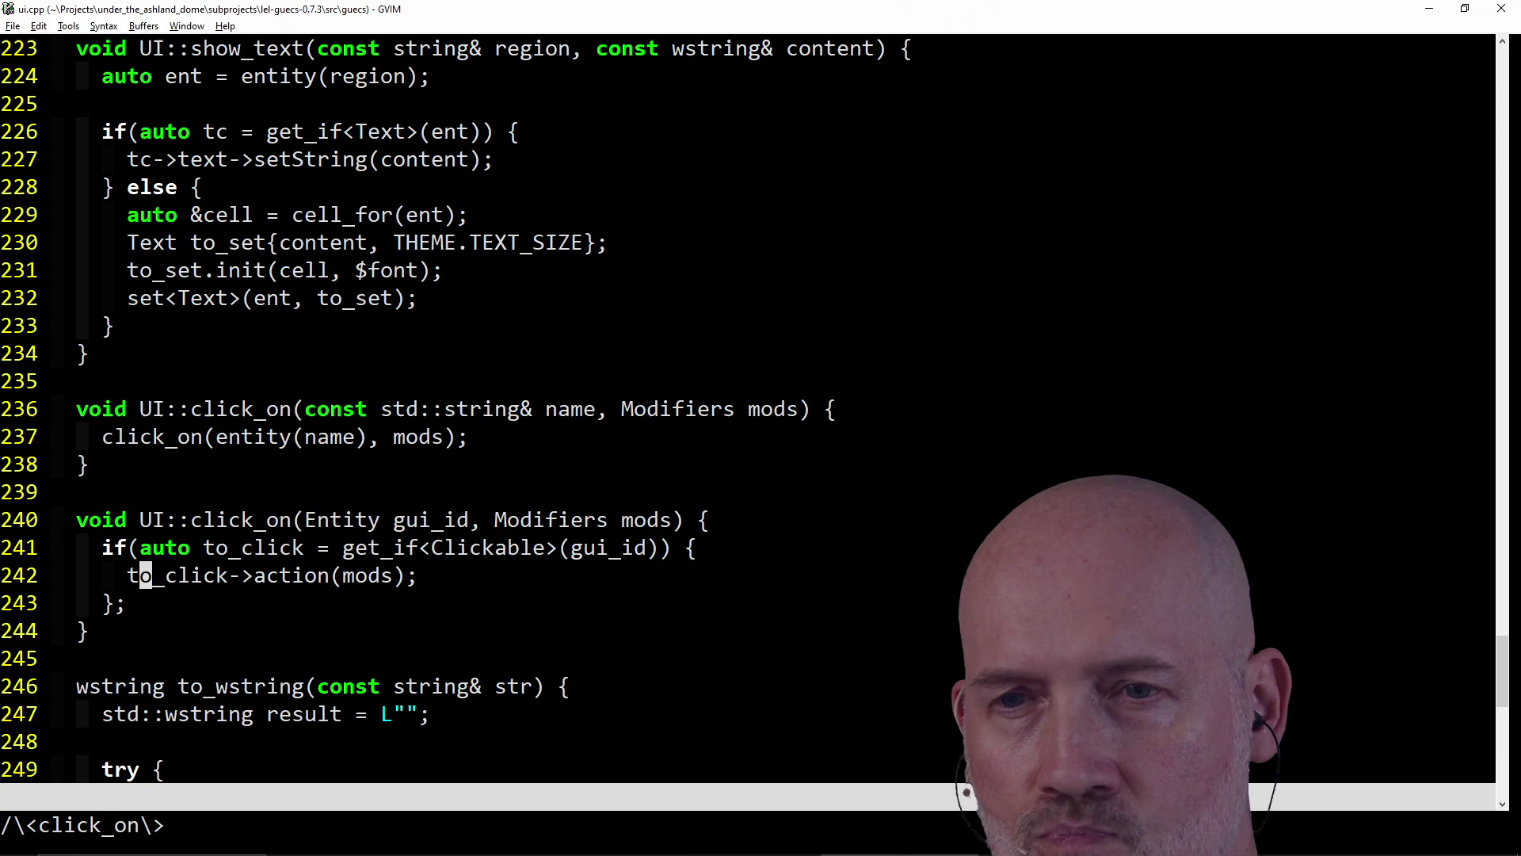
key("f")
key("parenleft")
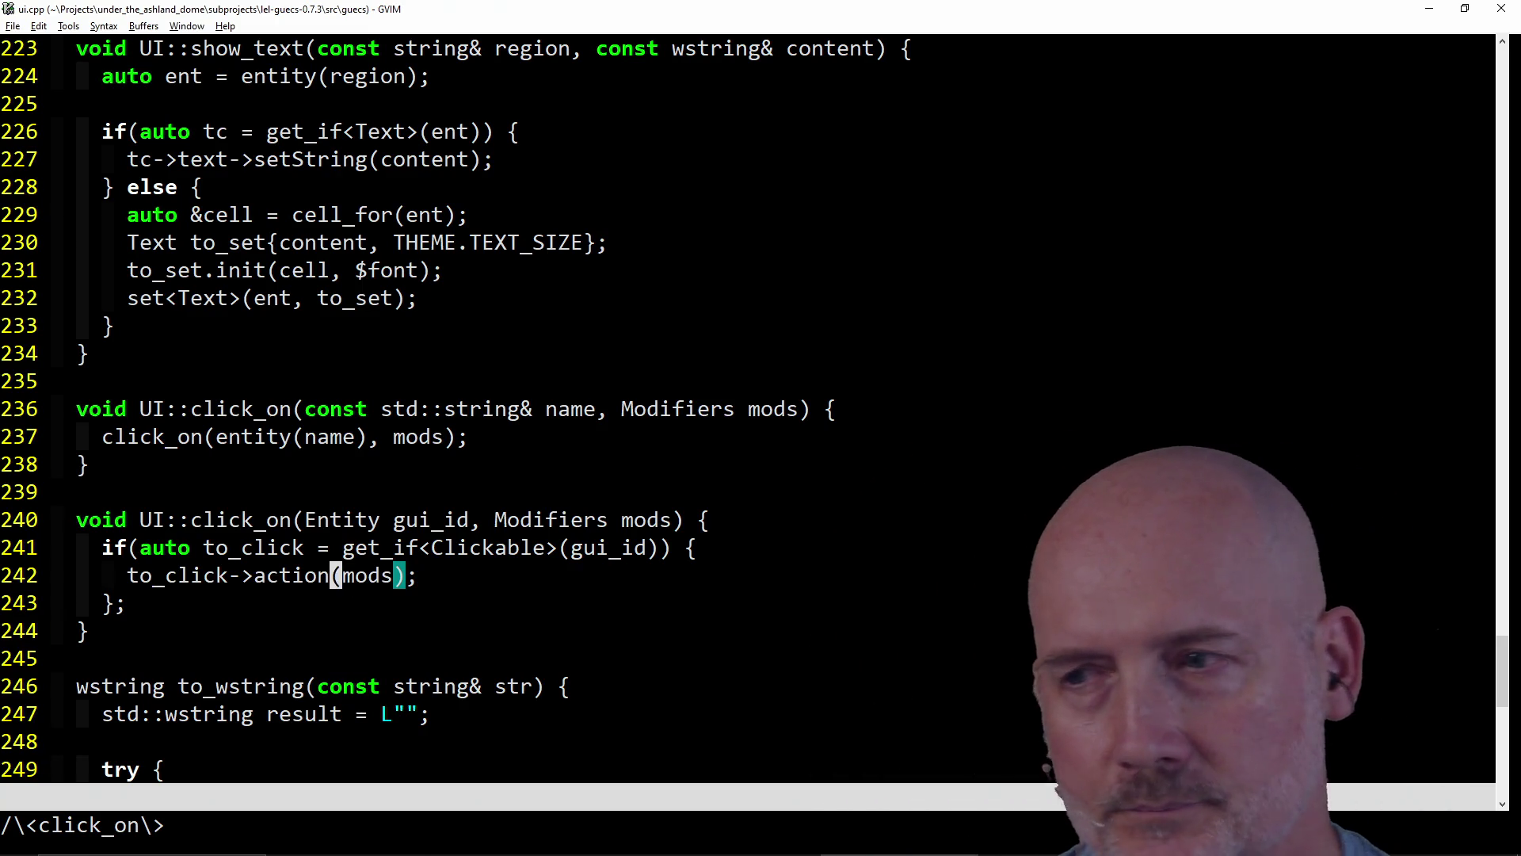
- Add 'SHOULD I ALLOW HOVER OR CLICK ONLY?' on line 242, save ui.cpp, and switch to Rebelle
key("k")
key("A")
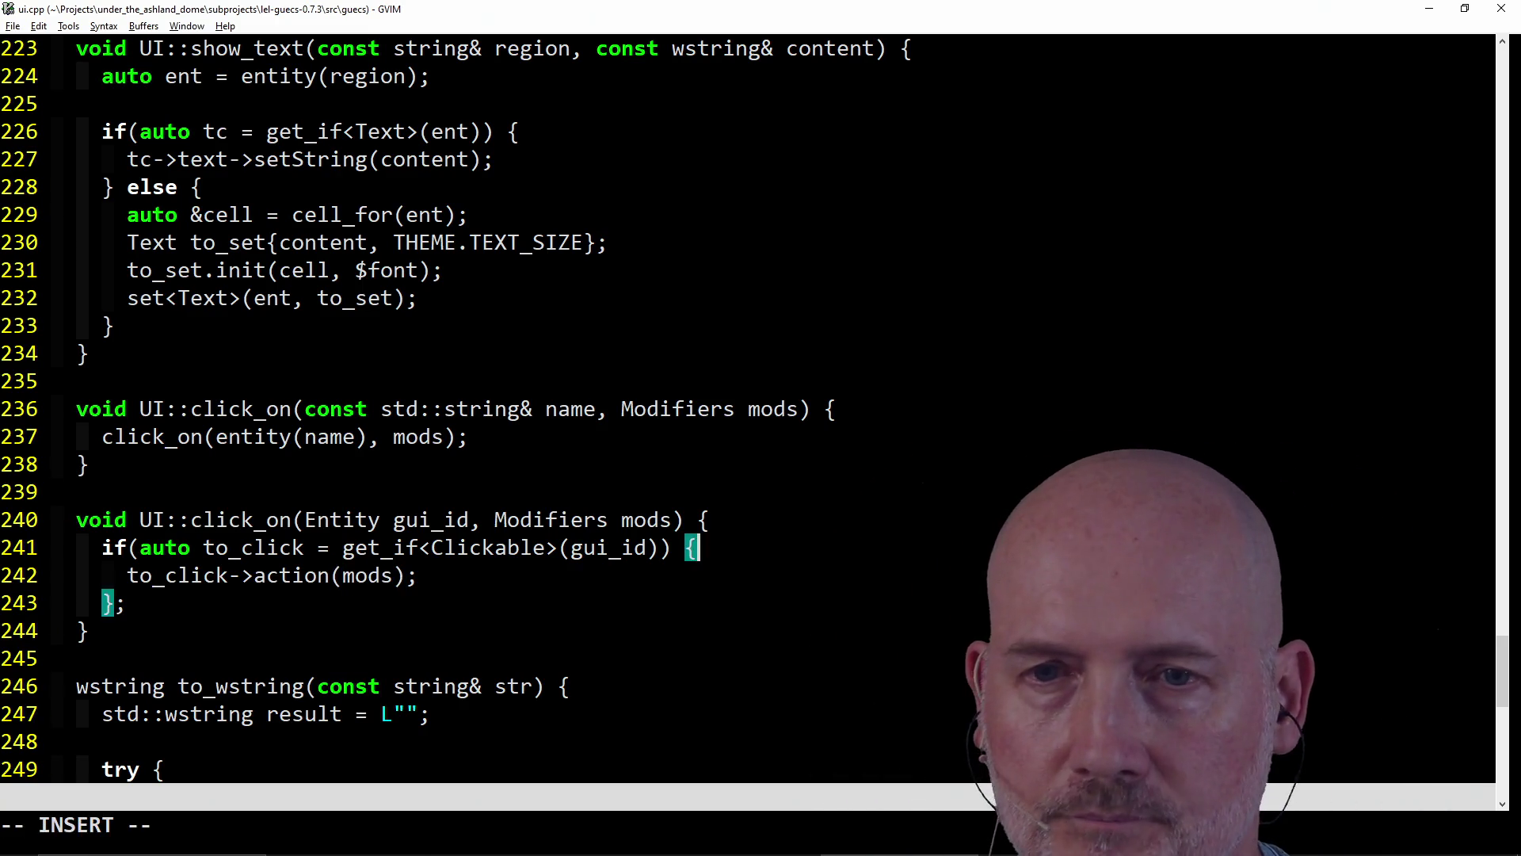
key("Return")
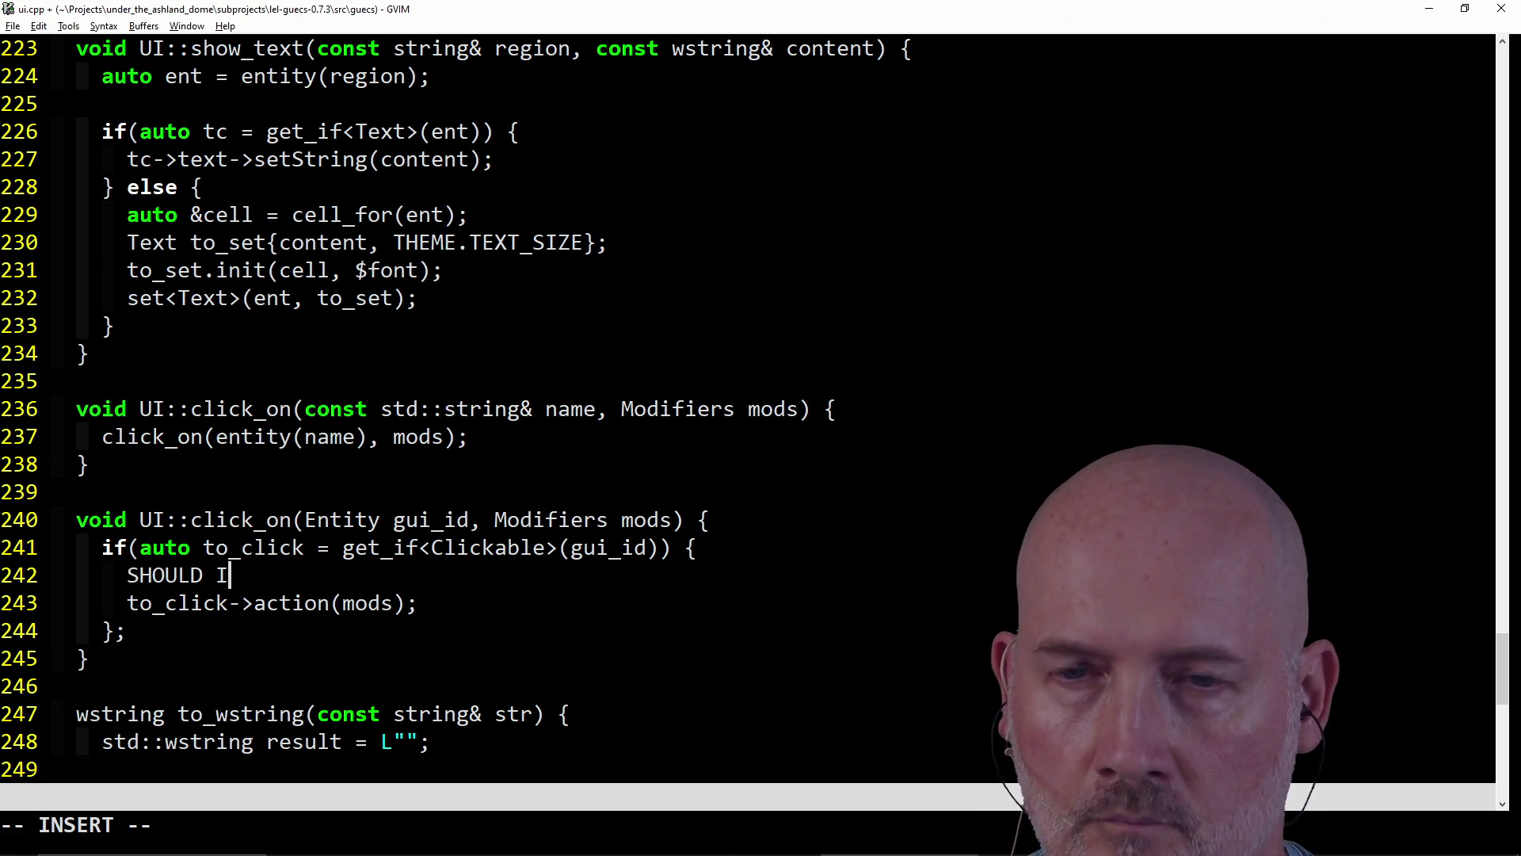
type("SHOULD I ALLOW HOVER OR CLICK O")
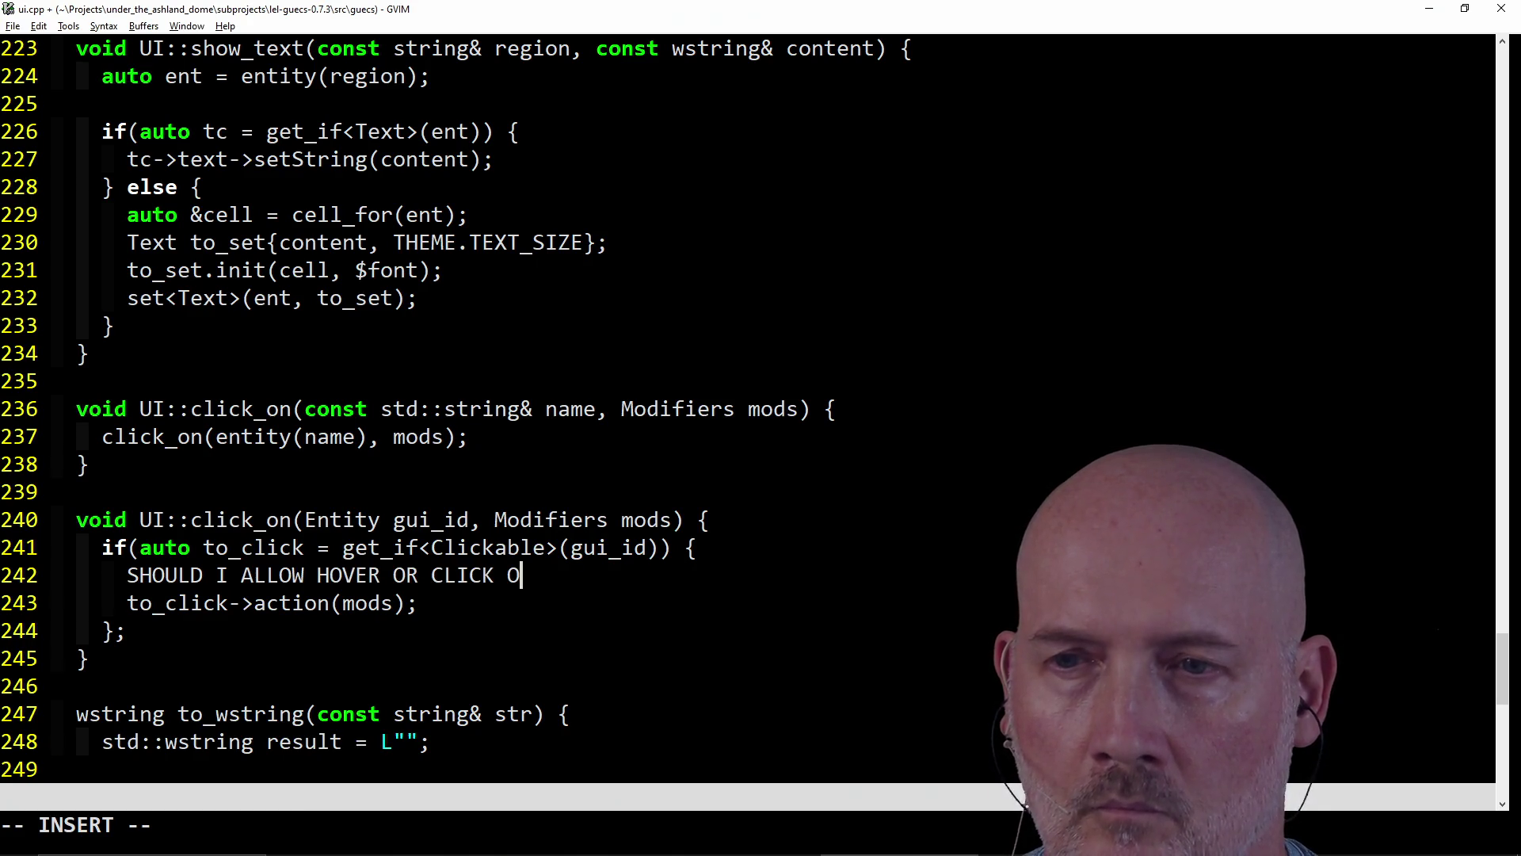
type("NLY?")
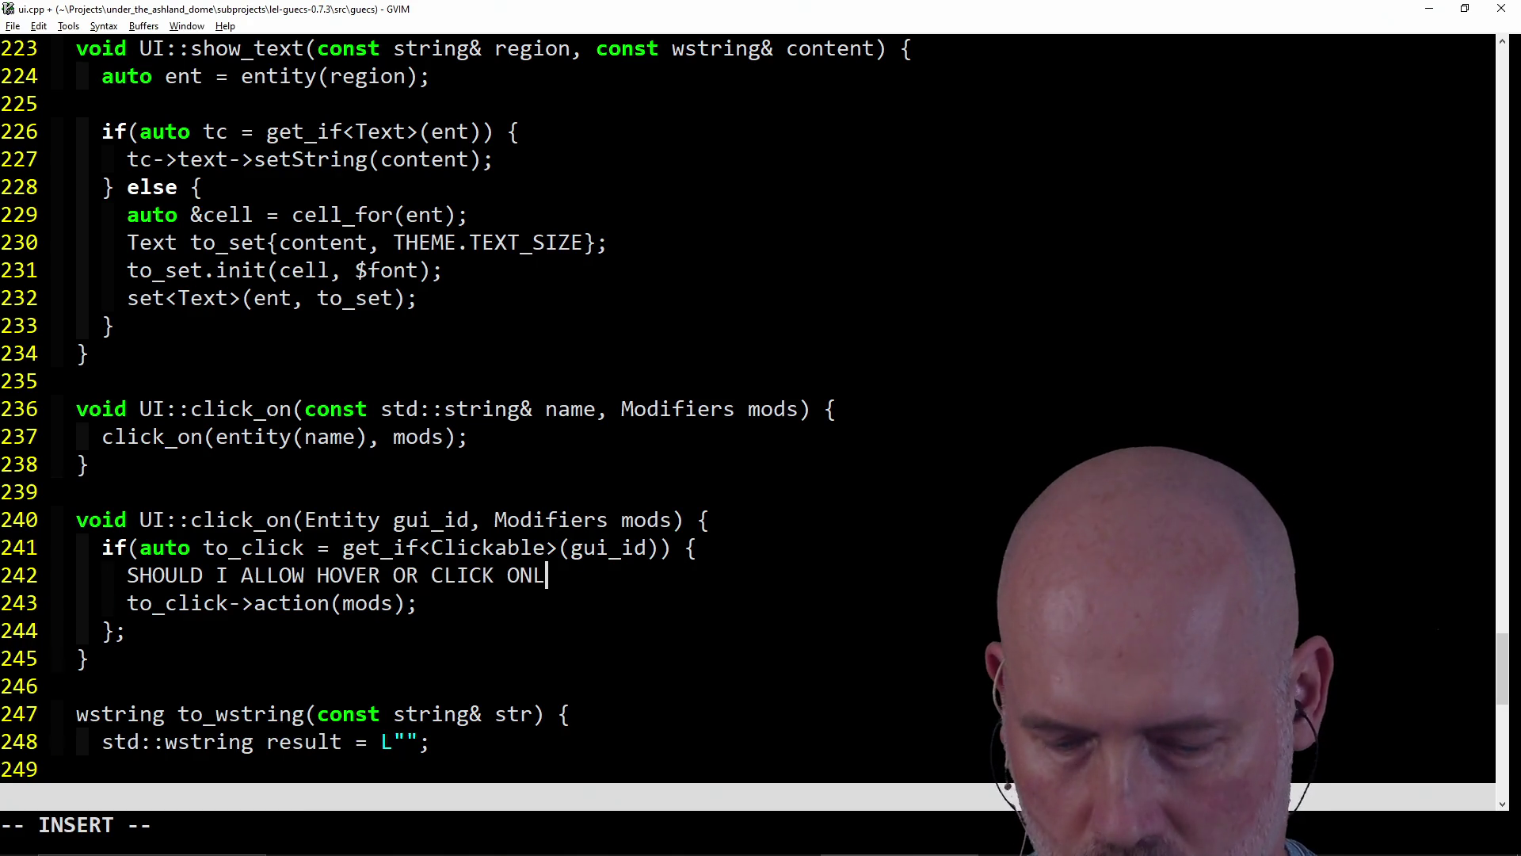
key("Escape")
type(":w")
key("Return")
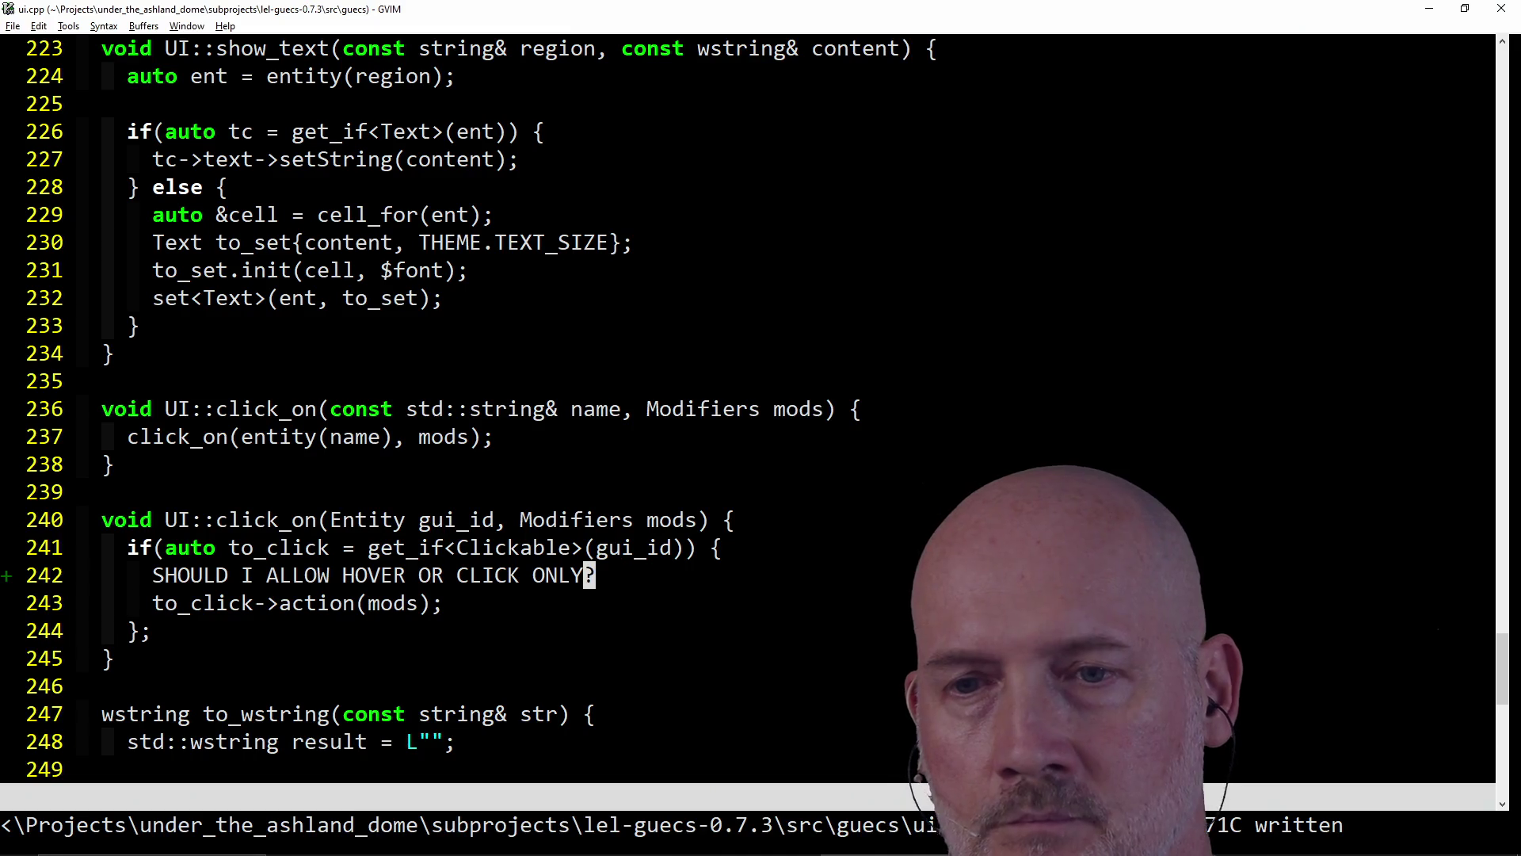
mouse_move(554, 854)
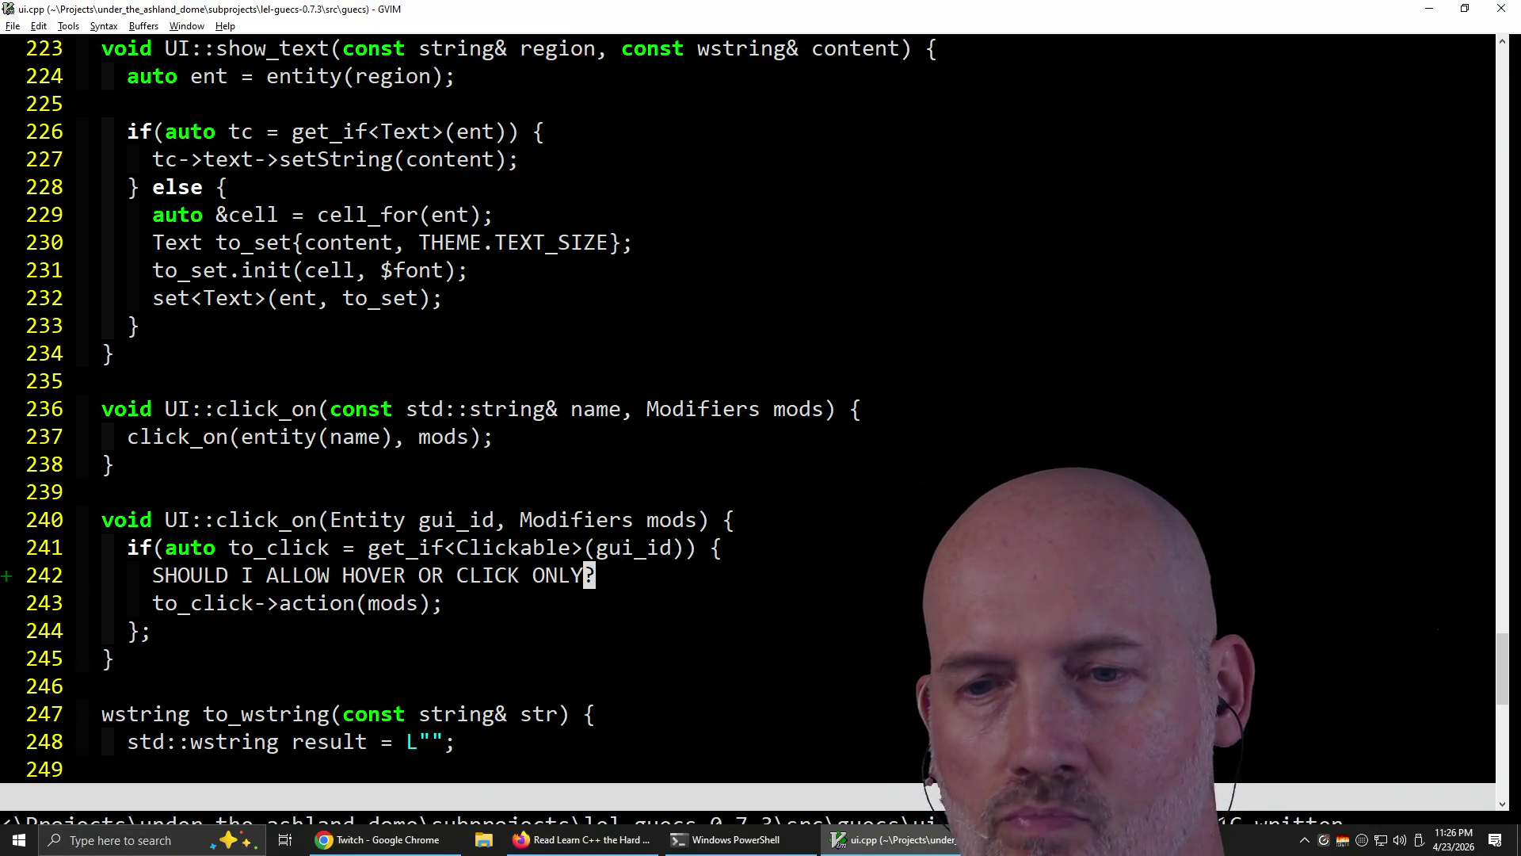
key("alt+Tab")
key("alt+Tab")
key("alt+Tab")
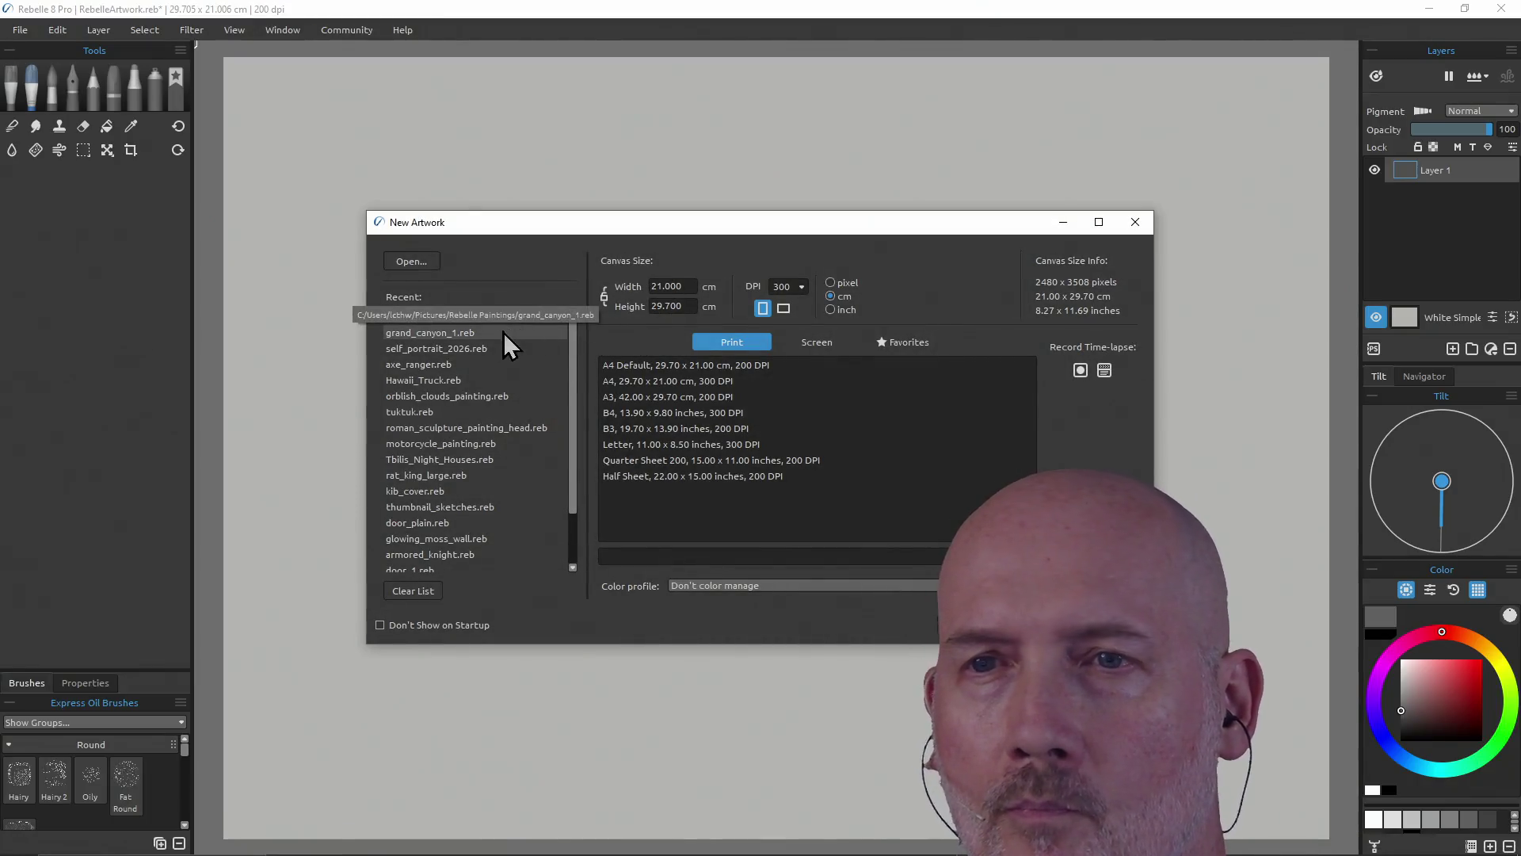
- Open self_portrait_2026.reb from the Recent list without saving the blank artwork
double_click(493, 351)
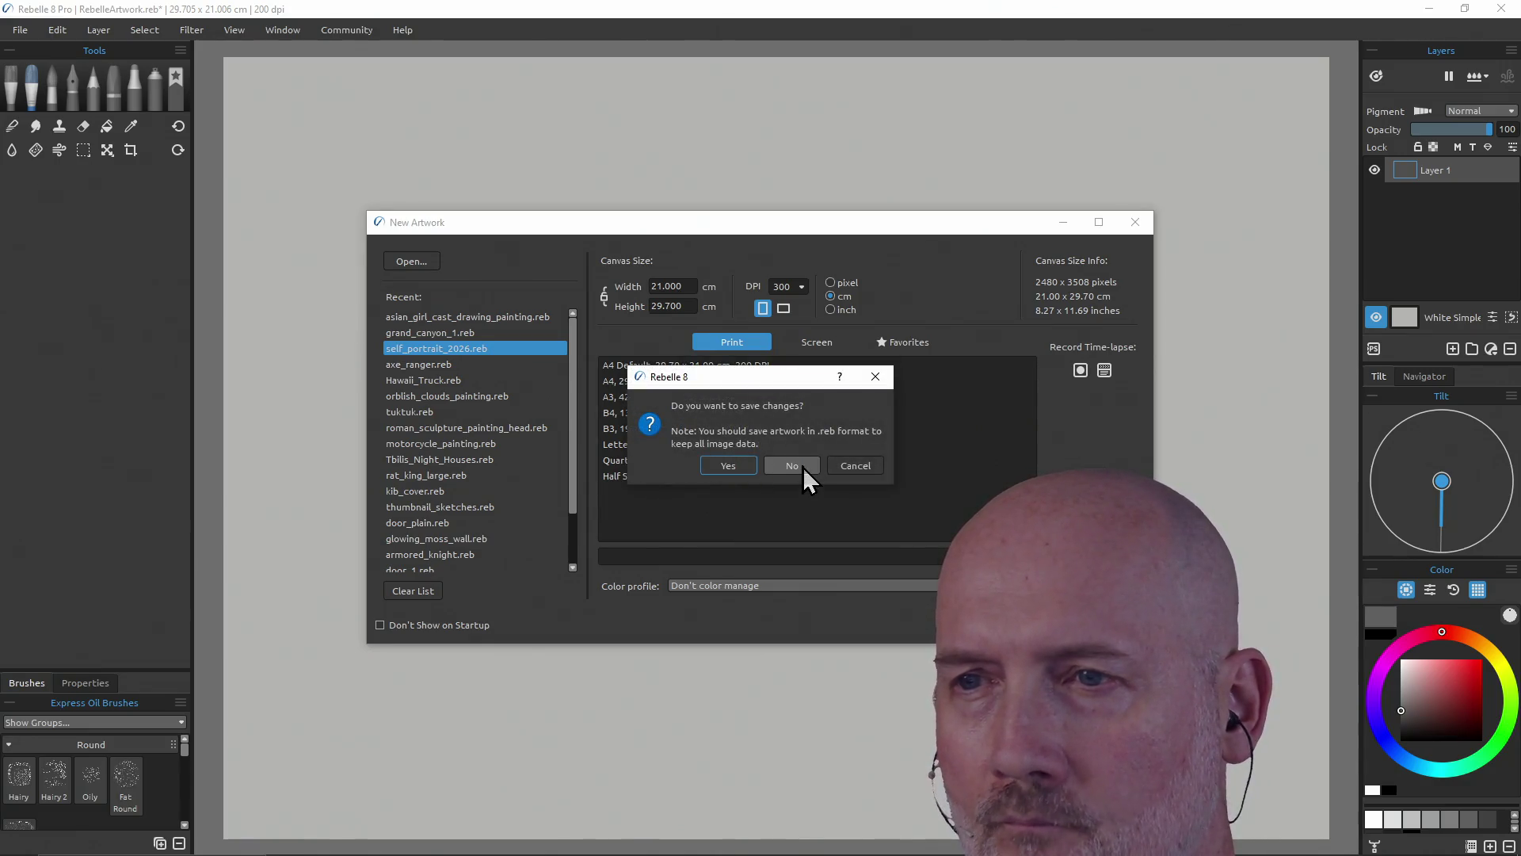
left_click(802, 468)
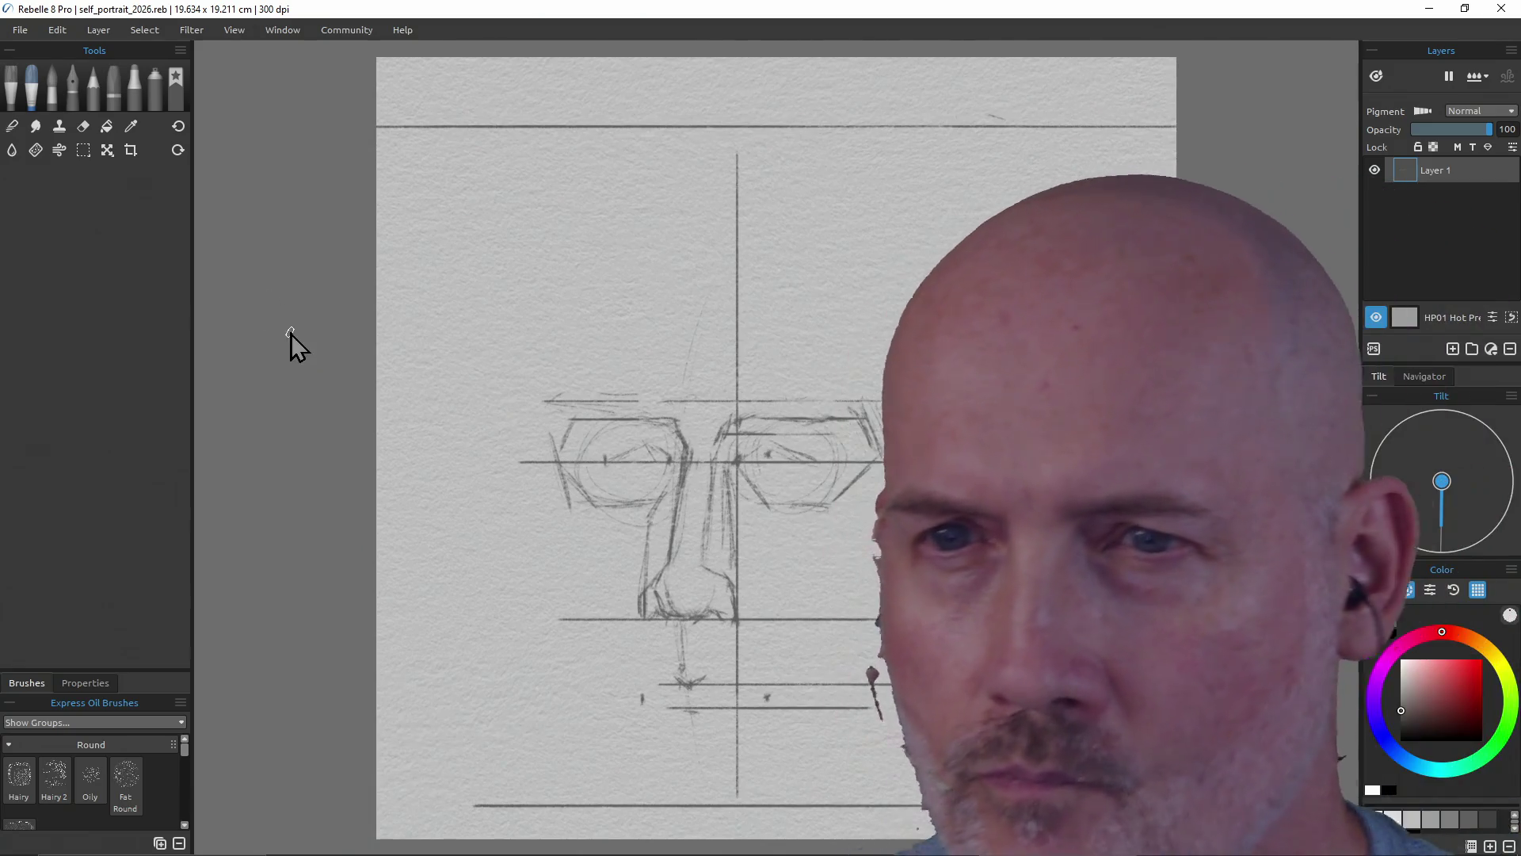
- Pan the canvas to centre the face sketch and select the Pencil tool
mouse_move(709, 438)
left_mouse_down()
mouse_move(754, 435)
mouse_move(555, 432)
mouse_move(584, 496)
mouse_move(576, 484)
left_mouse_up()
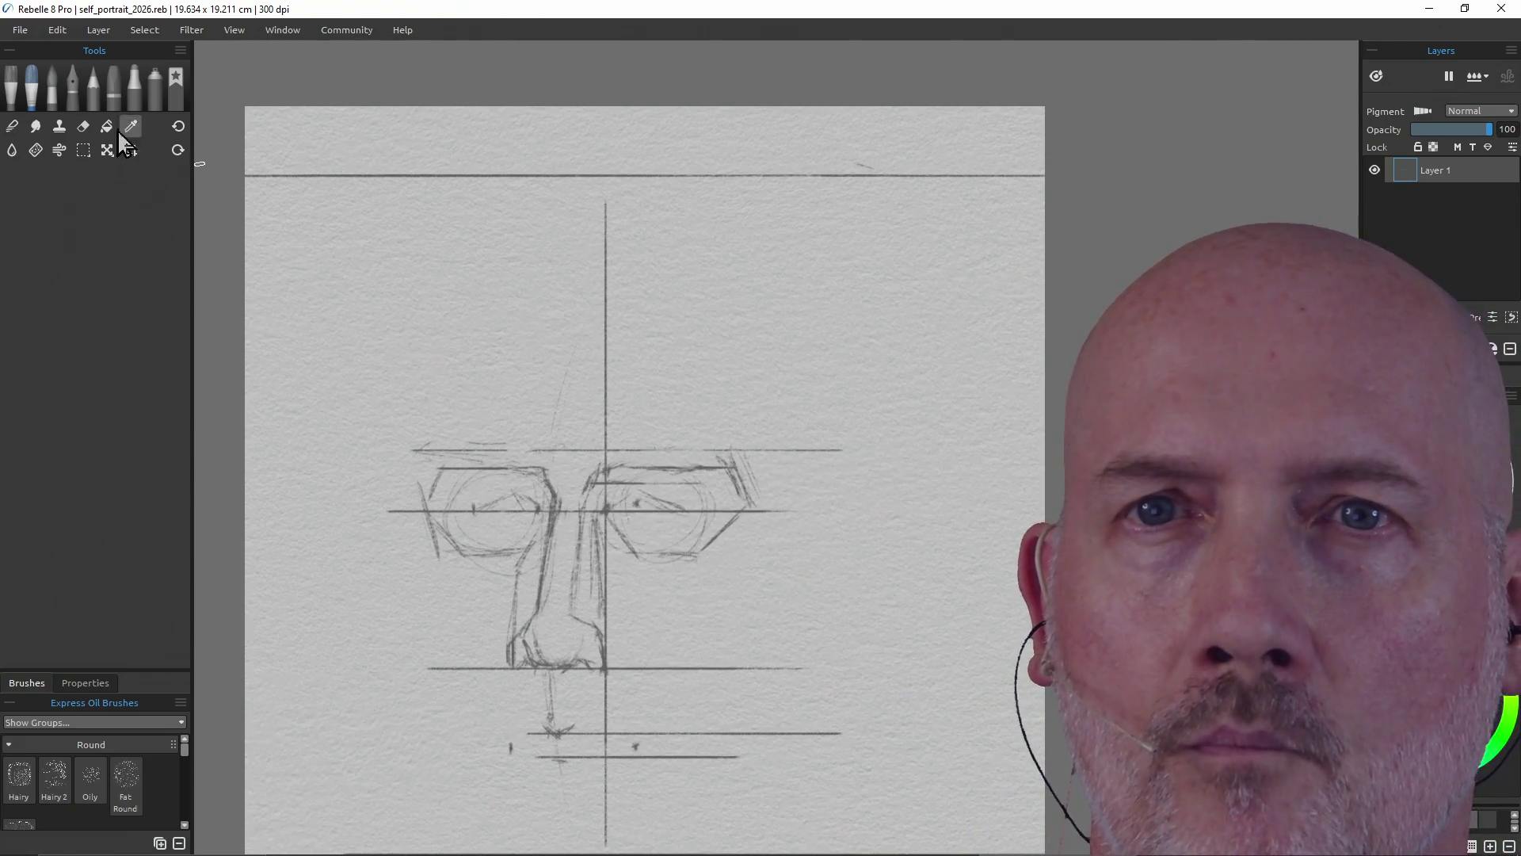
left_click(94, 93)
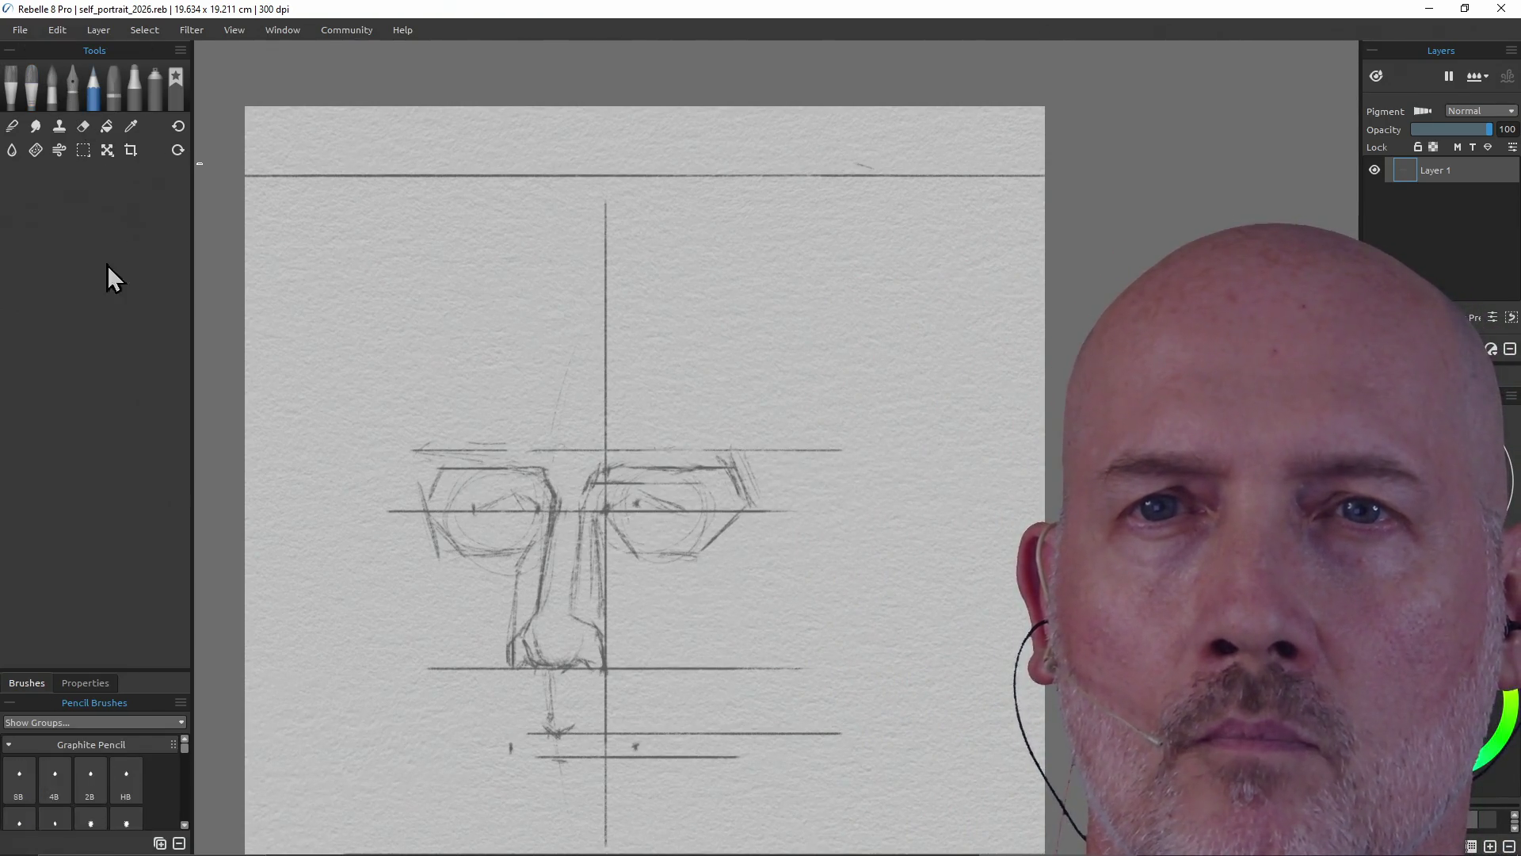
- Bring up the charcoal brushes and add a short stroke near the eye
left_click_drag(112, 668, 112, 242)
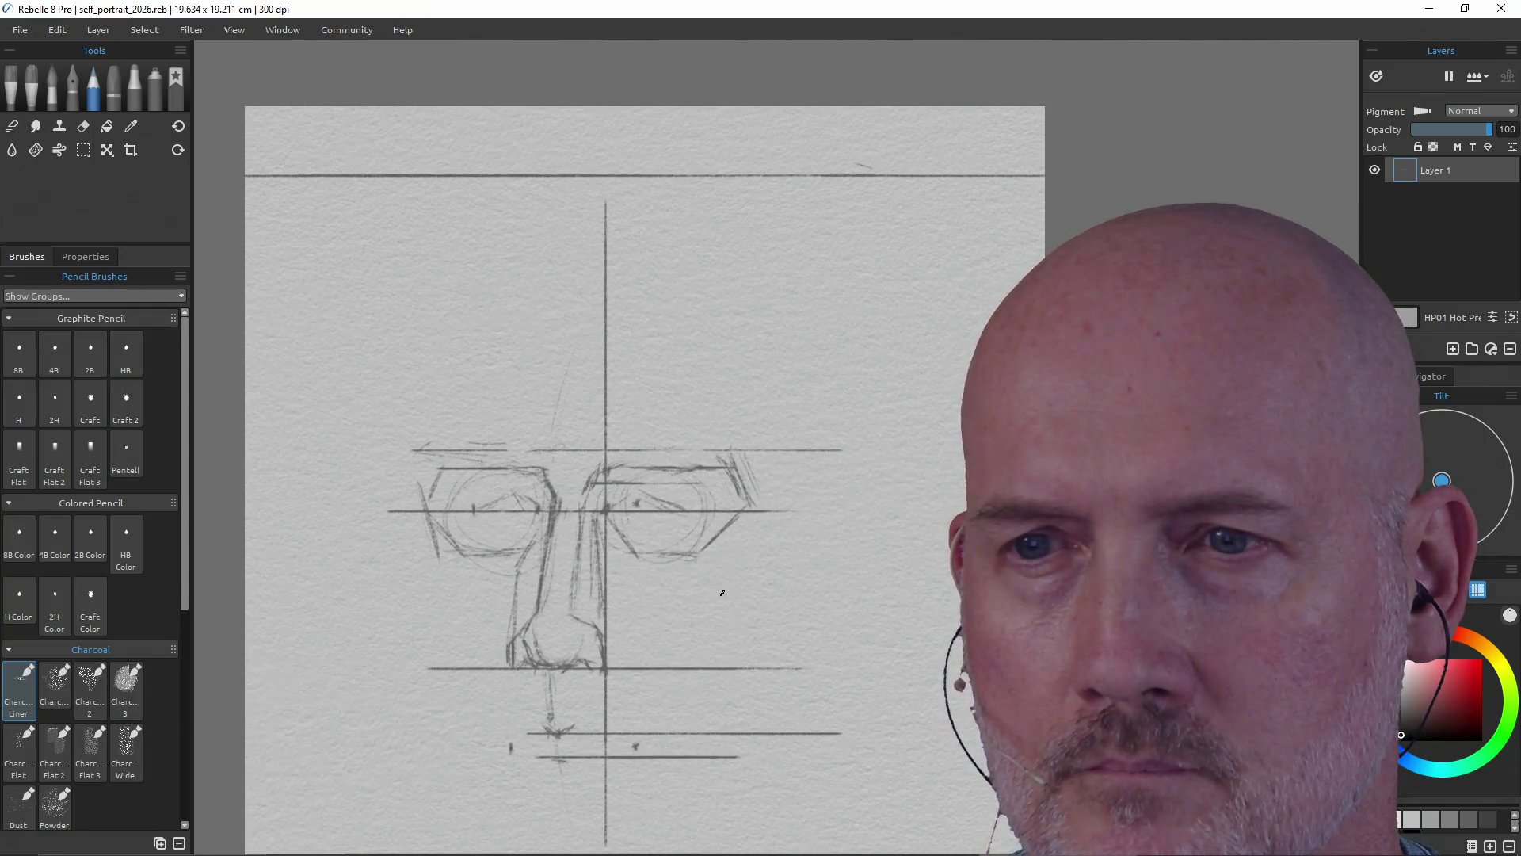
left_click_drag(553, 499, 556, 514)
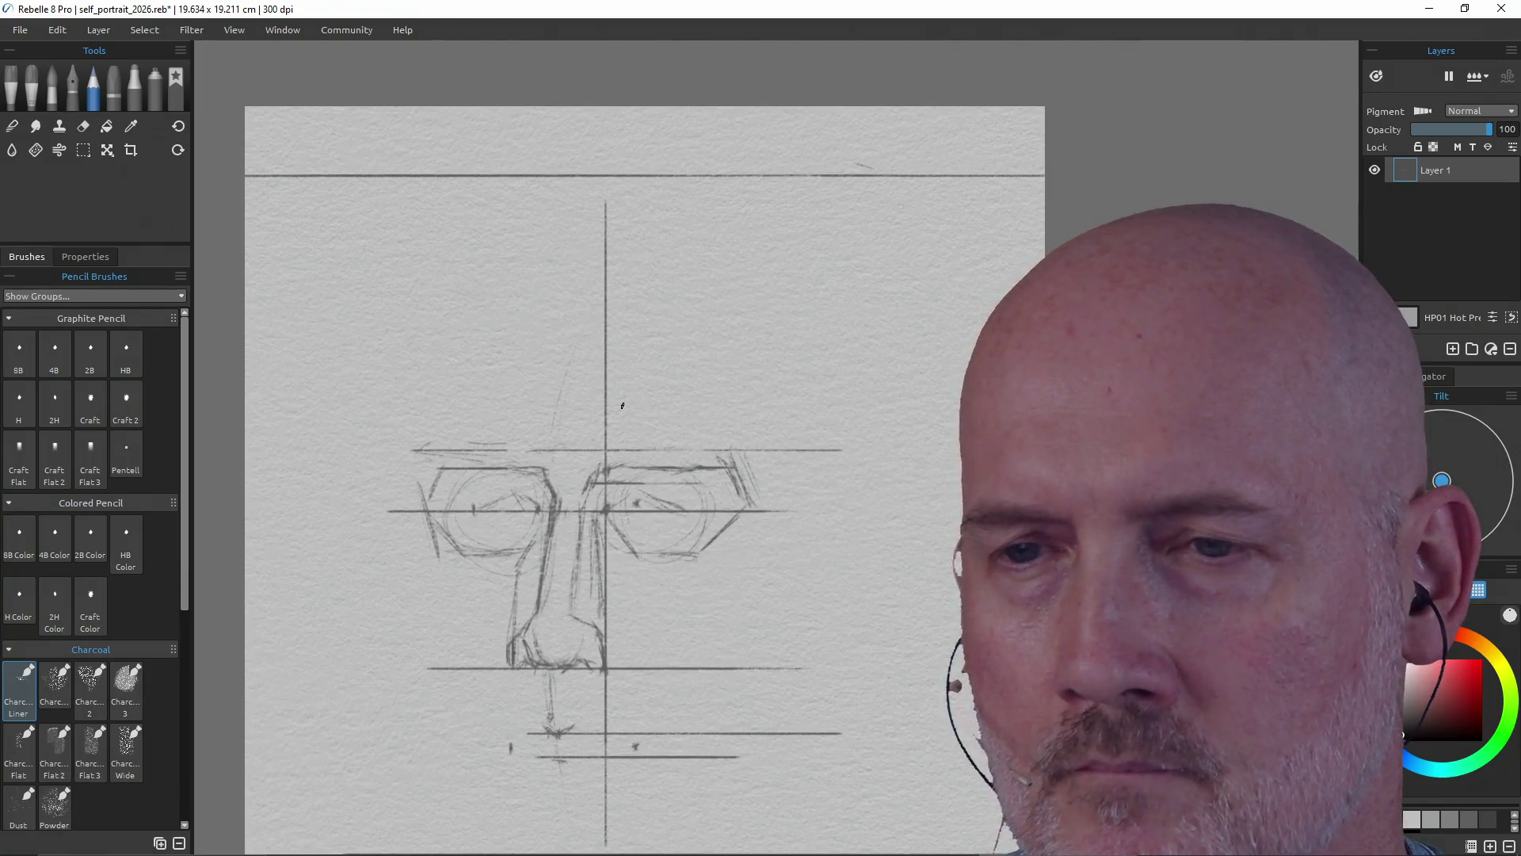
key("e")
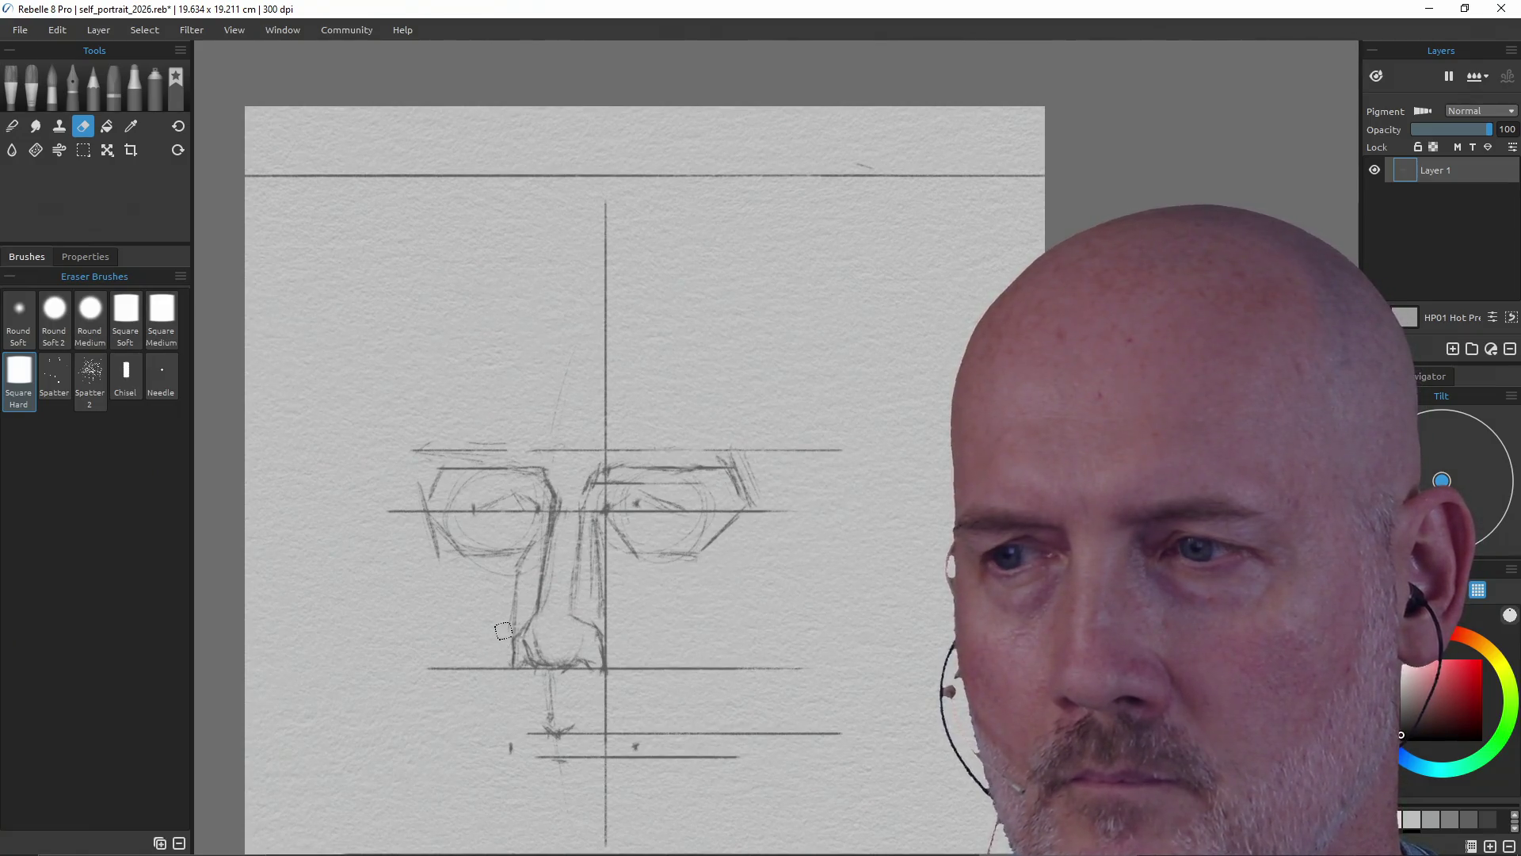
key("e")
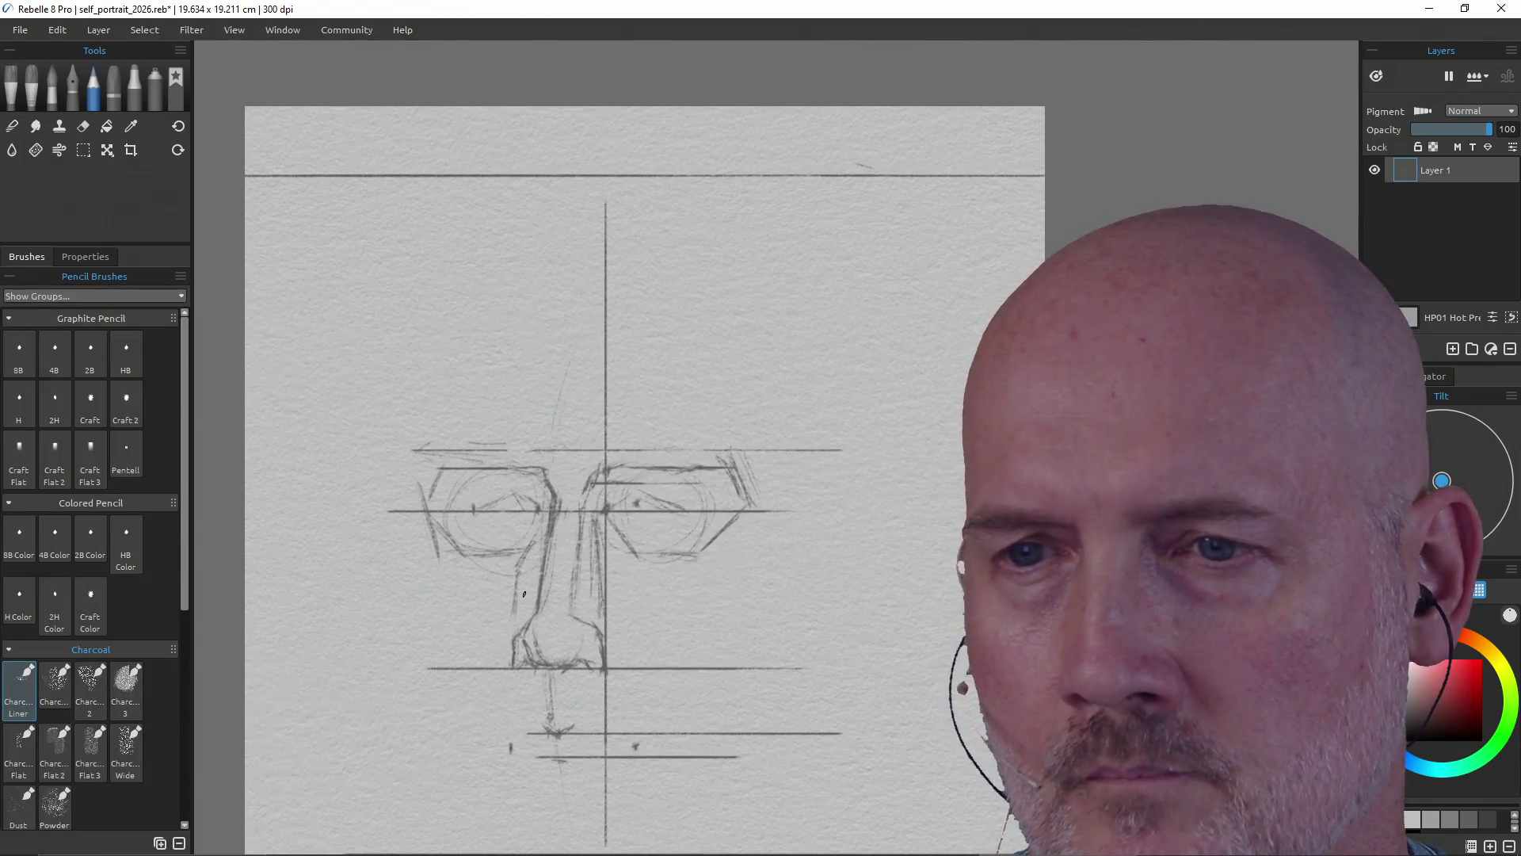
- Darken the nose's left edge, then add a small mark near the mouth line
left_click_drag(512, 627, 516, 657)
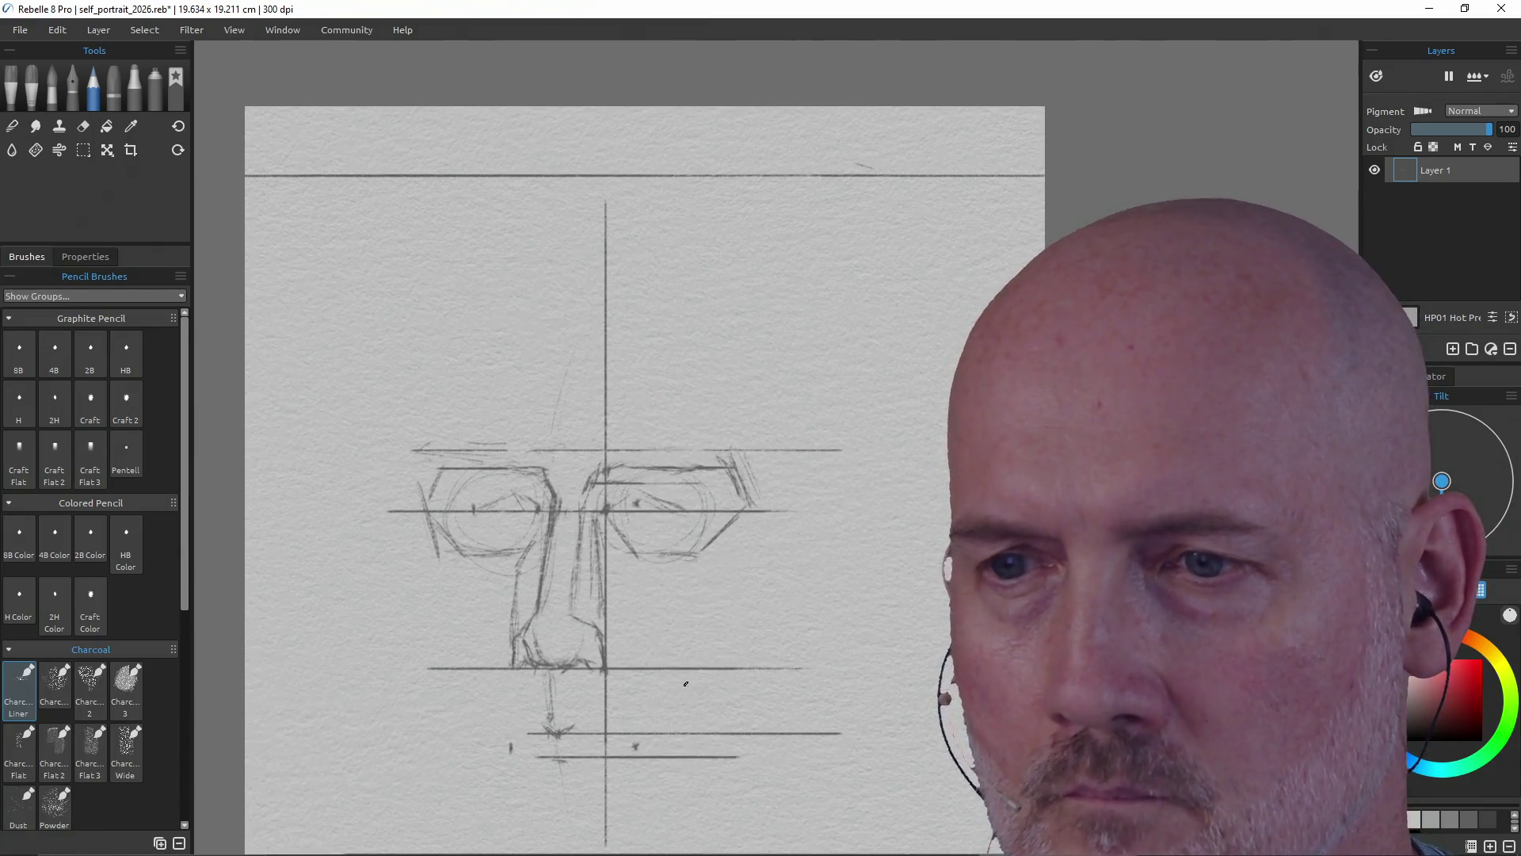
mouse_move(686, 686)
left_mouse_down()
mouse_move(689, 614)
mouse_move(663, 661)
left_mouse_up()
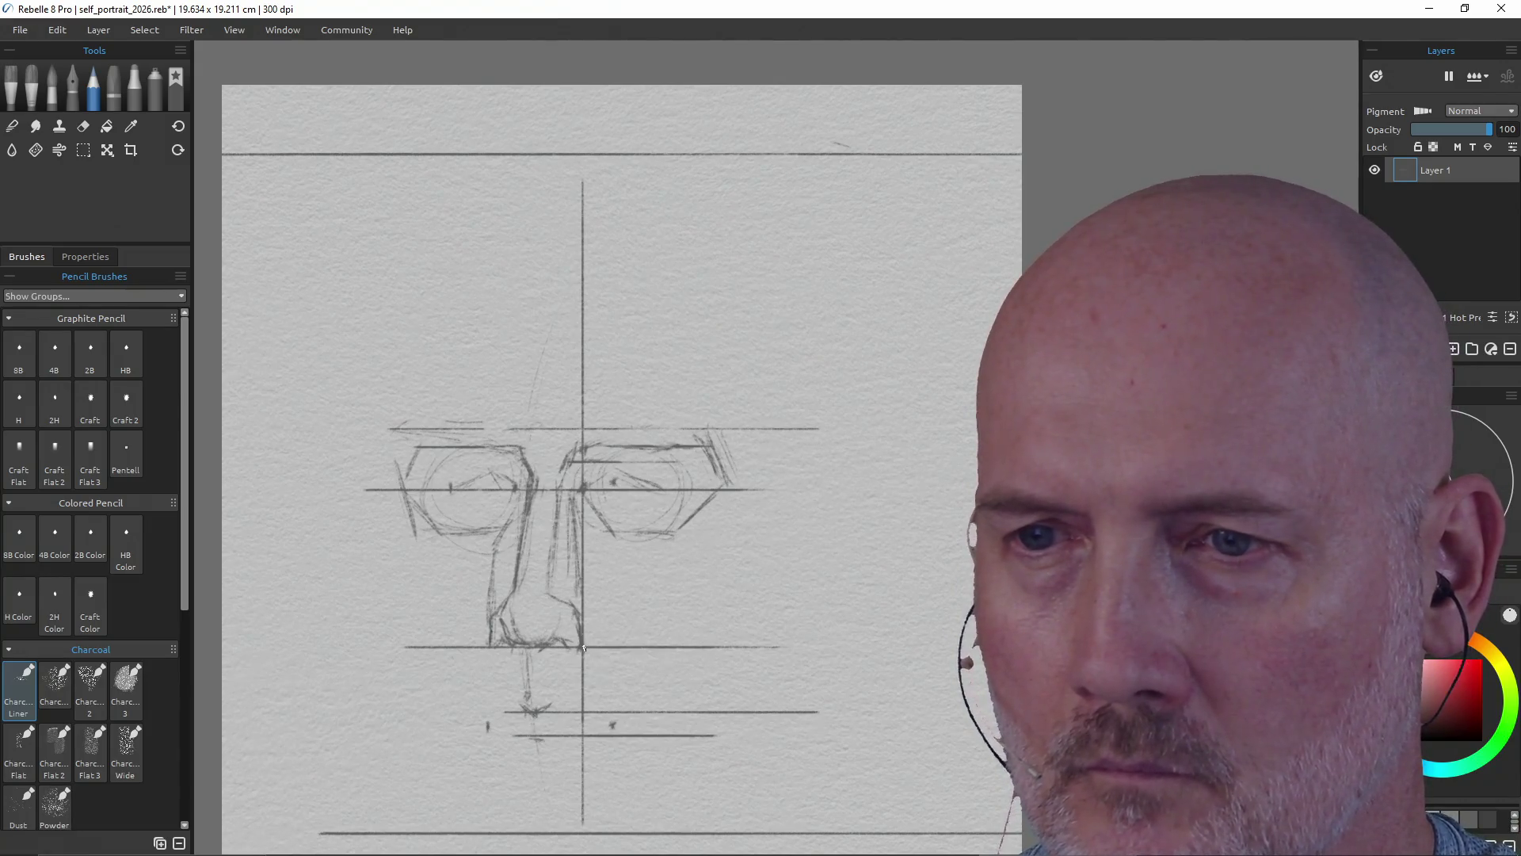
left_click(615, 724)
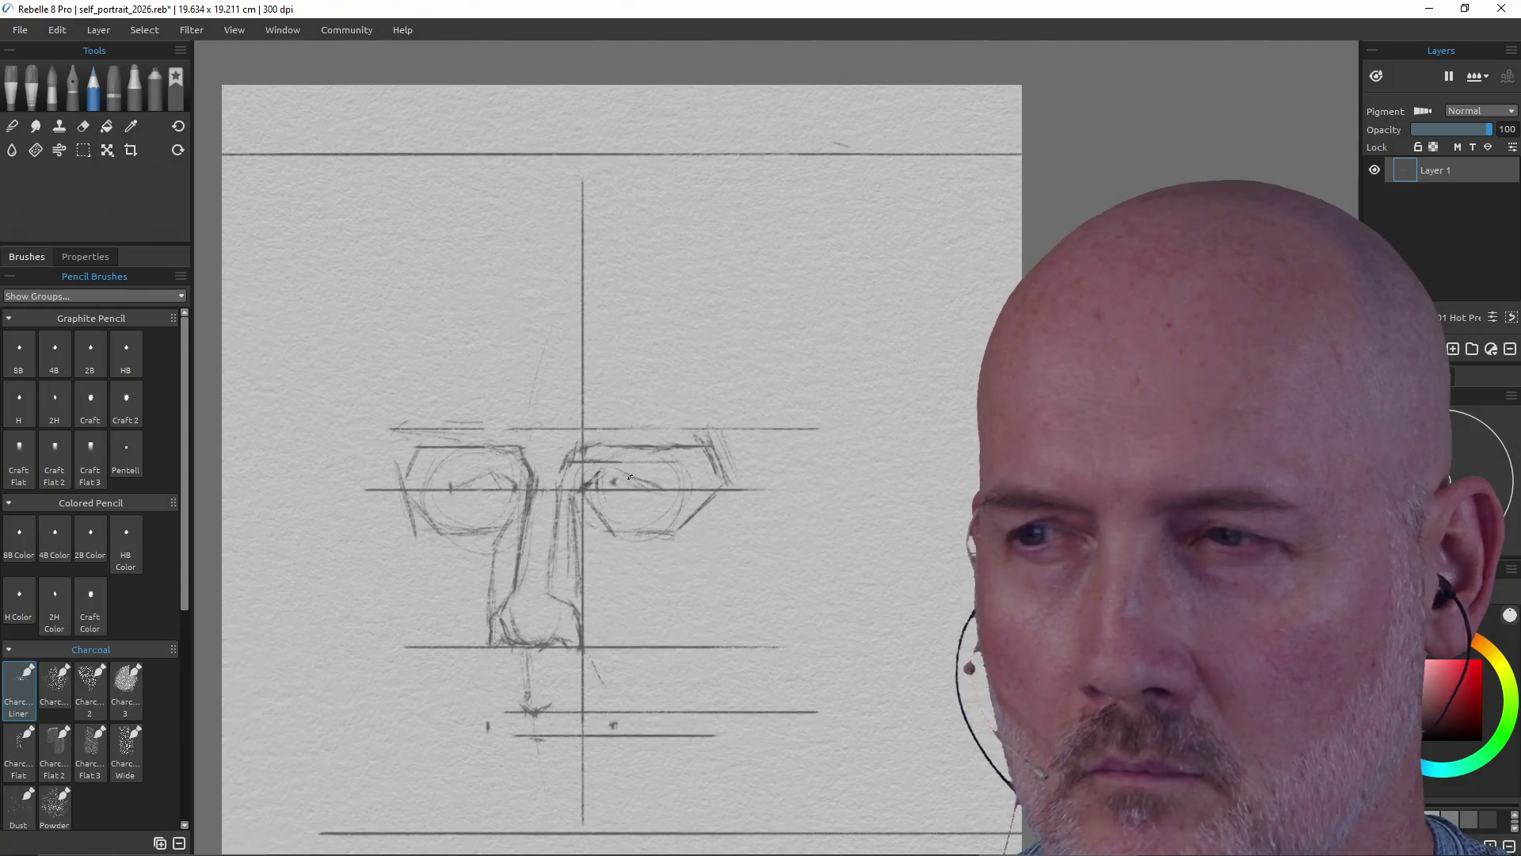
- Draw the right-hand eye's extended upper lid and its lower lid in charcoal
left_click_drag(616, 478, 622, 475)
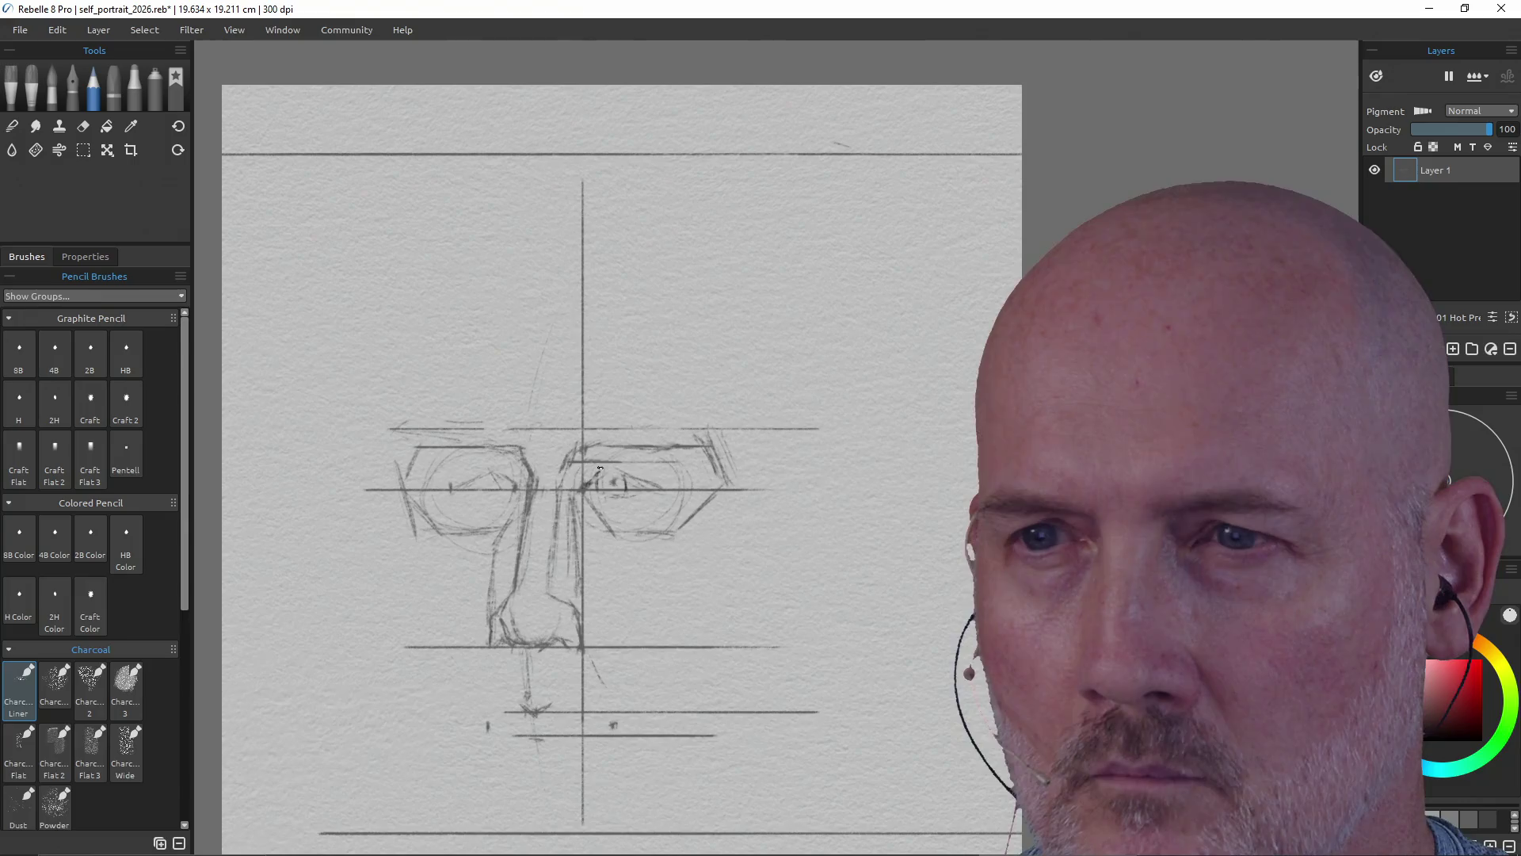
left_click_drag(602, 472, 651, 480)
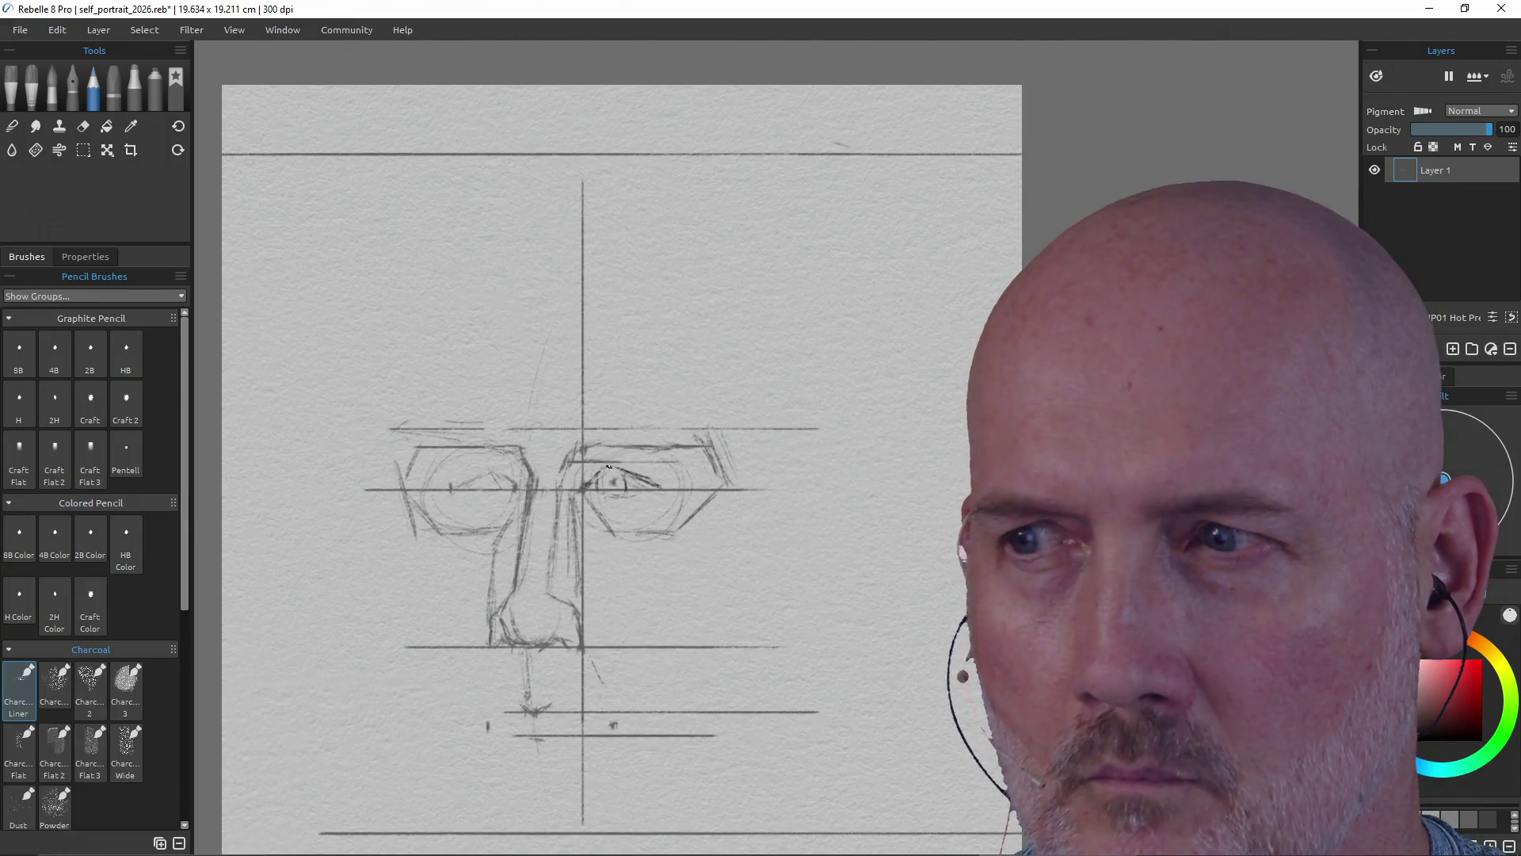
left_click_drag(644, 488, 626, 496)
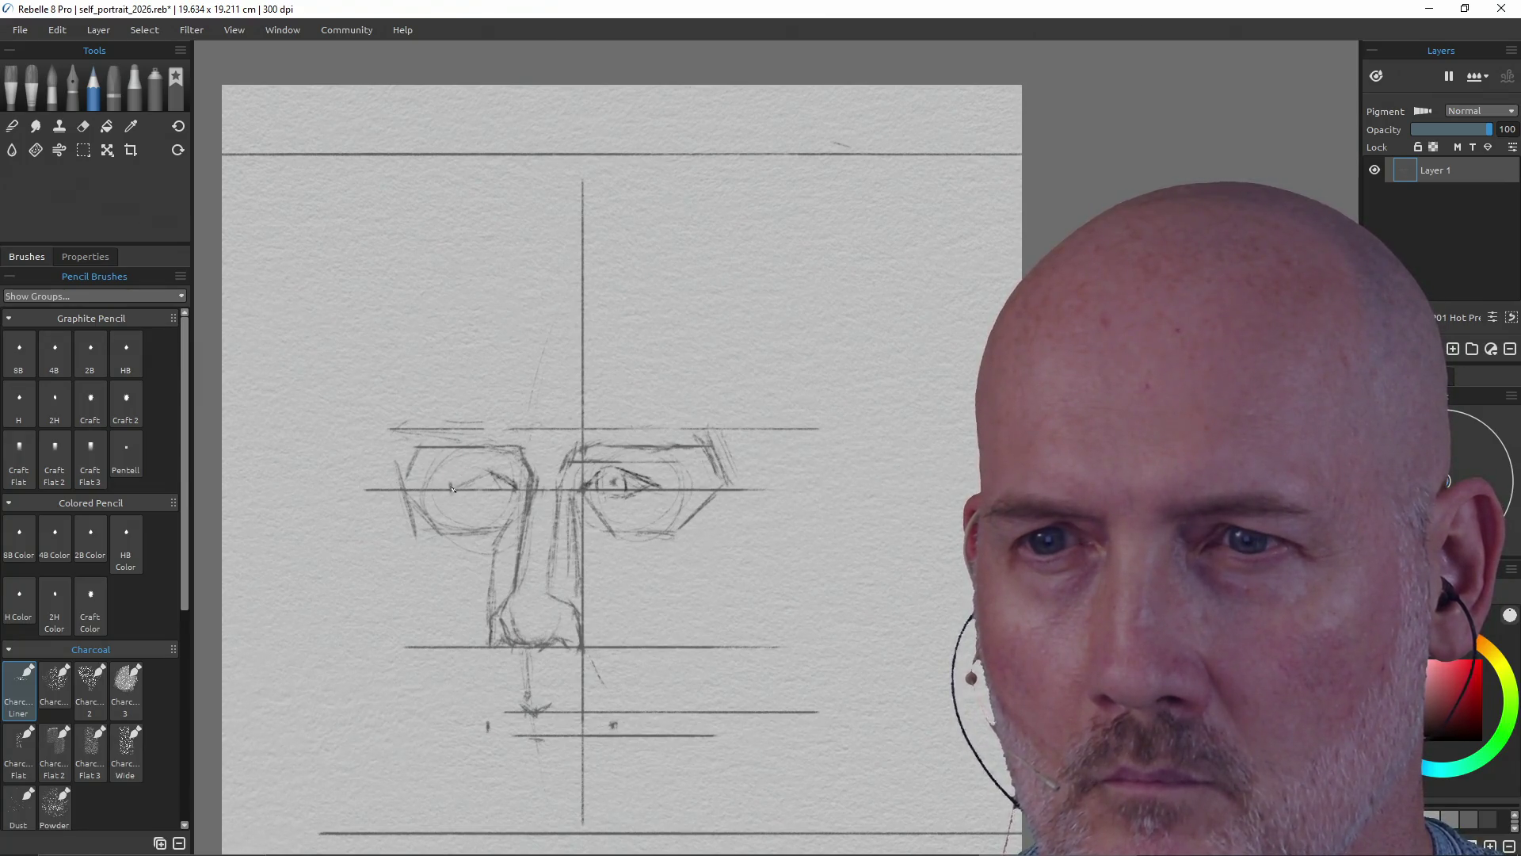
- Sketch the left eye's outer corner, upper and darkened lower lids, and the curved left eyebrow
left_click_drag(456, 477, 451, 492)
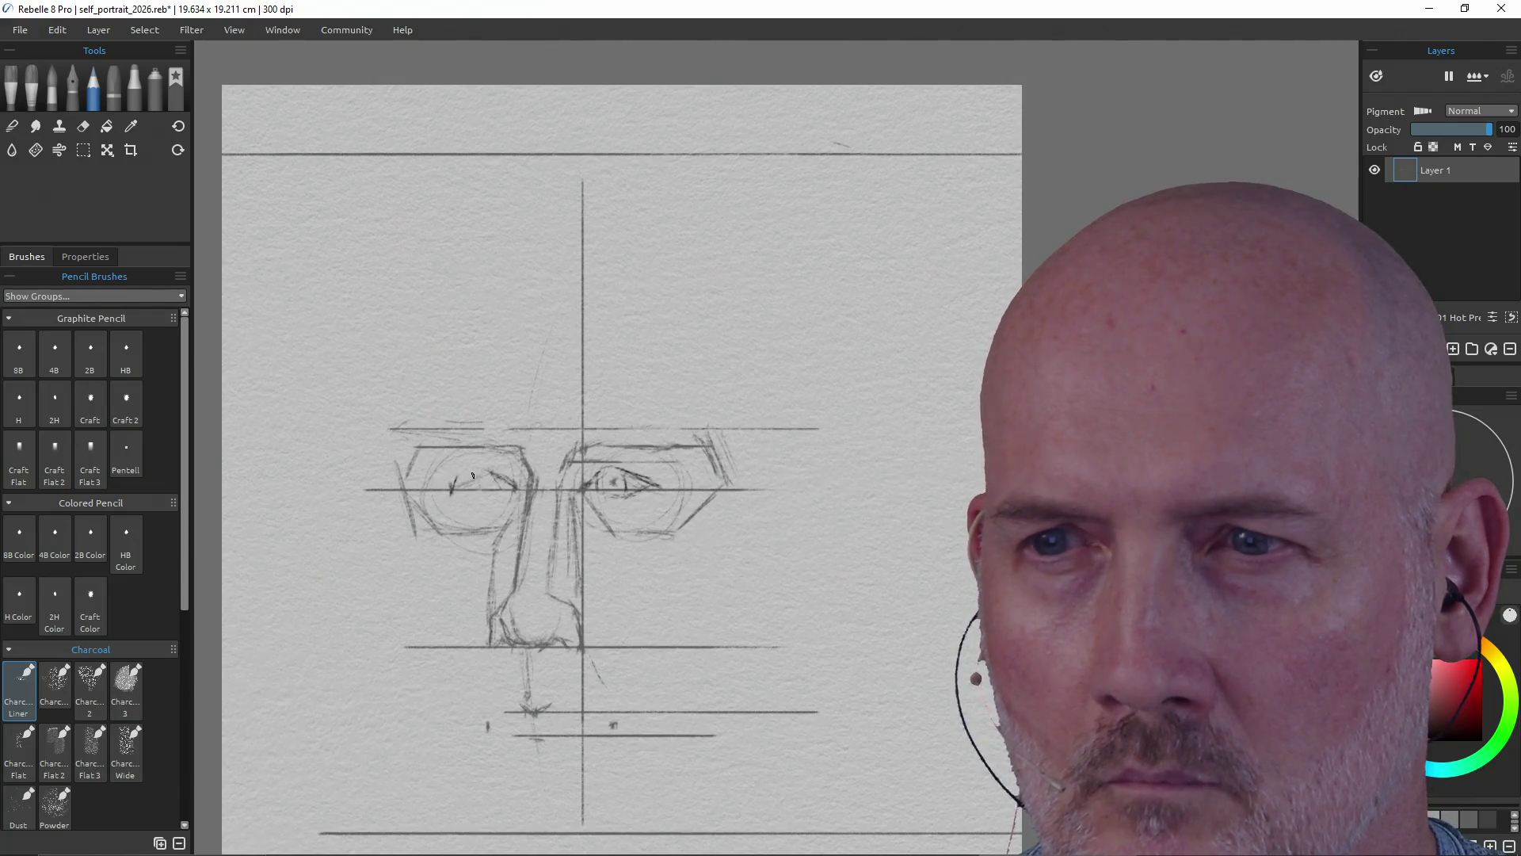
left_click_drag(470, 473, 479, 485)
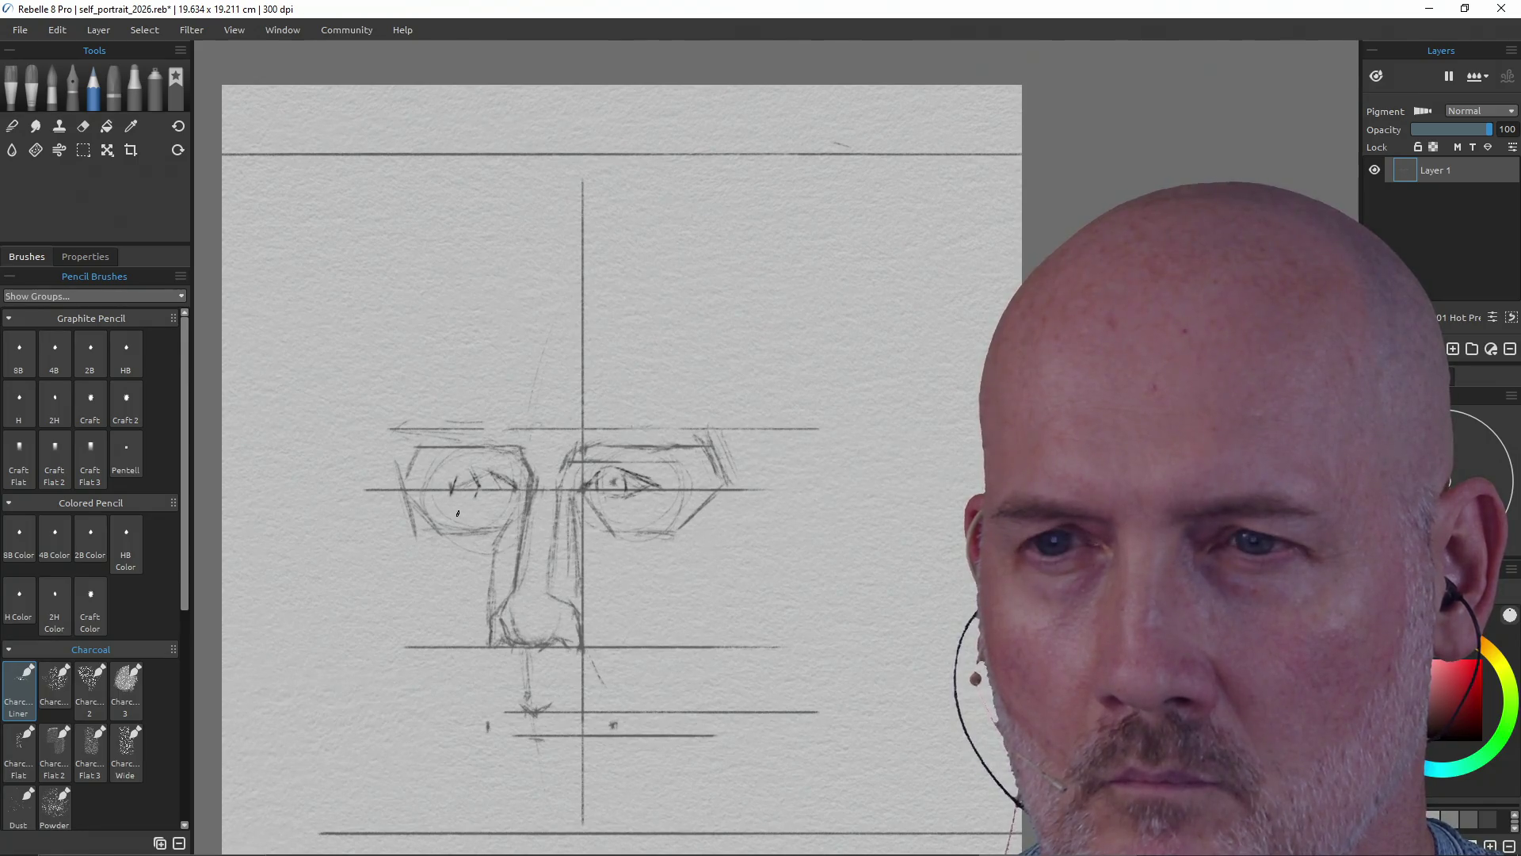
left_click_drag(479, 485, 510, 487)
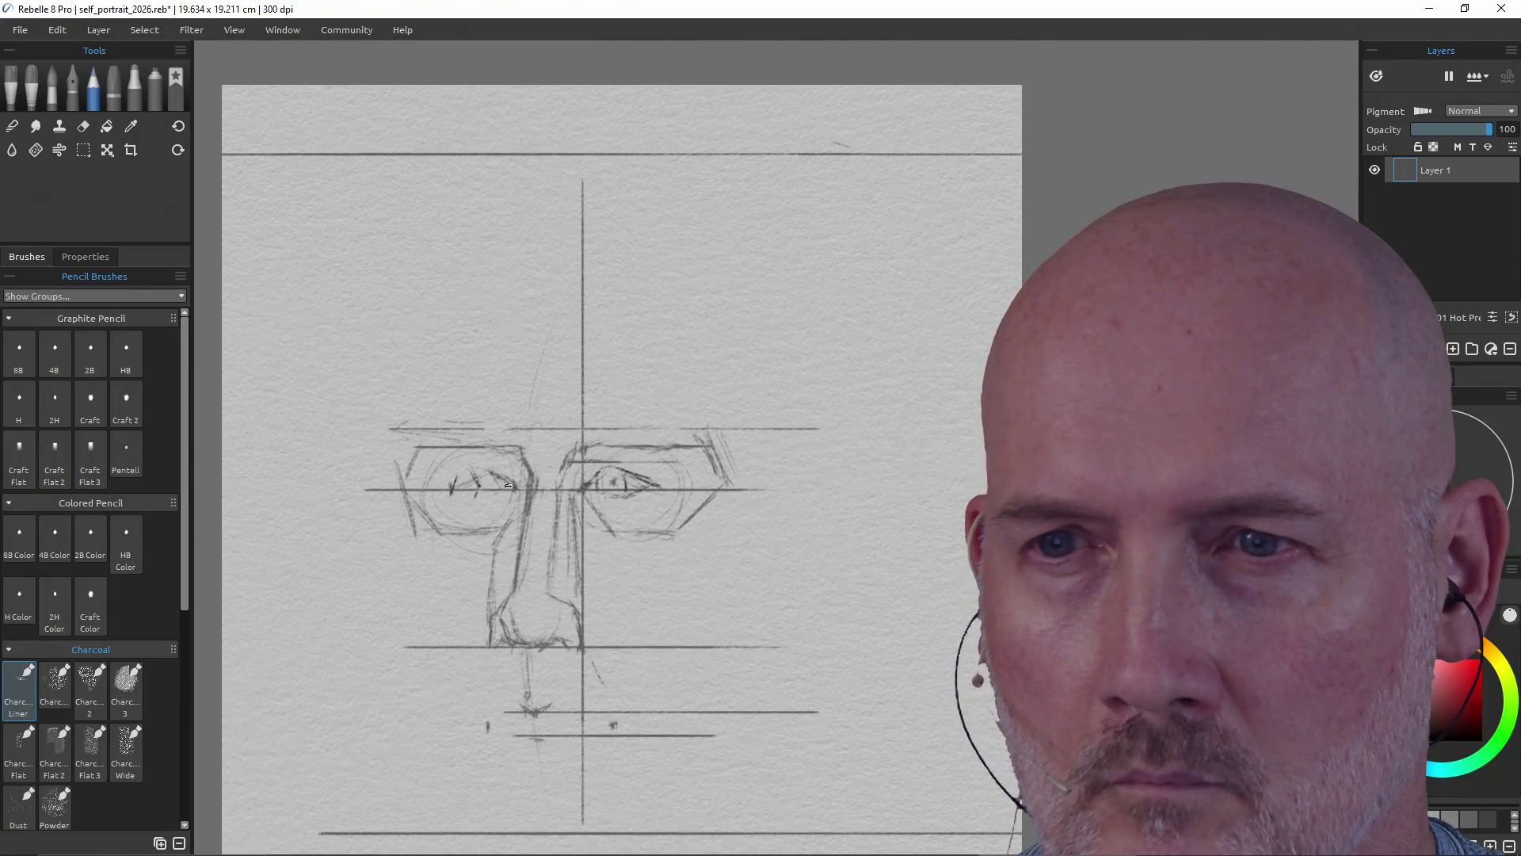
left_click_drag(492, 497, 485, 501)
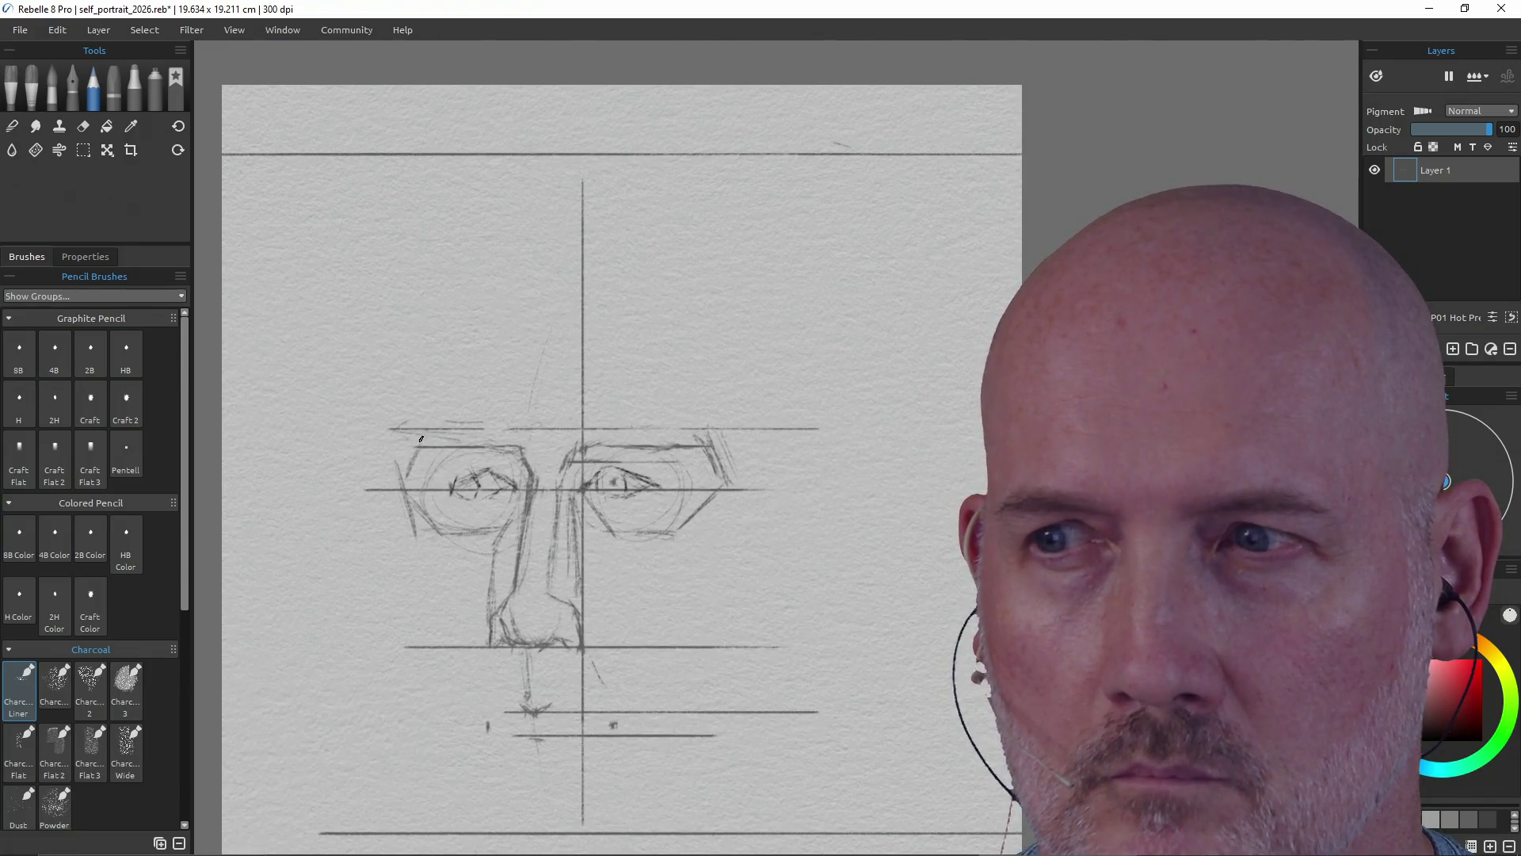
left_click_drag(410, 447, 514, 436)
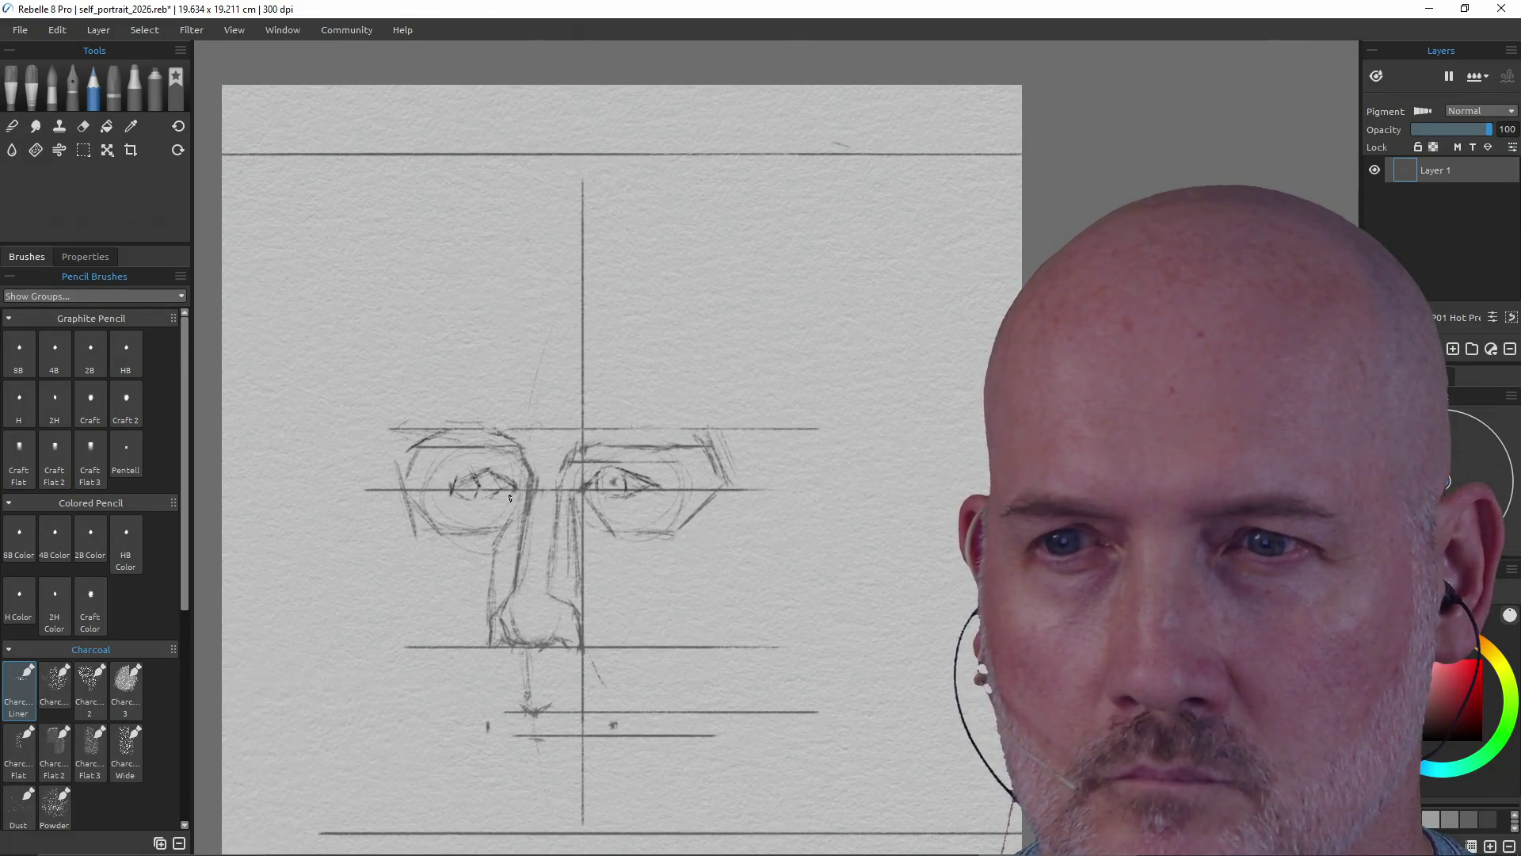
left_click_drag(480, 498, 506, 486)
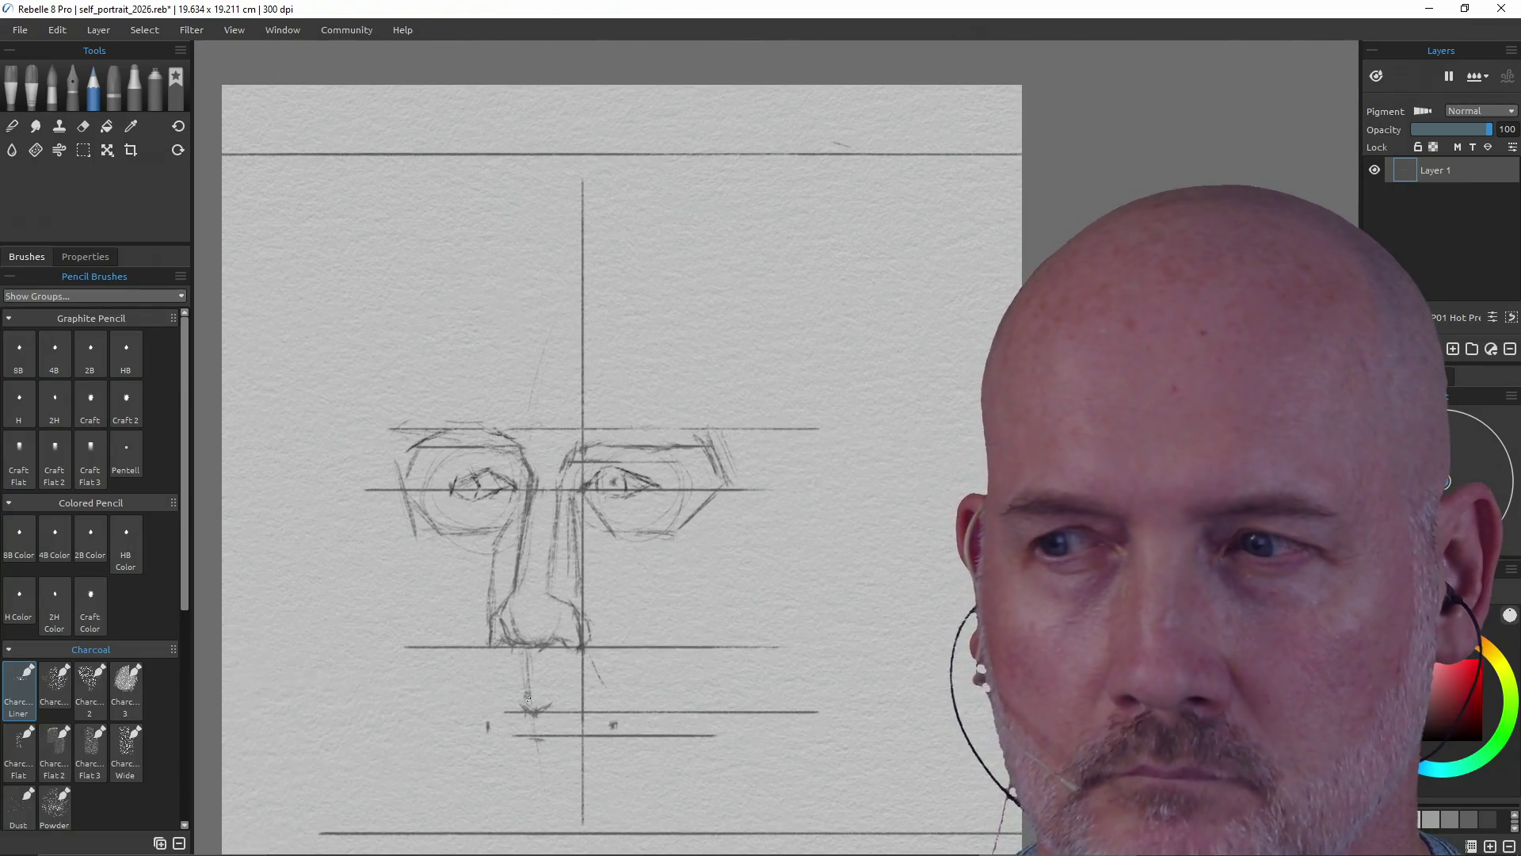
- Erase the left ends of the guide lines and old face outline, then resume charcoal
key("e")
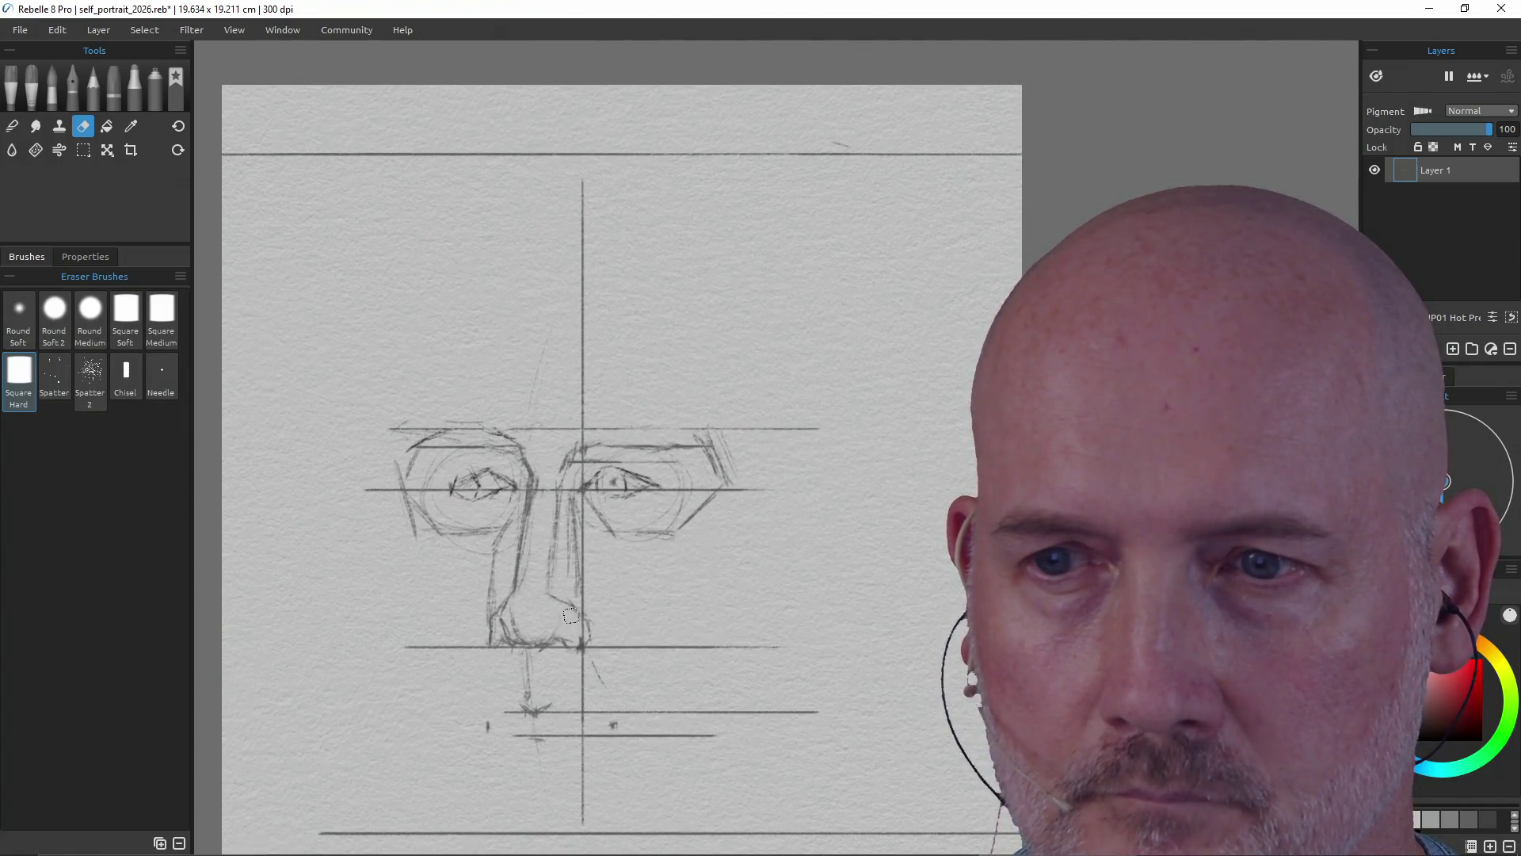
key("e")
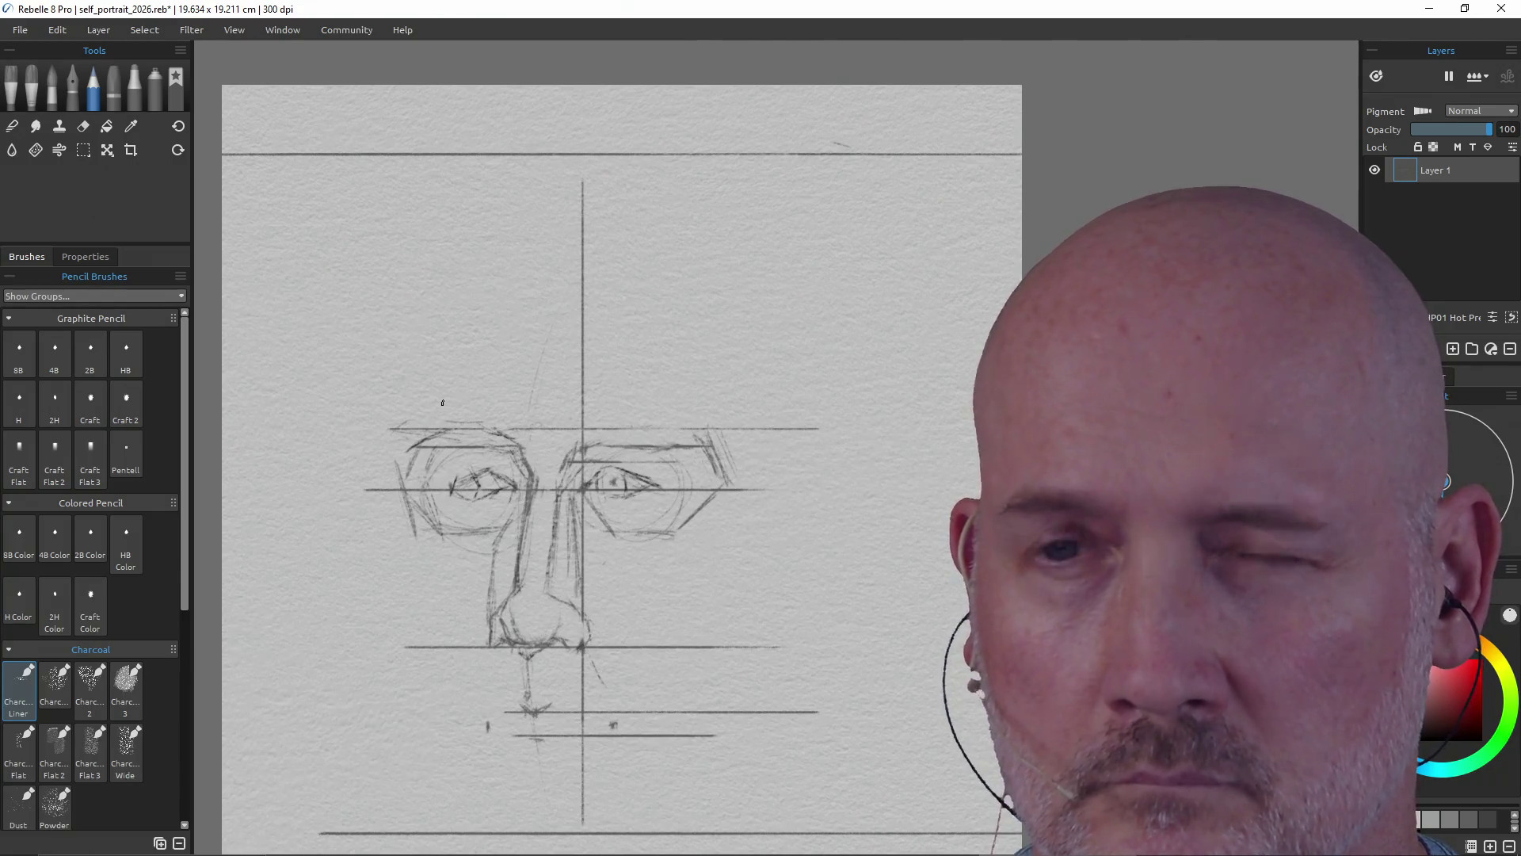
key("e")
mouse_move(457, 441)
left_mouse_down()
mouse_move(396, 447)
mouse_move(391, 503)
mouse_move(406, 473)
left_mouse_up()
key("b")
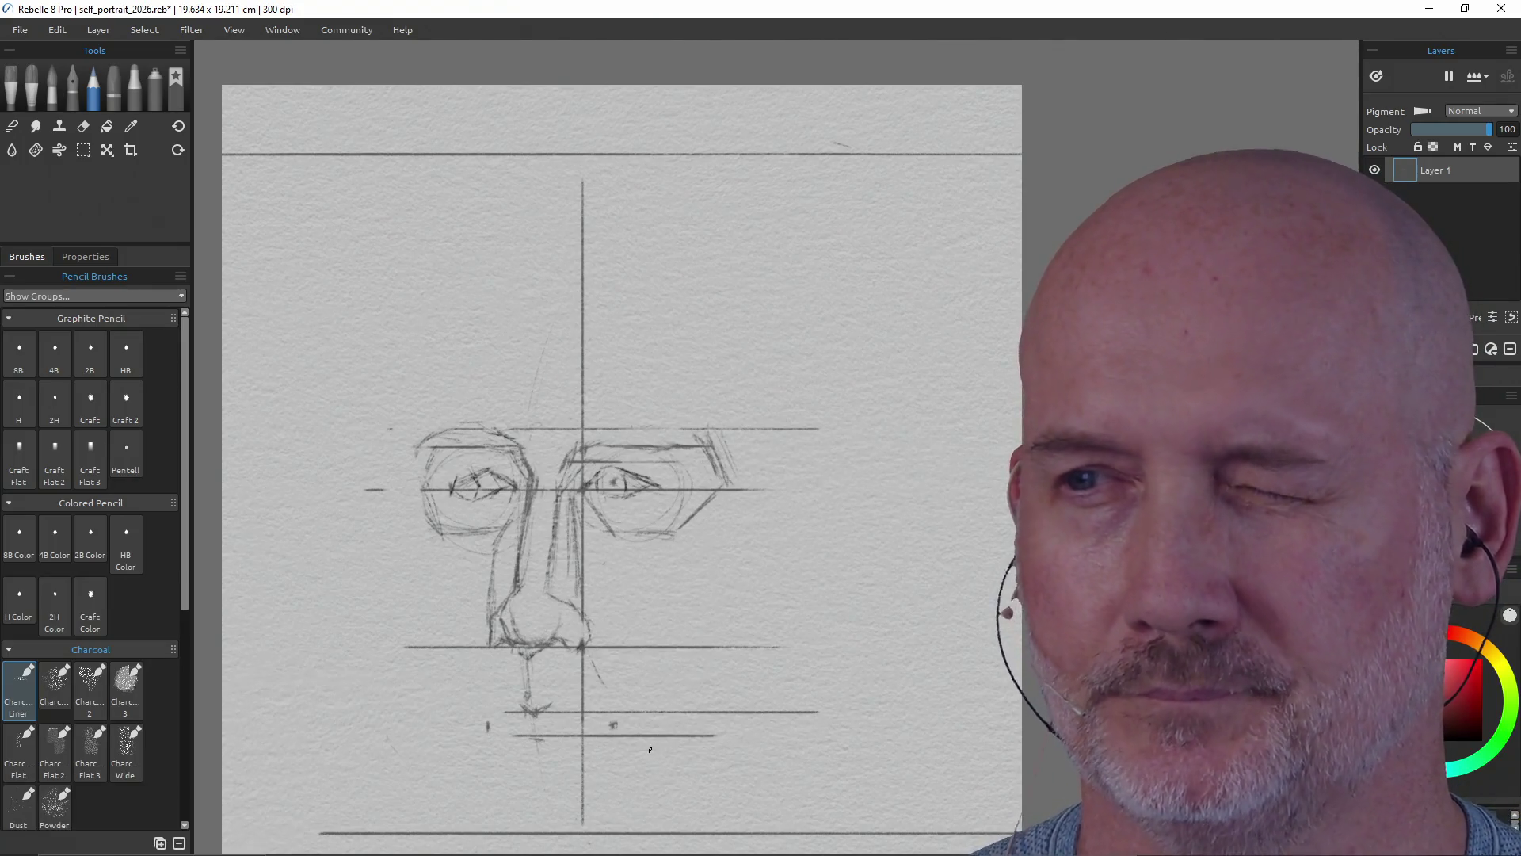
left_click_drag(744, 612, 743, 586)
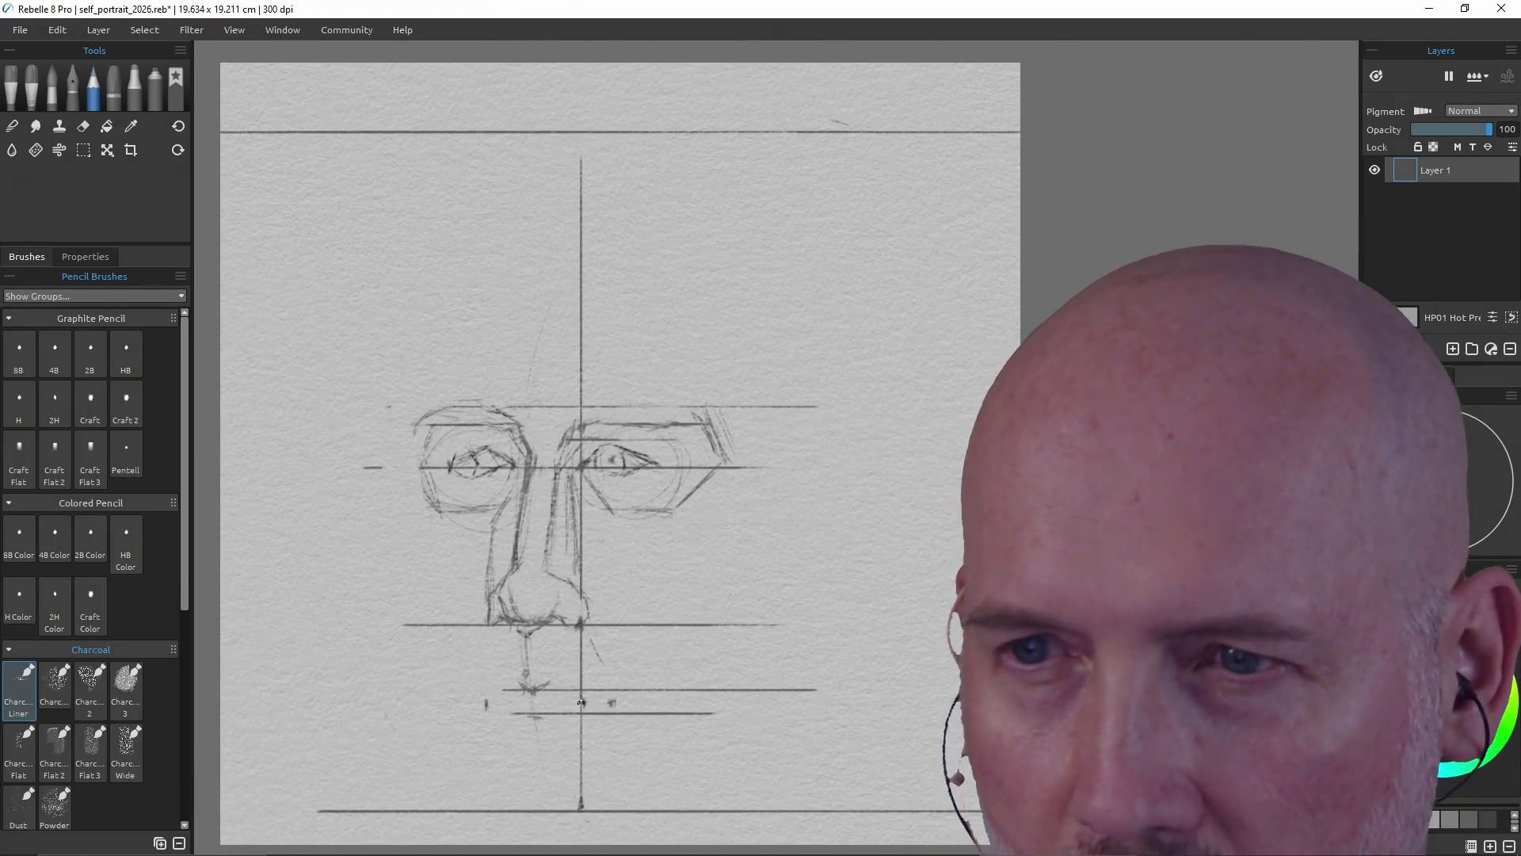
key("e")
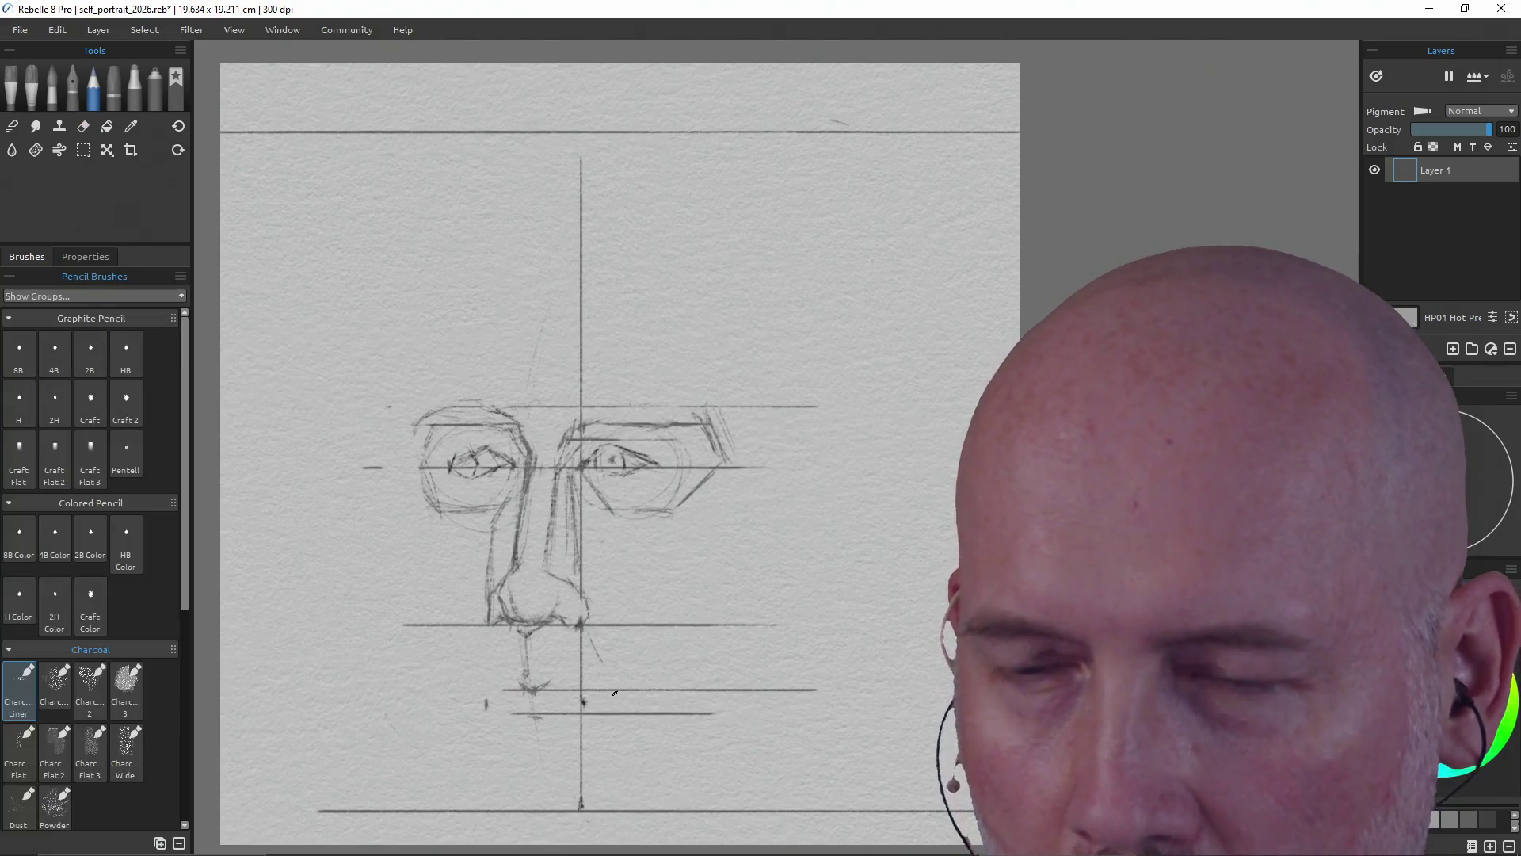
- Sketch and reinforce a diagonal jaw line near the bottom, extending it toward the chin
key("e")
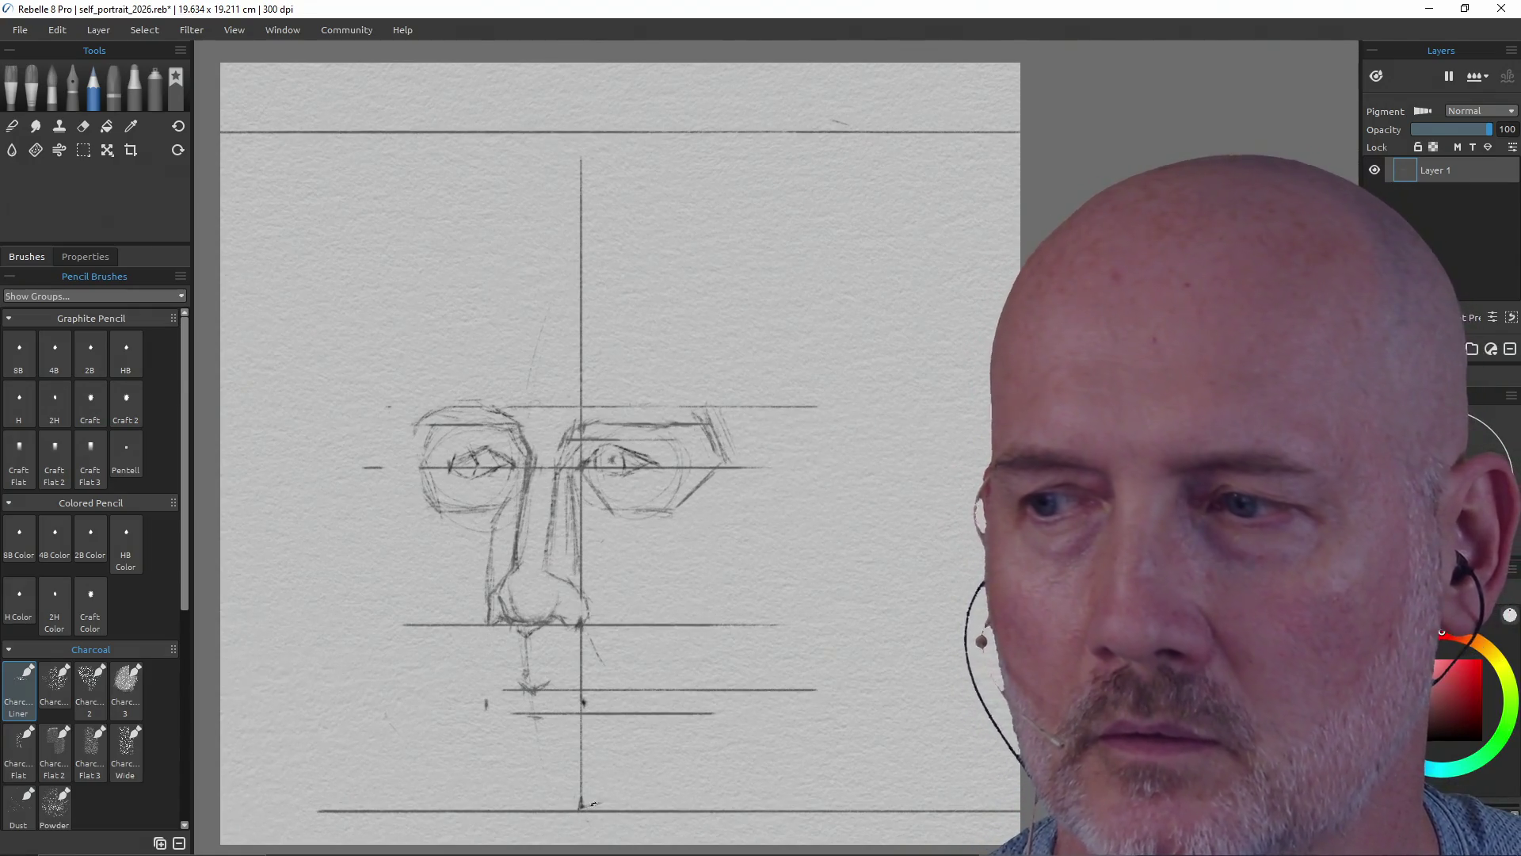
left_click_drag(737, 725, 618, 801)
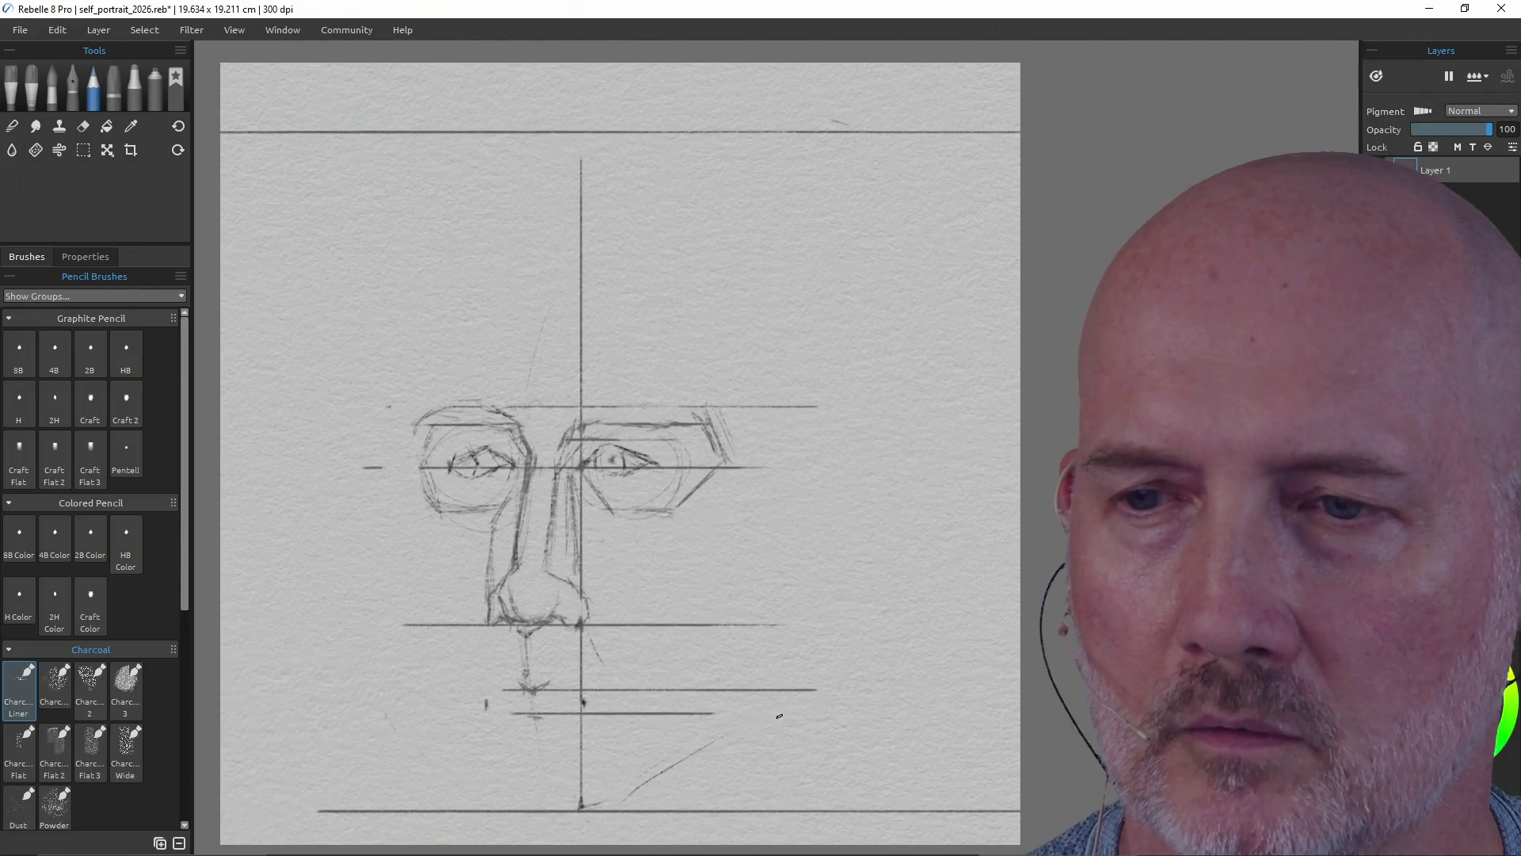
mouse_move(713, 733)
left_mouse_down()
mouse_move(594, 808)
mouse_move(729, 747)
left_mouse_up()
left_click_drag(796, 712, 711, 742)
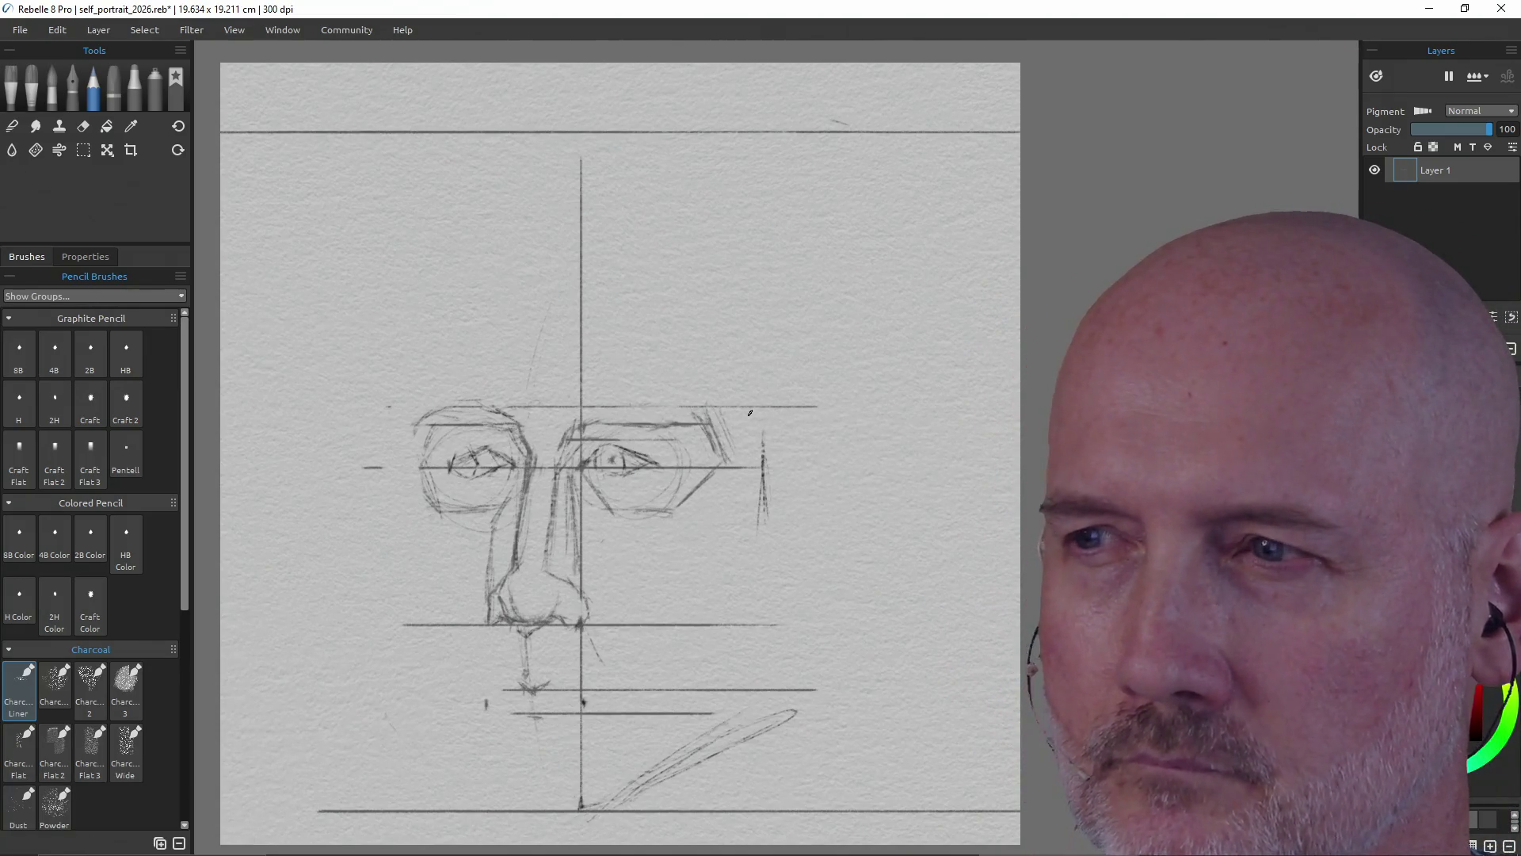
- Erase the stray strokes beyond the right-hand eyebrow's outer end
key("e")
mouse_move(713, 414)
left_mouse_down()
mouse_move(709, 444)
mouse_move(725, 456)
mouse_move(665, 514)
mouse_move(607, 515)
mouse_move(602, 495)
mouse_move(665, 516)
mouse_move(657, 505)
left_mouse_up()
key("p")
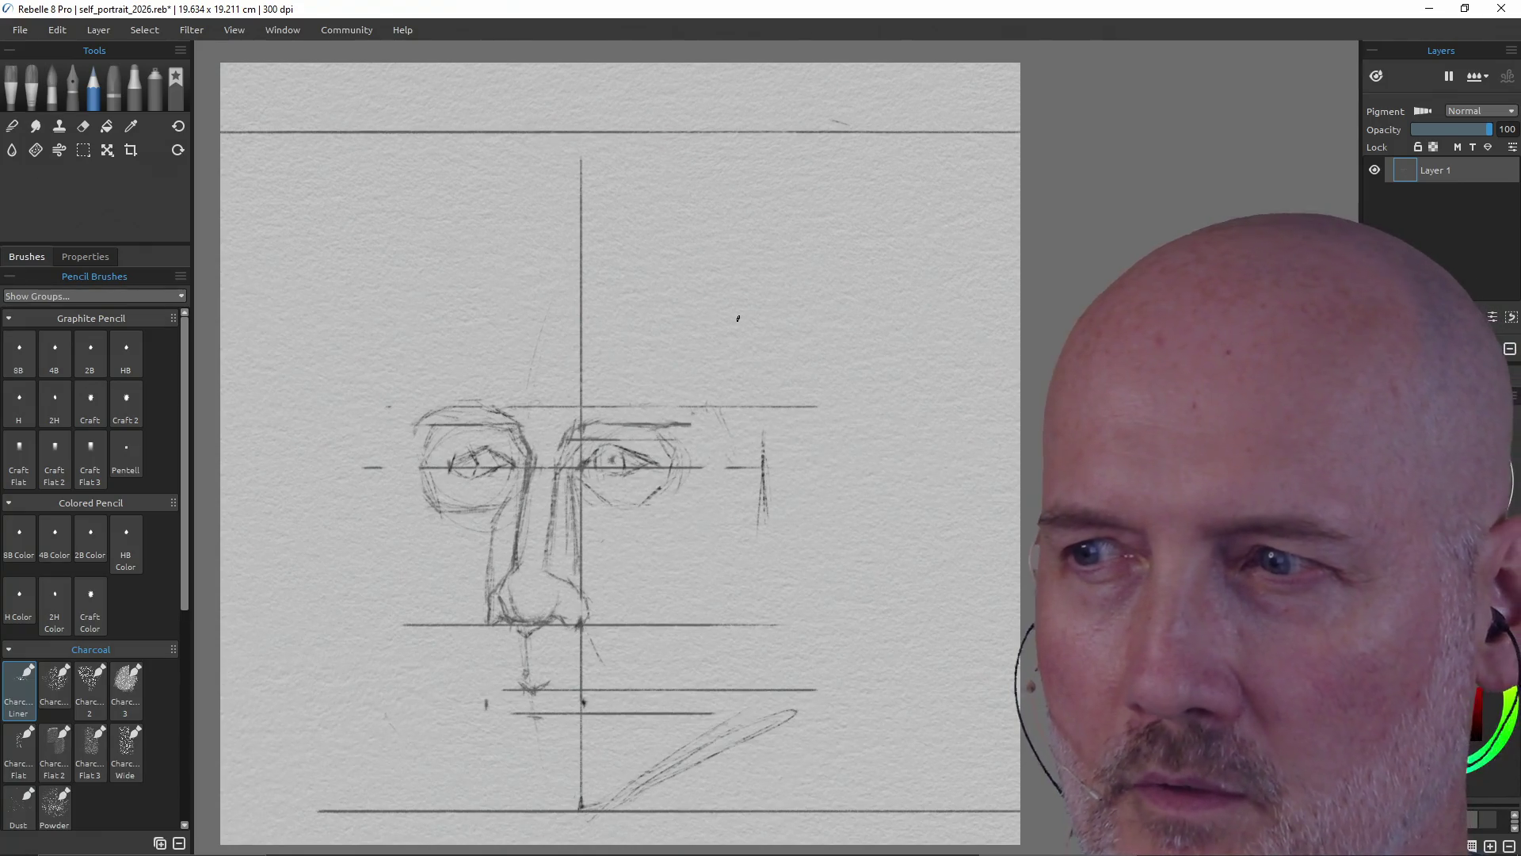
key("e")
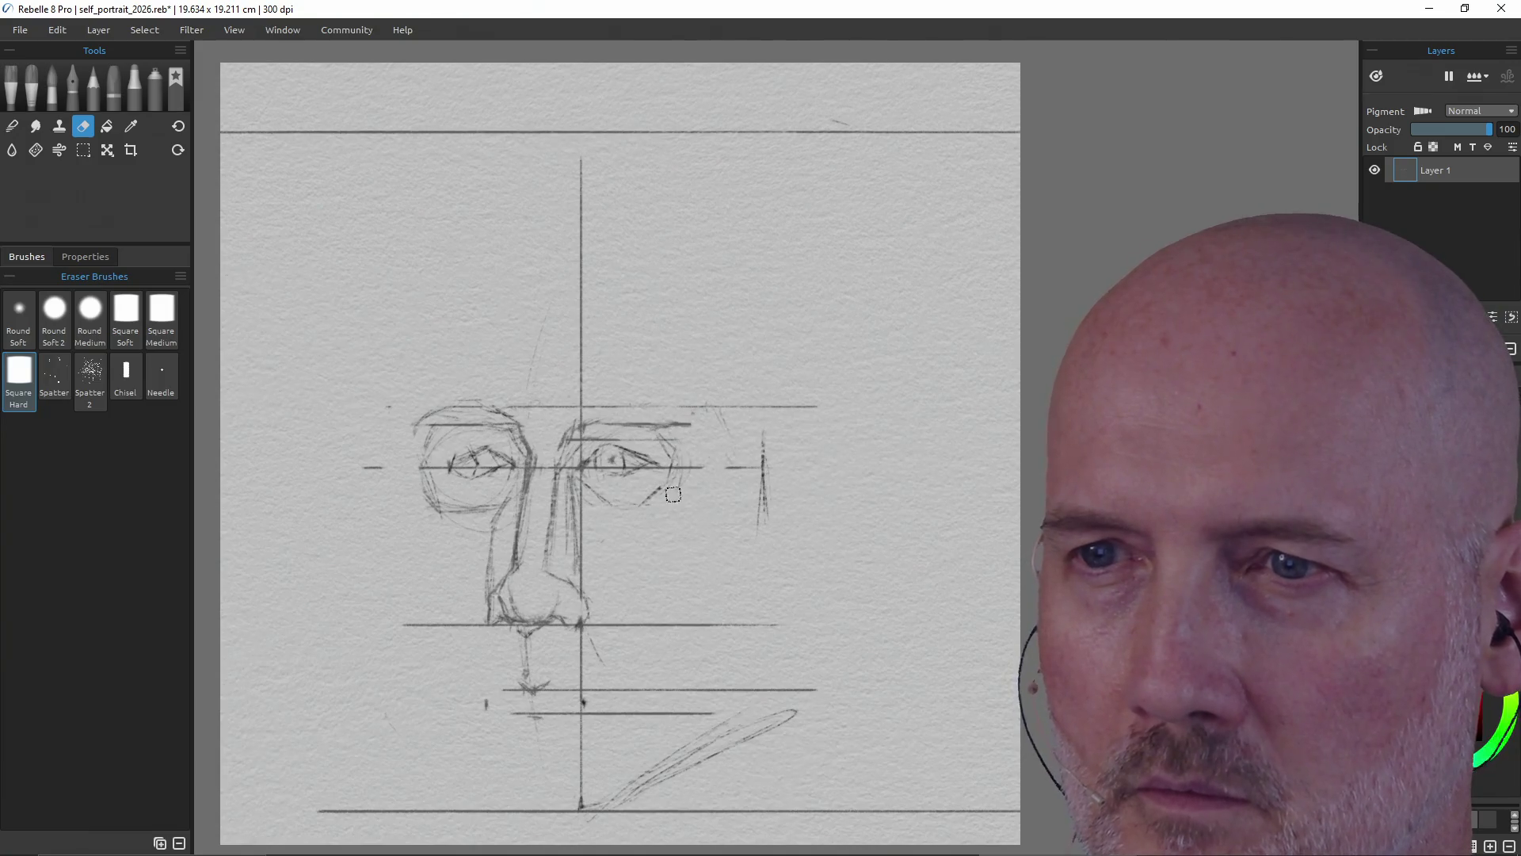
- Replace the tick right of the eye with a darker vertical line; undo a stroke below the nose
left_click_drag(763, 434, 761, 441)
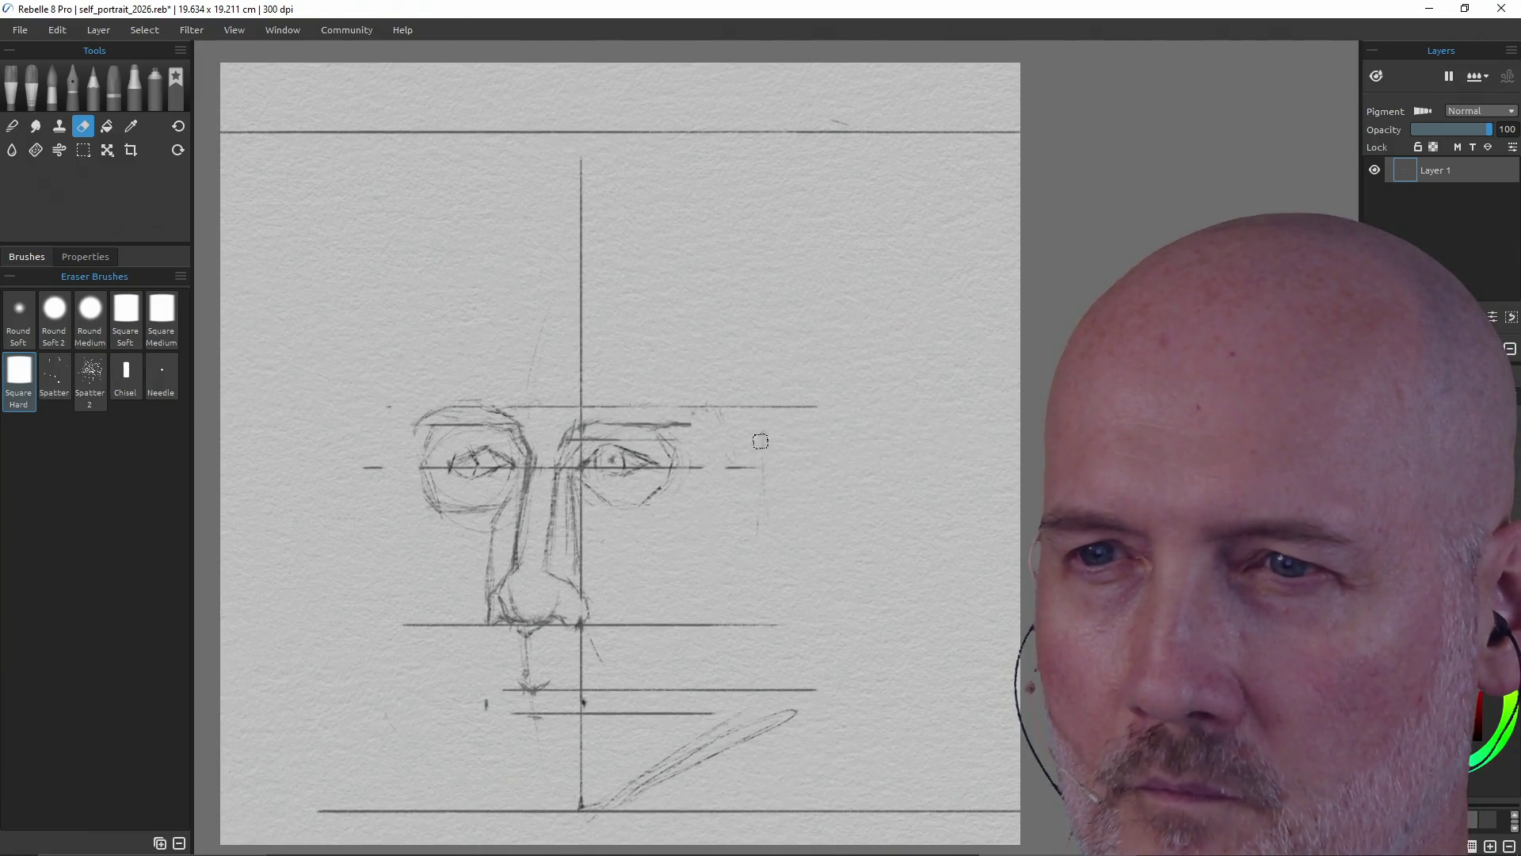
key("p")
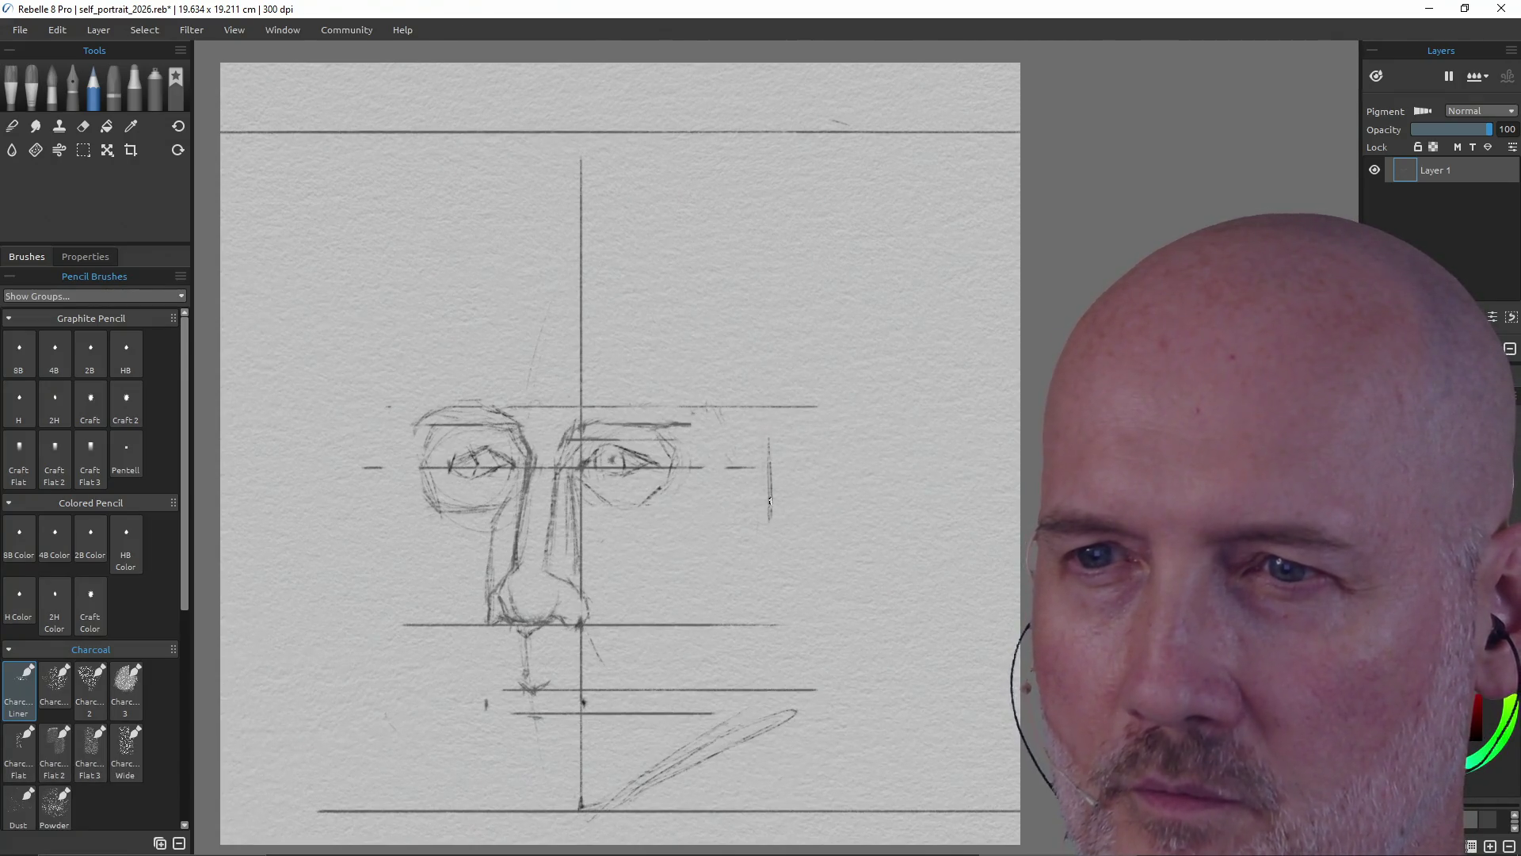
left_click_drag(767, 434, 769, 513)
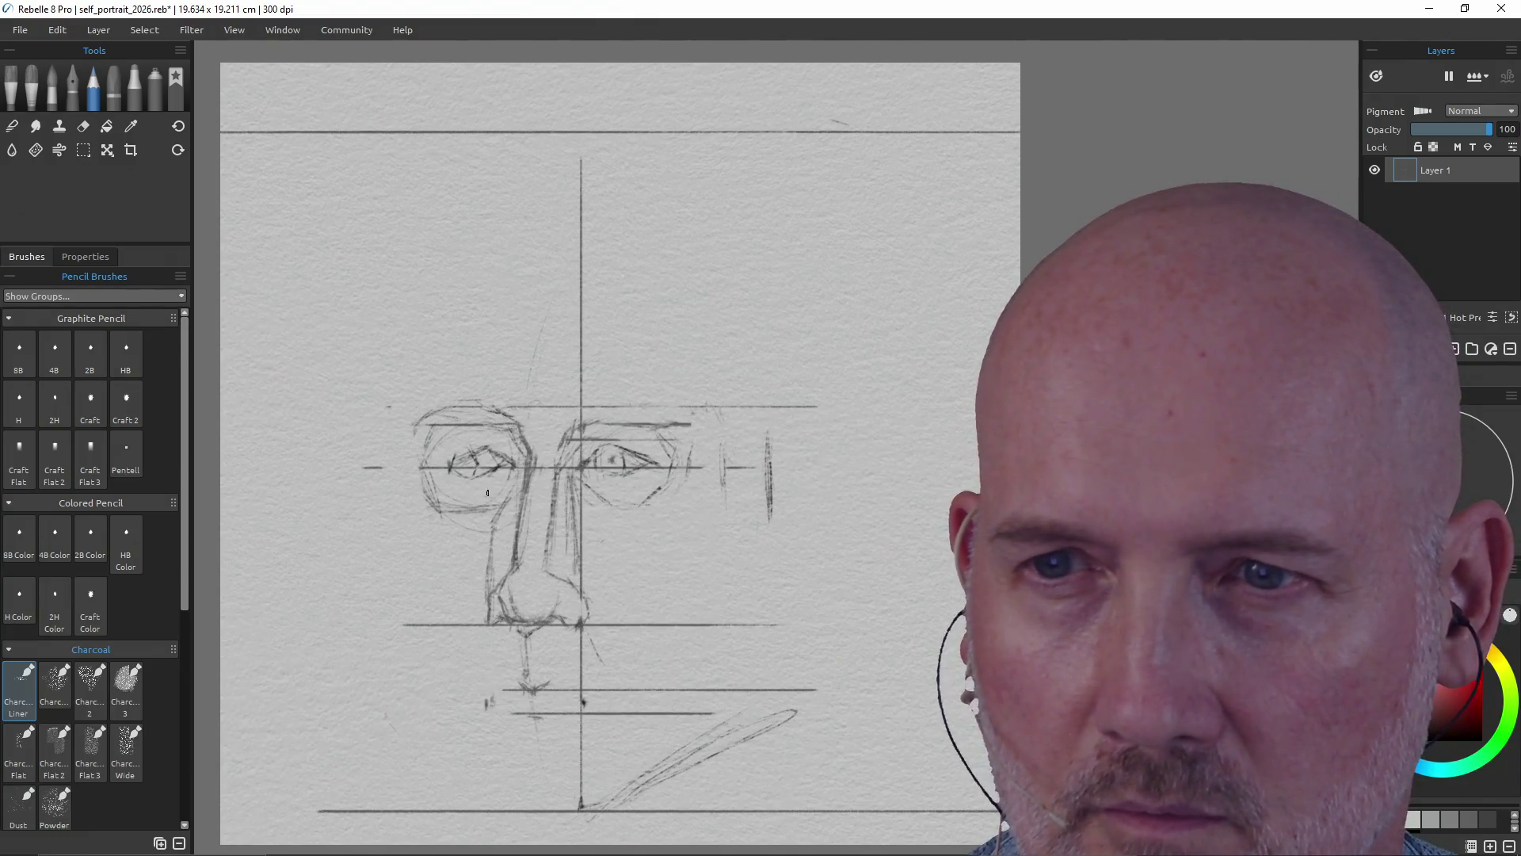
left_click_drag(490, 694, 492, 709)
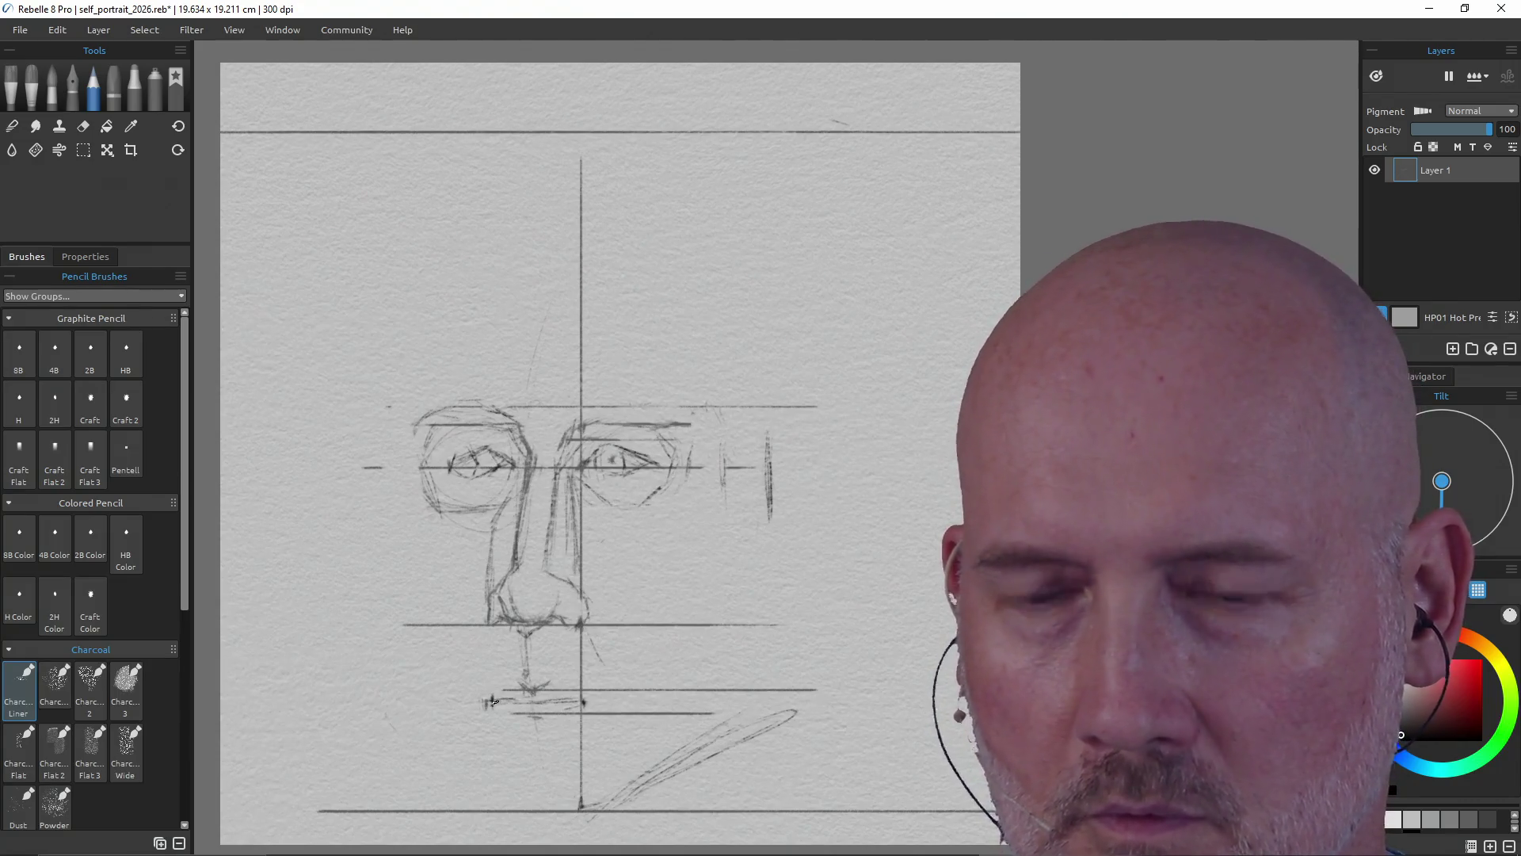
key("ctrl+z")
key("ctrl+z")
key("ctrl+z")
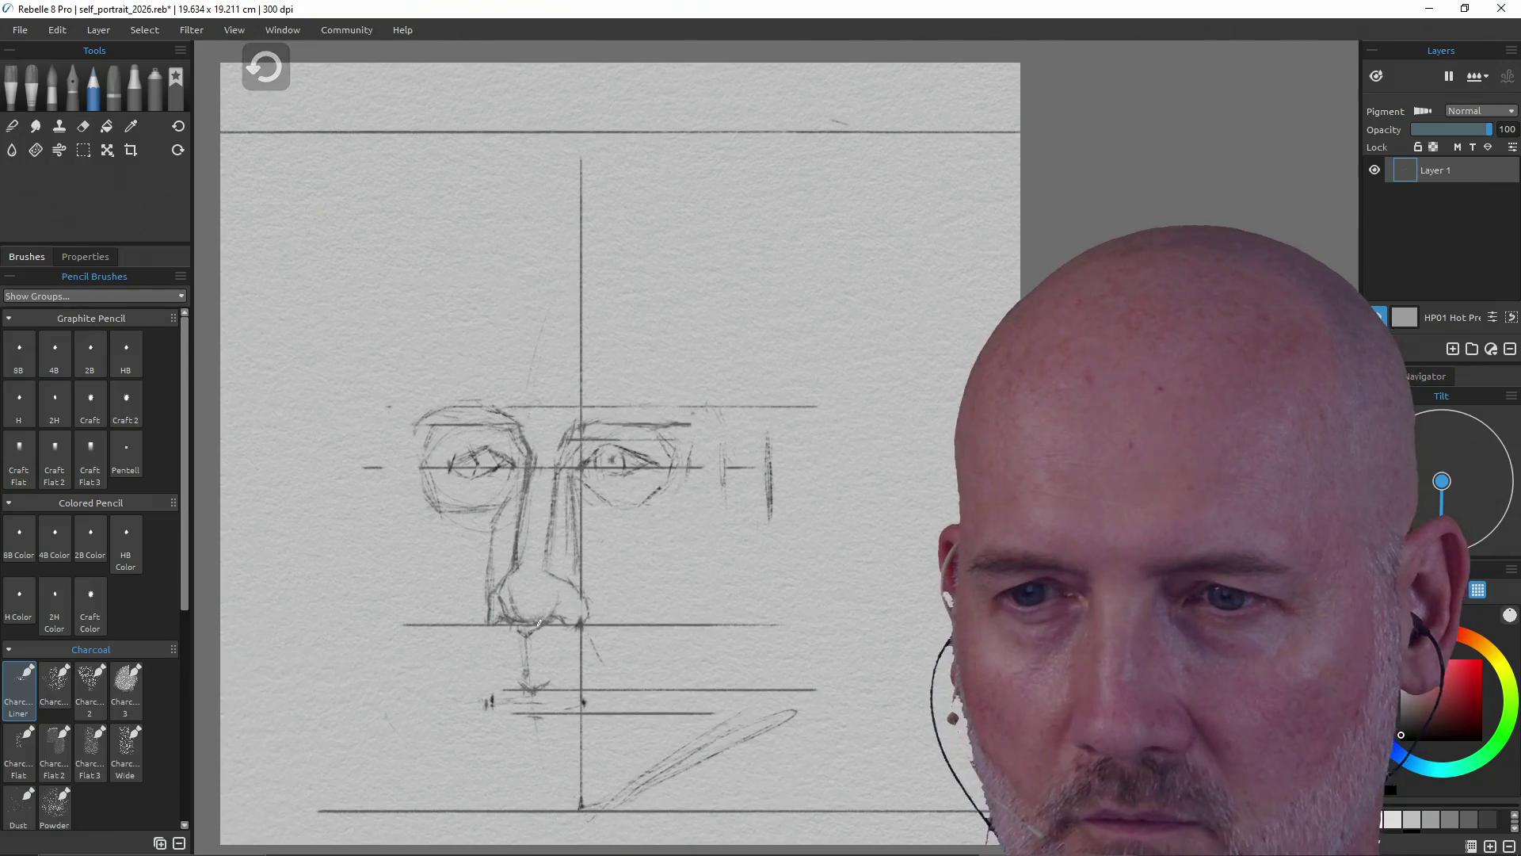
- Draw a short mouth line and darken the upper lip on the mouth guideline
mouse_move(490, 702)
left_mouse_down()
mouse_move(588, 702)
mouse_move(534, 703)
left_mouse_up()
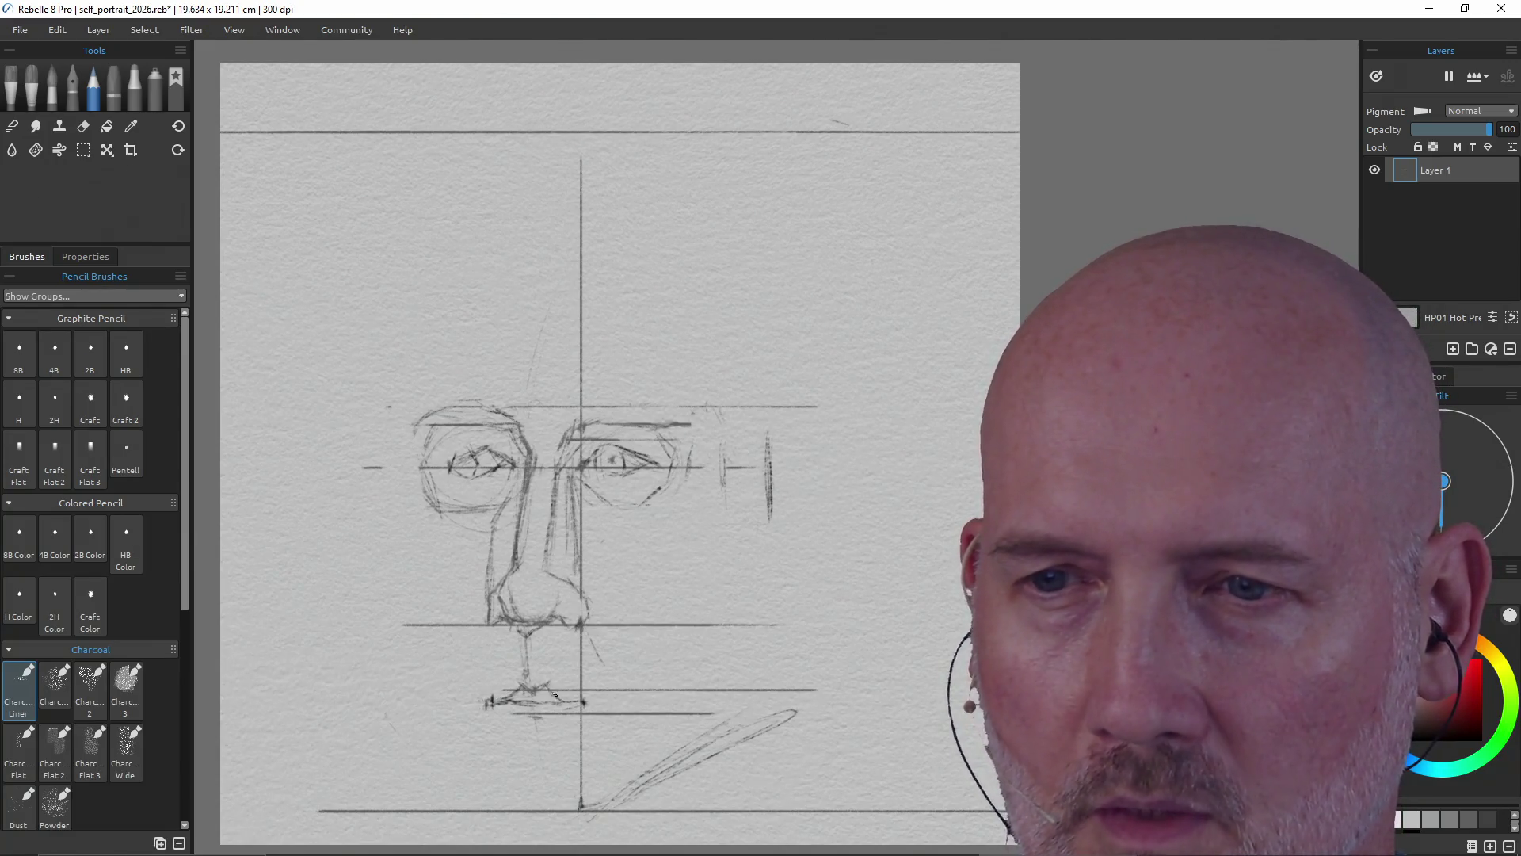
left_click_drag(528, 701, 560, 702)
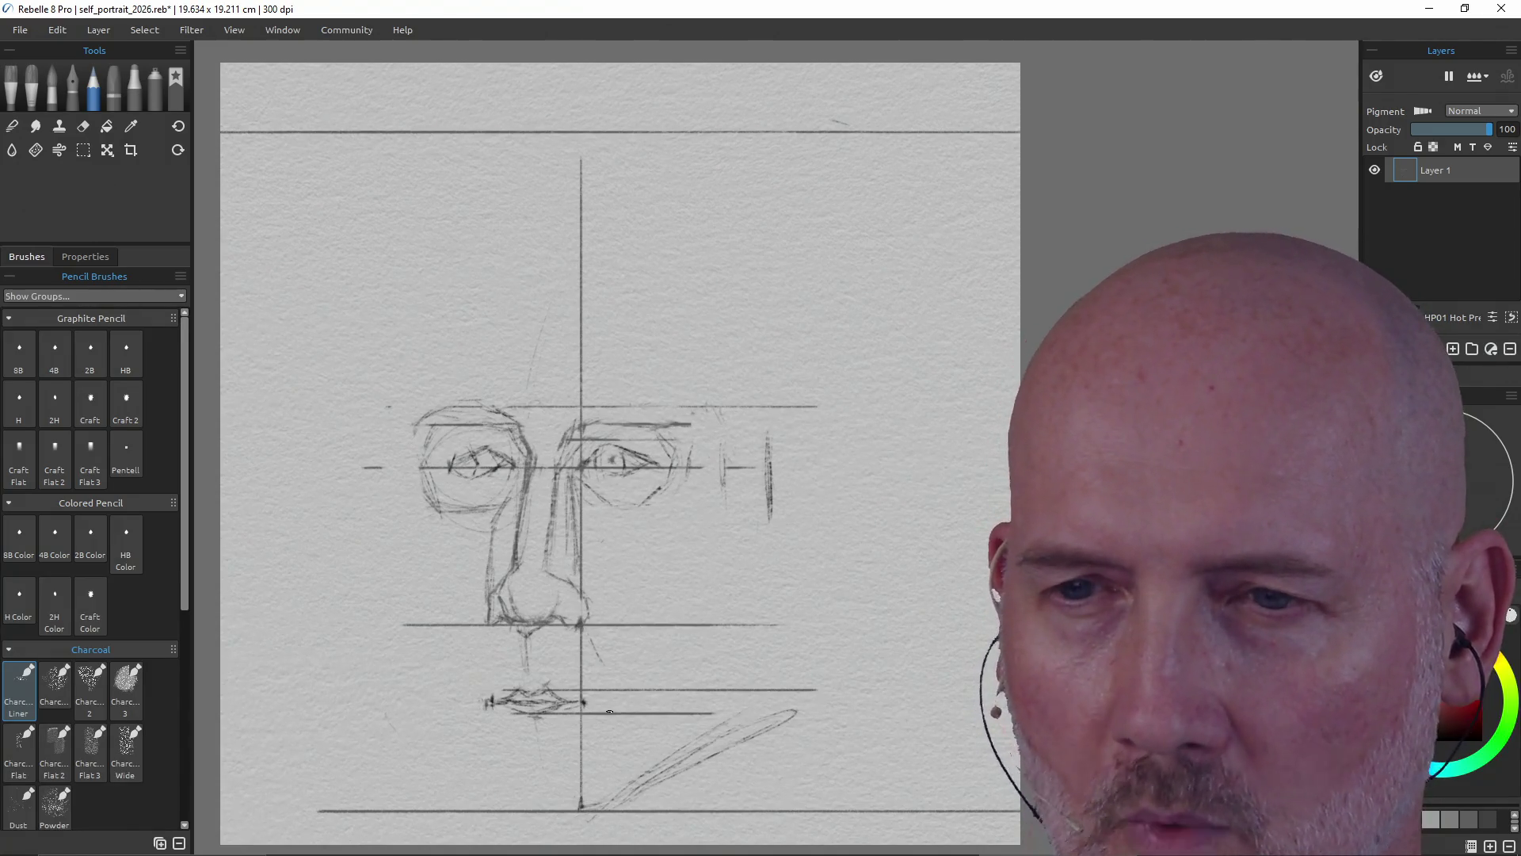
key("e")
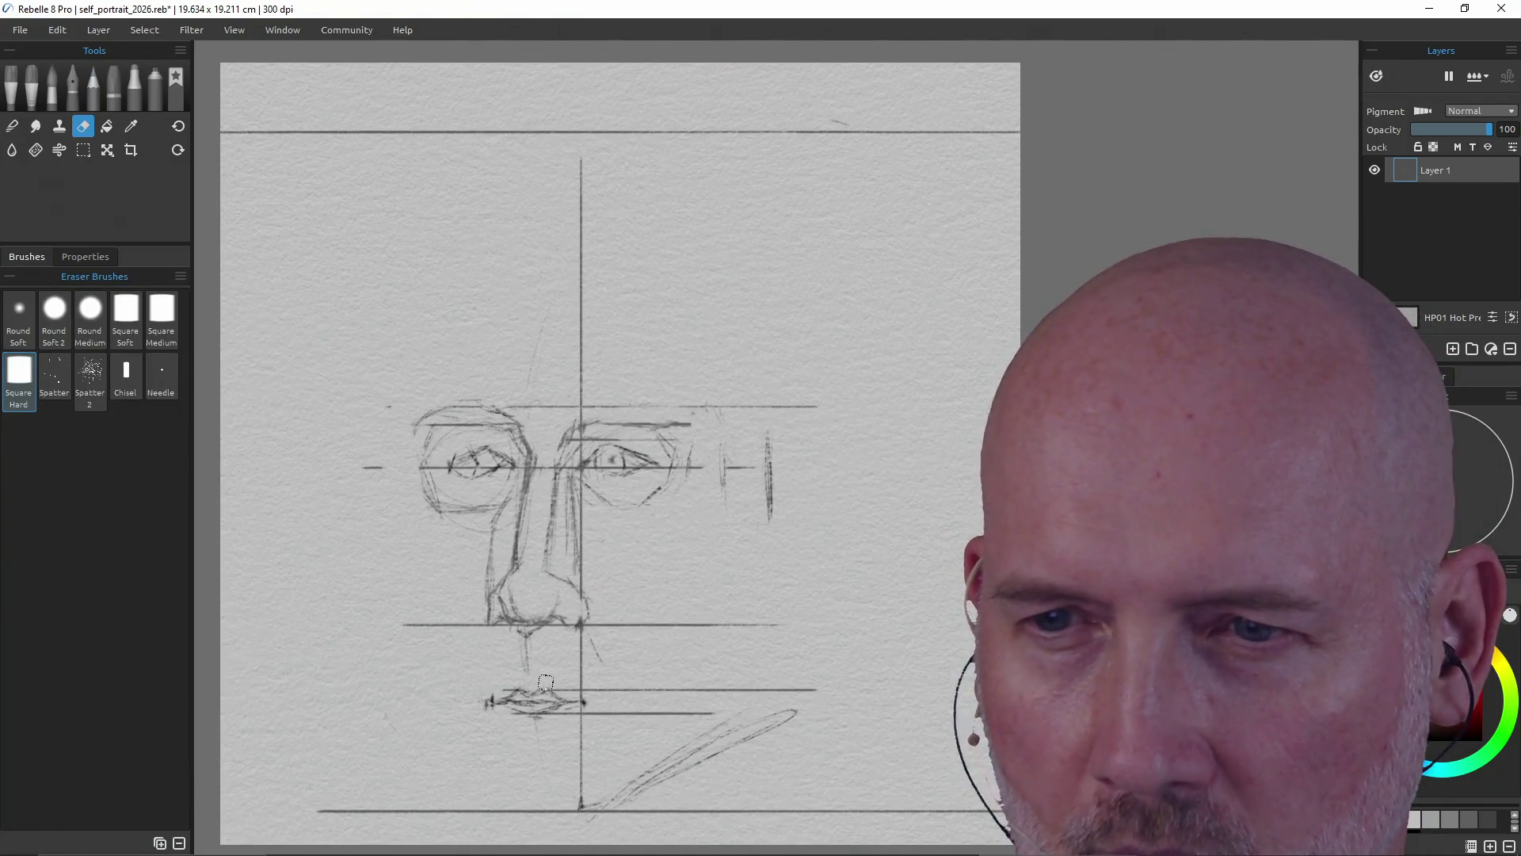
- Erase the rough lip strokes from the mouth guideline below the nose
key("p")
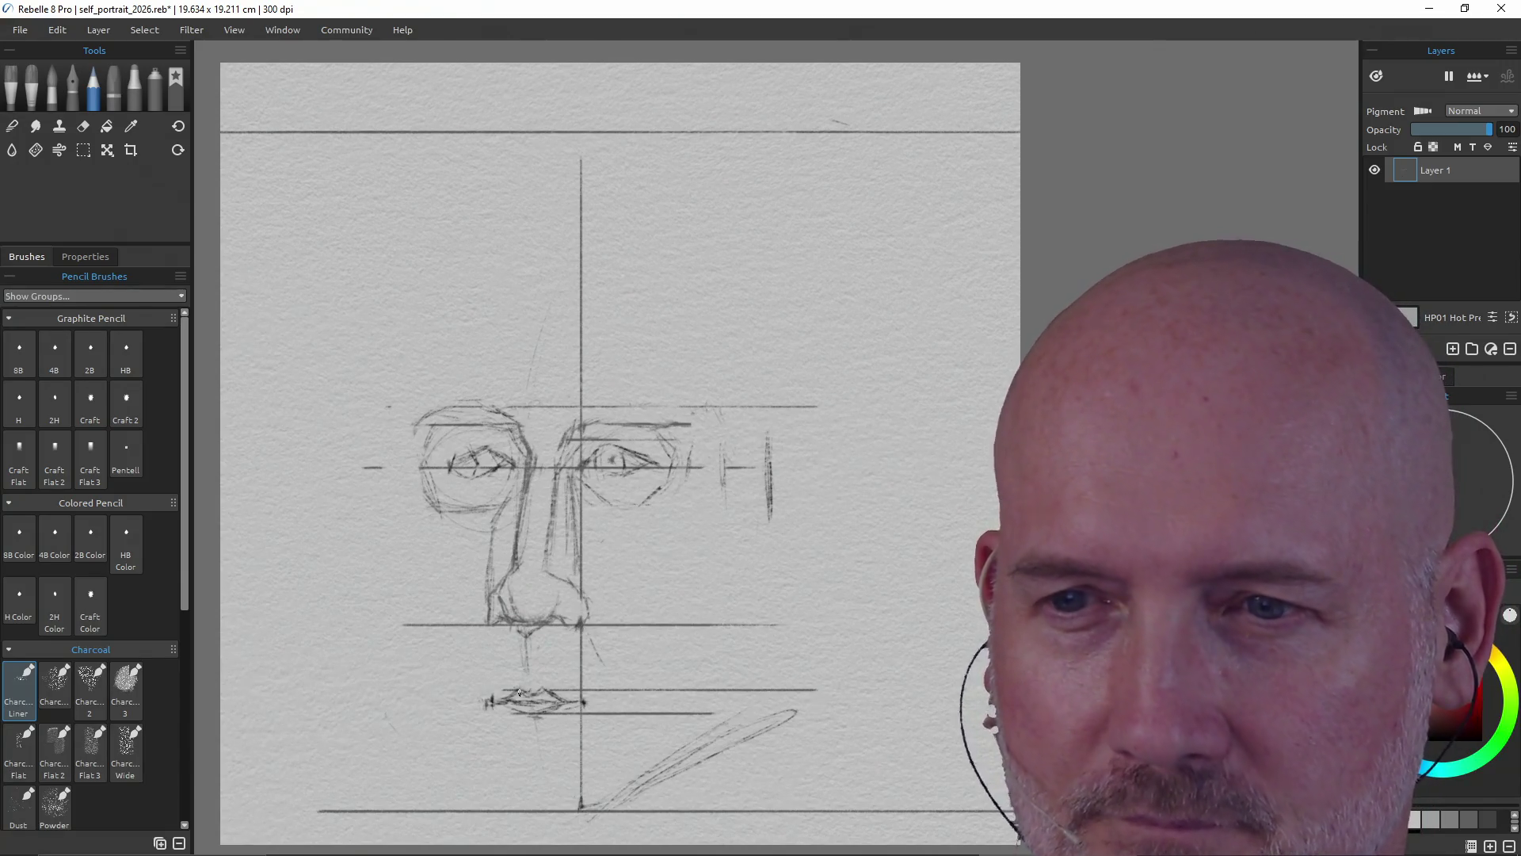
key("e")
left_click_drag(574, 696, 509, 718)
key("p")
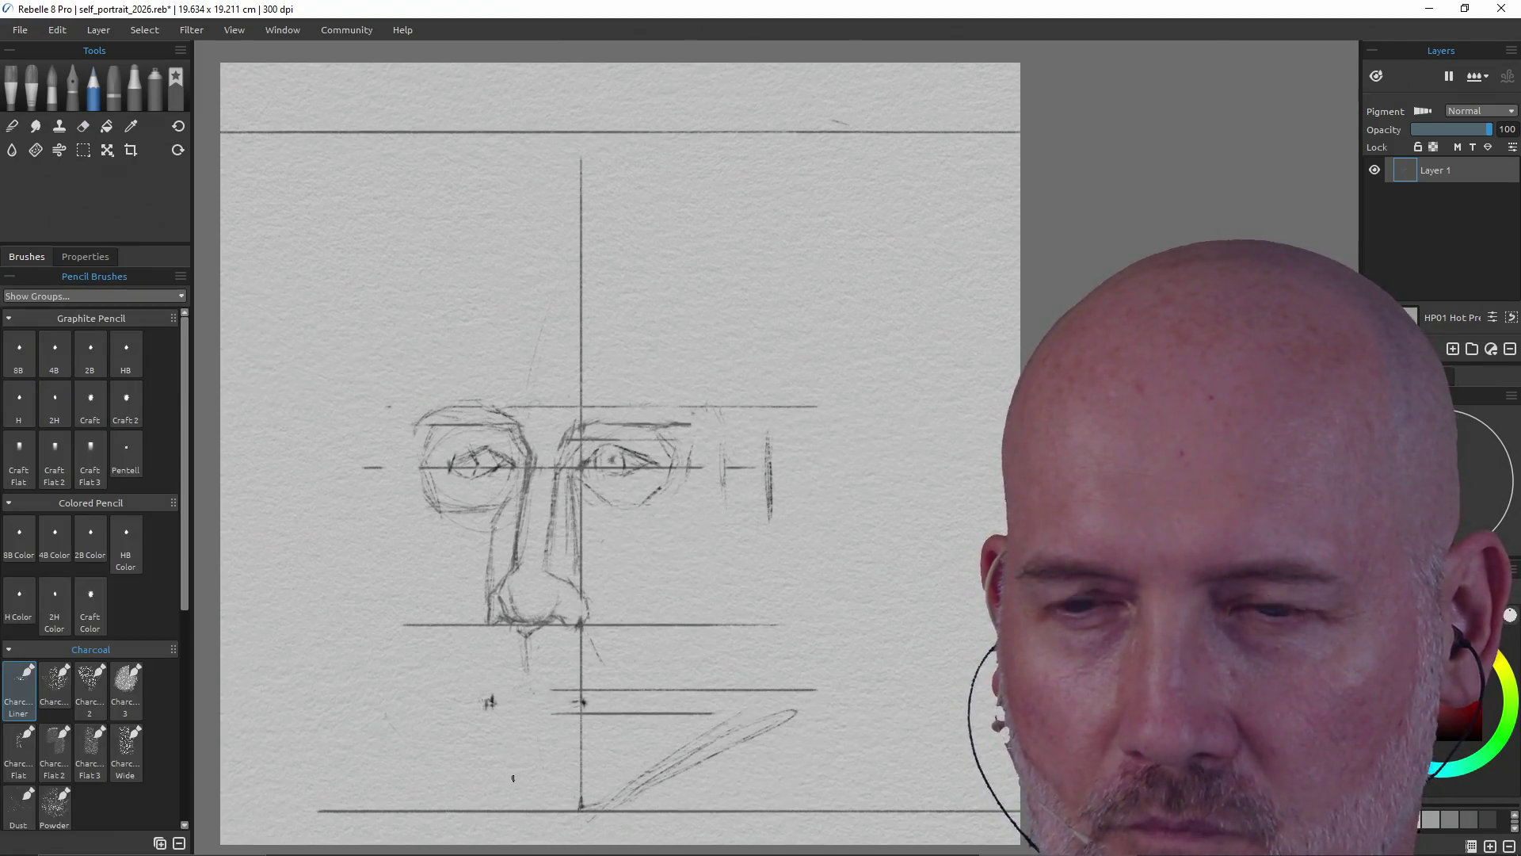
key("e")
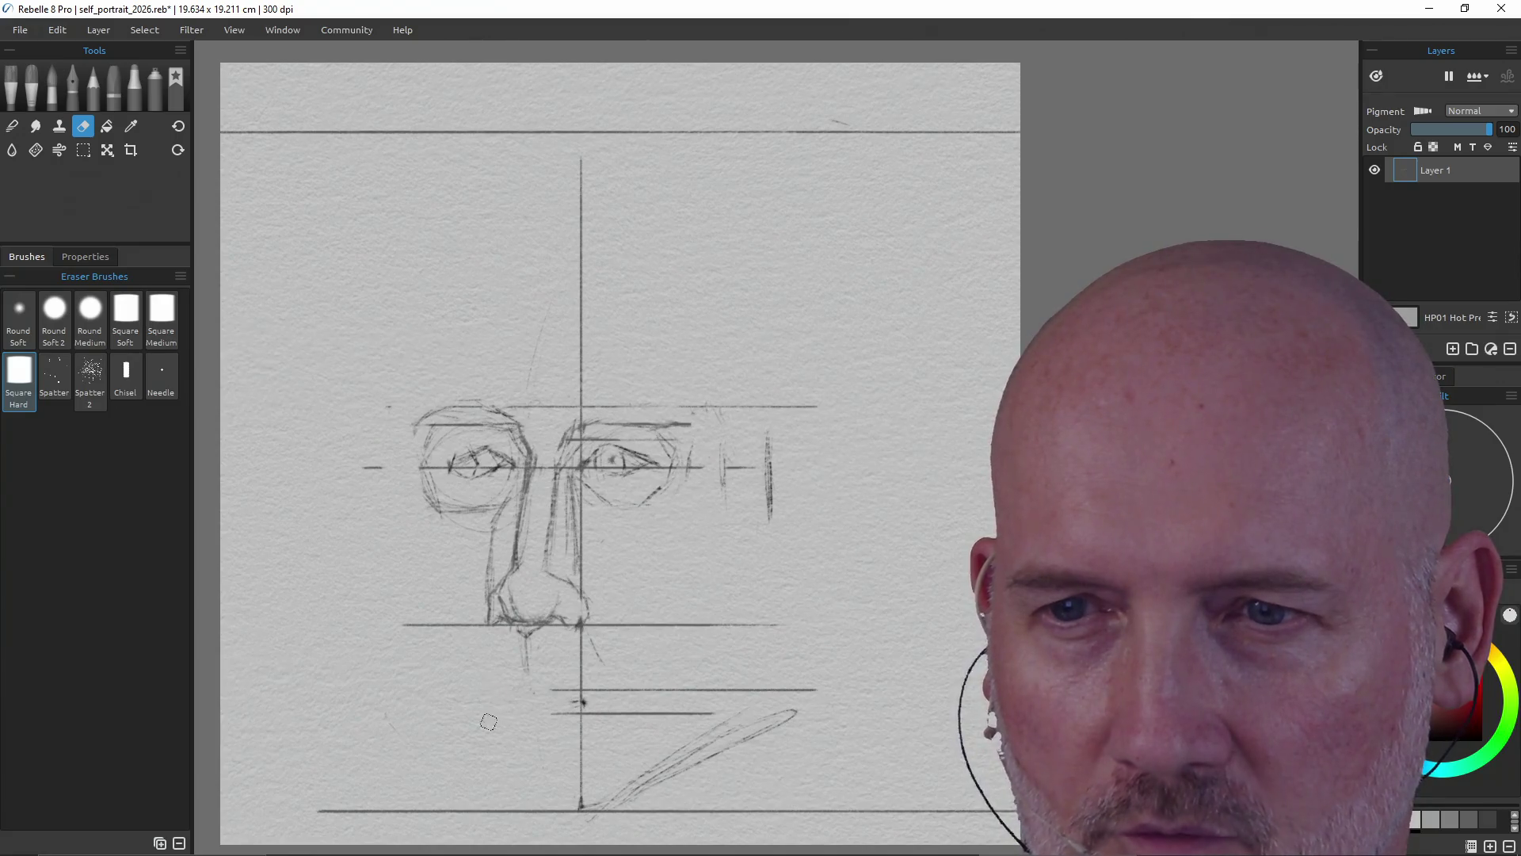
- Darken the line under the nose, add a small hook, and draw the upper lip angling down-left
key("p")
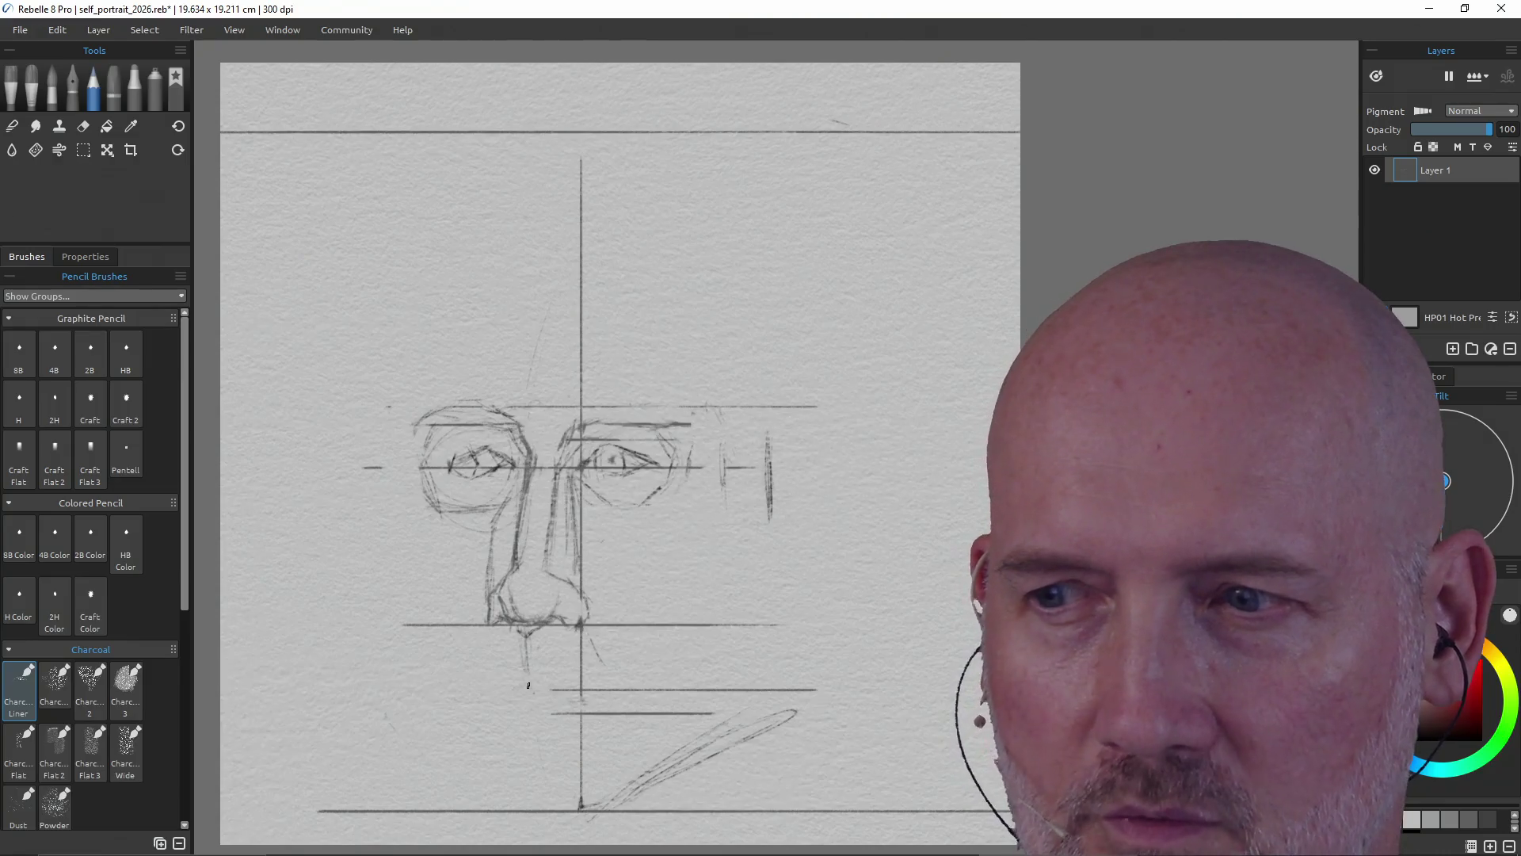
left_click_drag(528, 672, 526, 653)
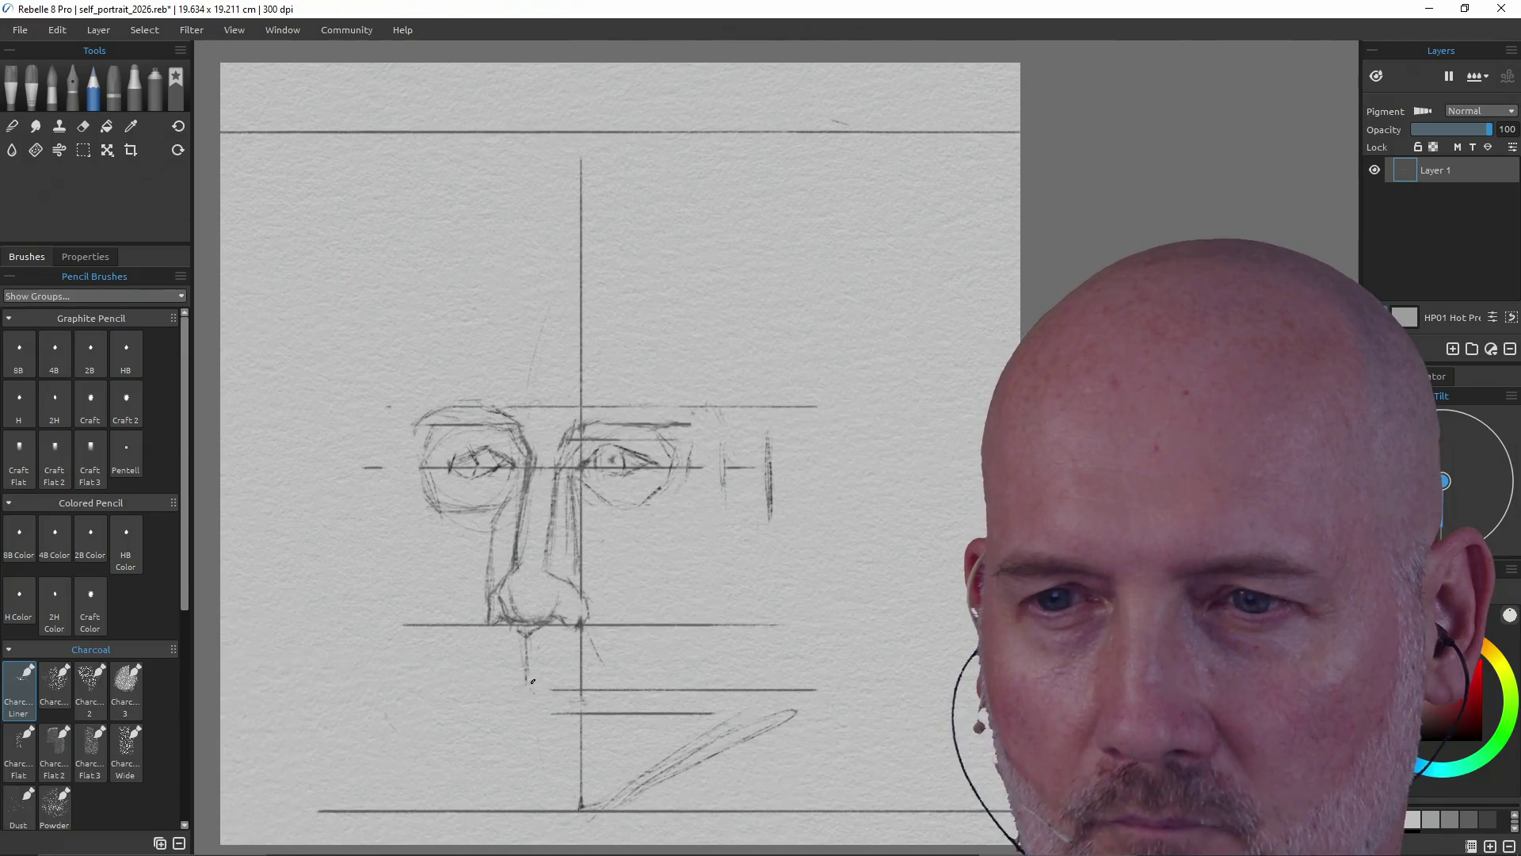
left_click_drag(529, 683, 566, 693)
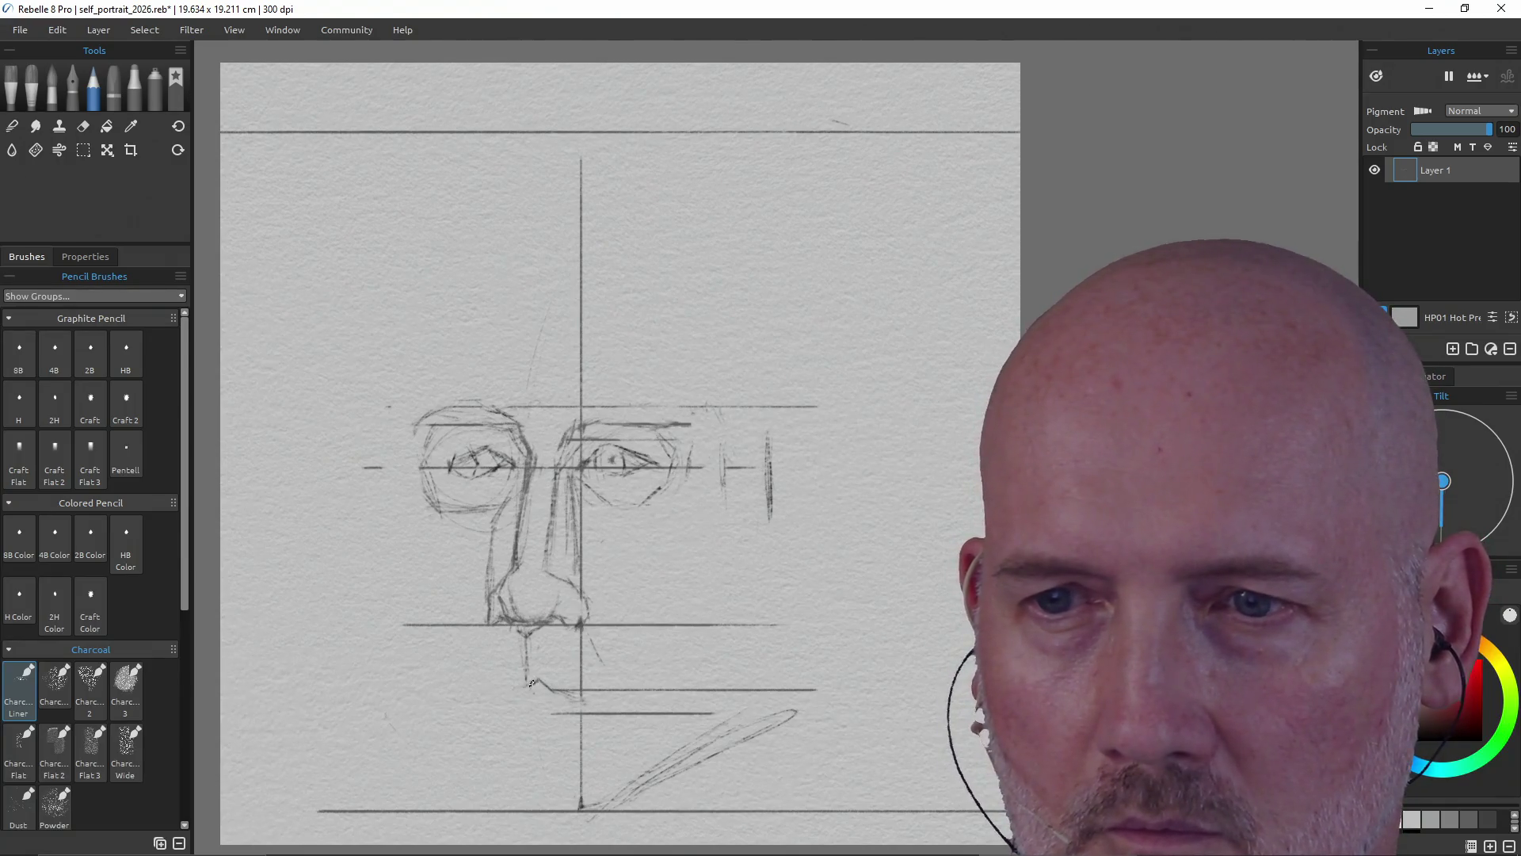
mouse_move(516, 684)
left_mouse_down()
mouse_move(482, 700)
mouse_move(575, 701)
left_mouse_up()
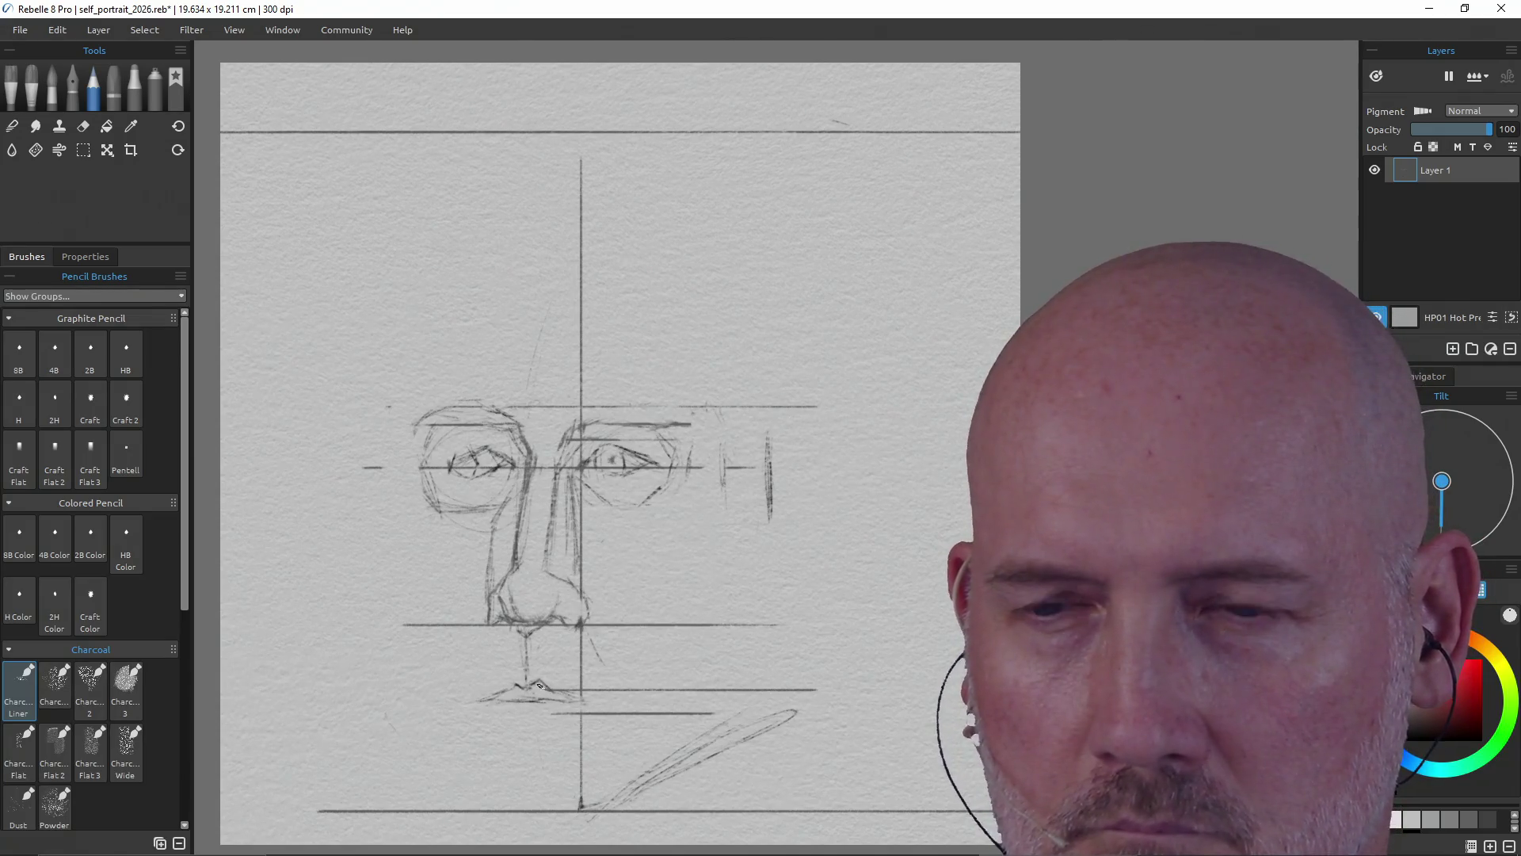
key("e")
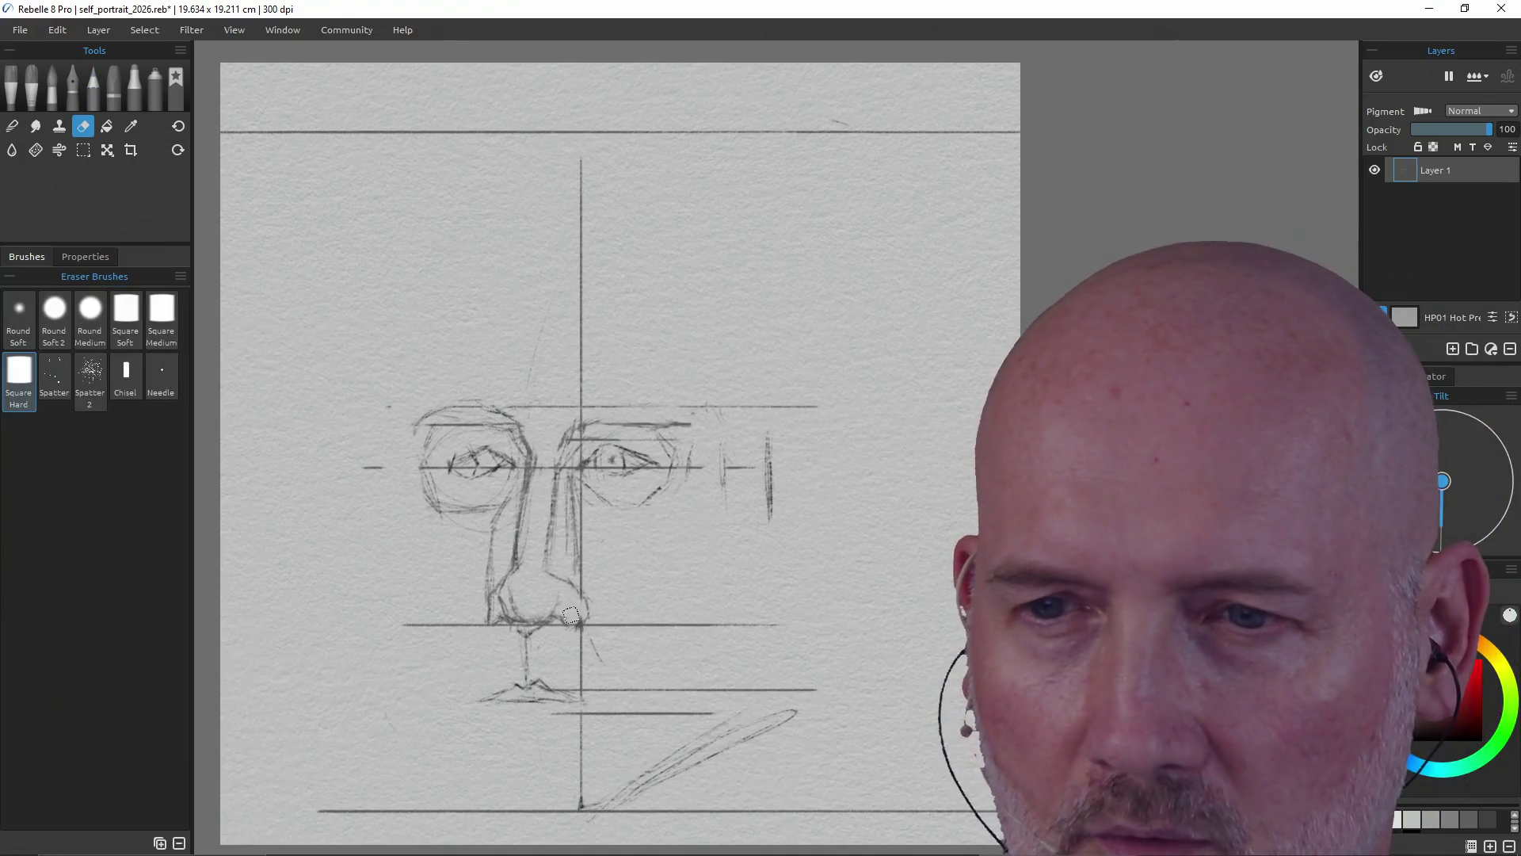
- Lighten the stray mark under the nose and draw creases from the nose toward both mouth corners
left_click_drag(538, 674, 533, 691)
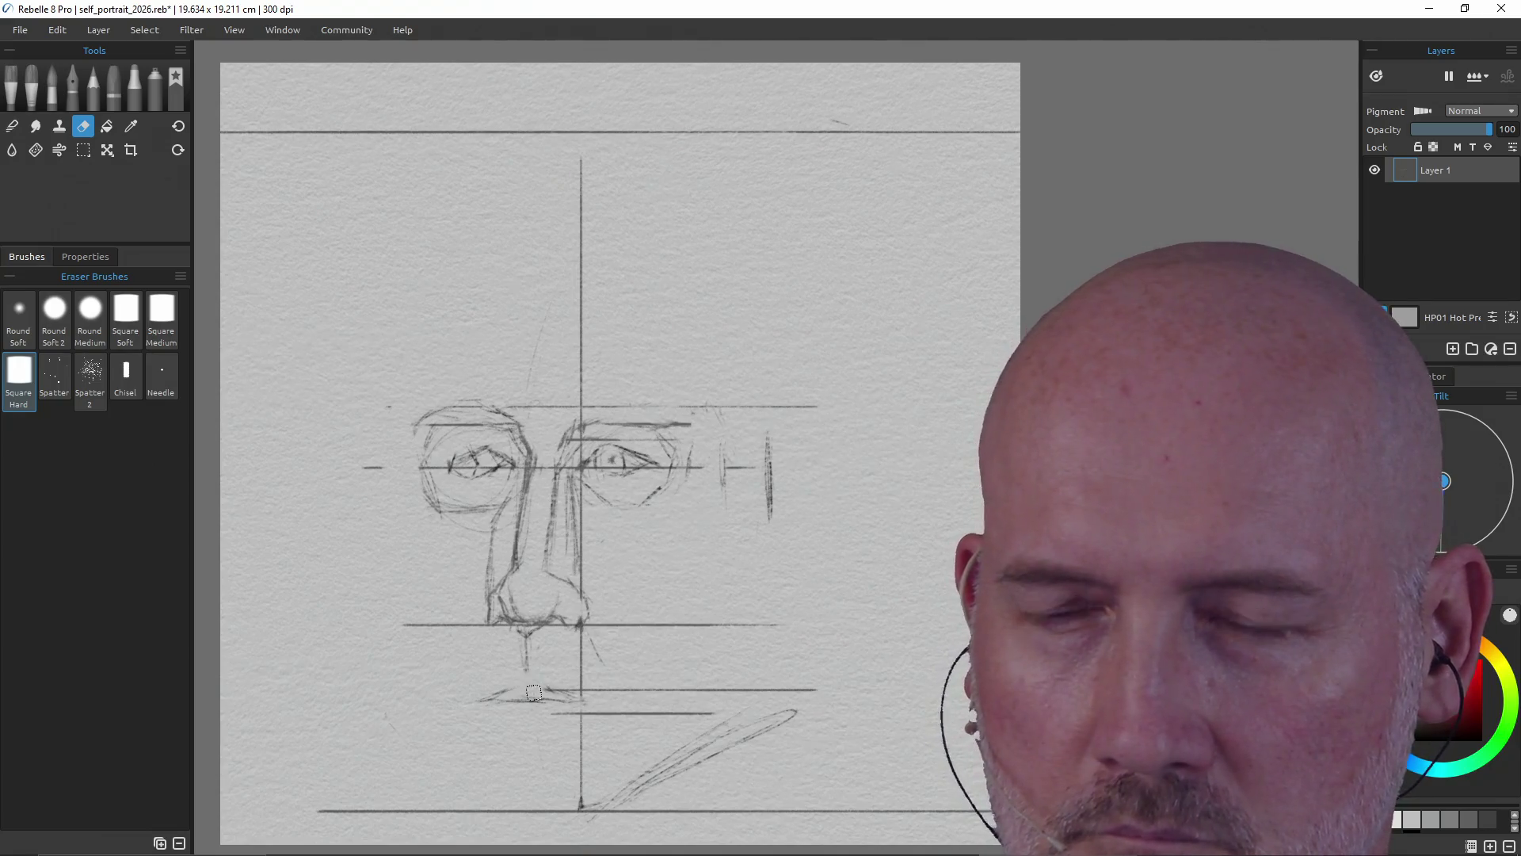
key("p")
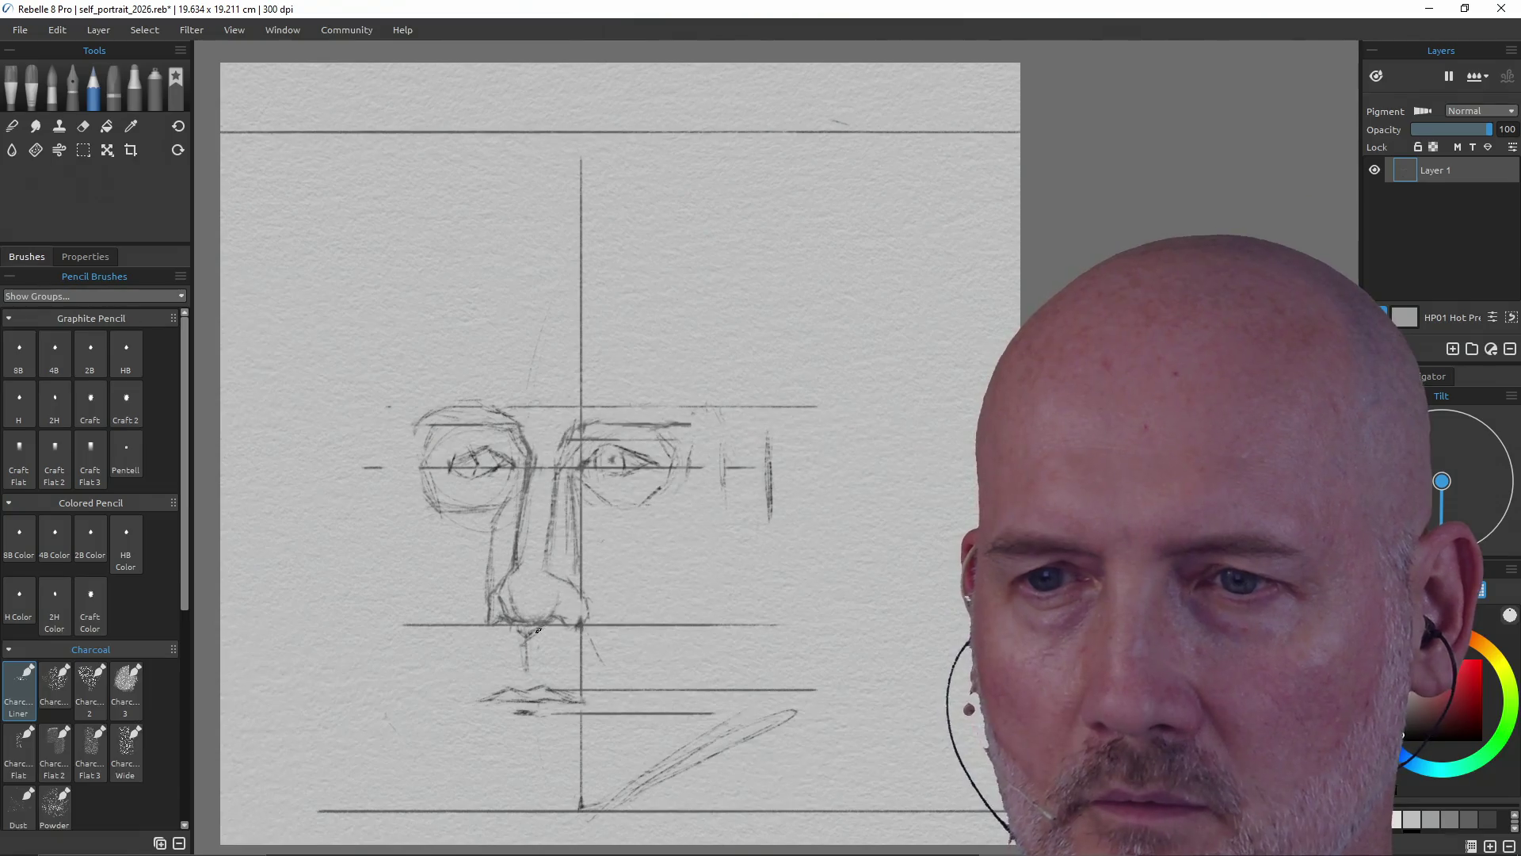
left_click_drag(581, 629, 614, 670)
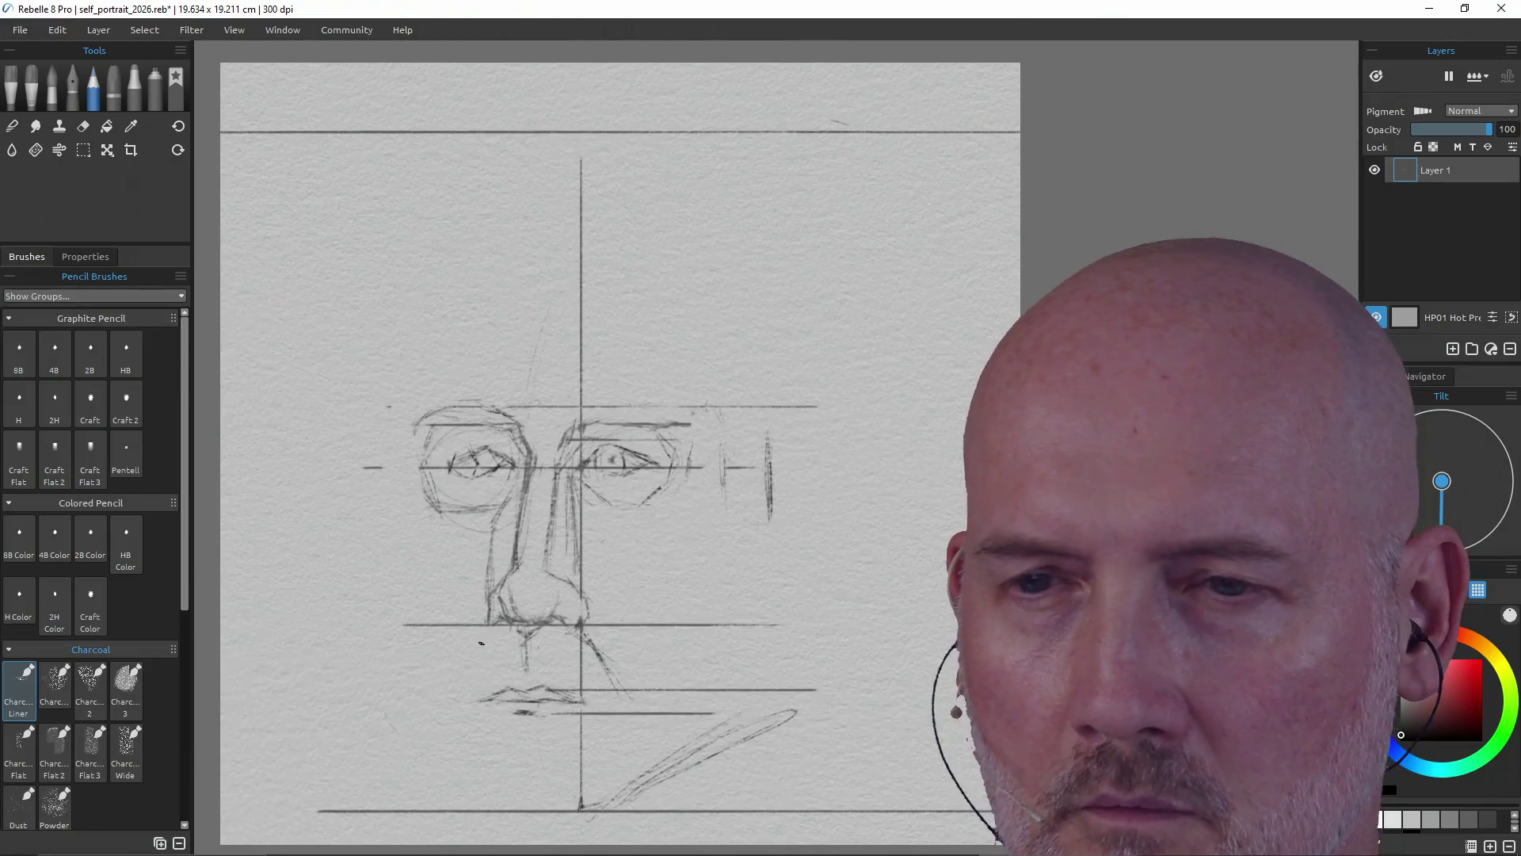
left_click_drag(441, 679, 484, 636)
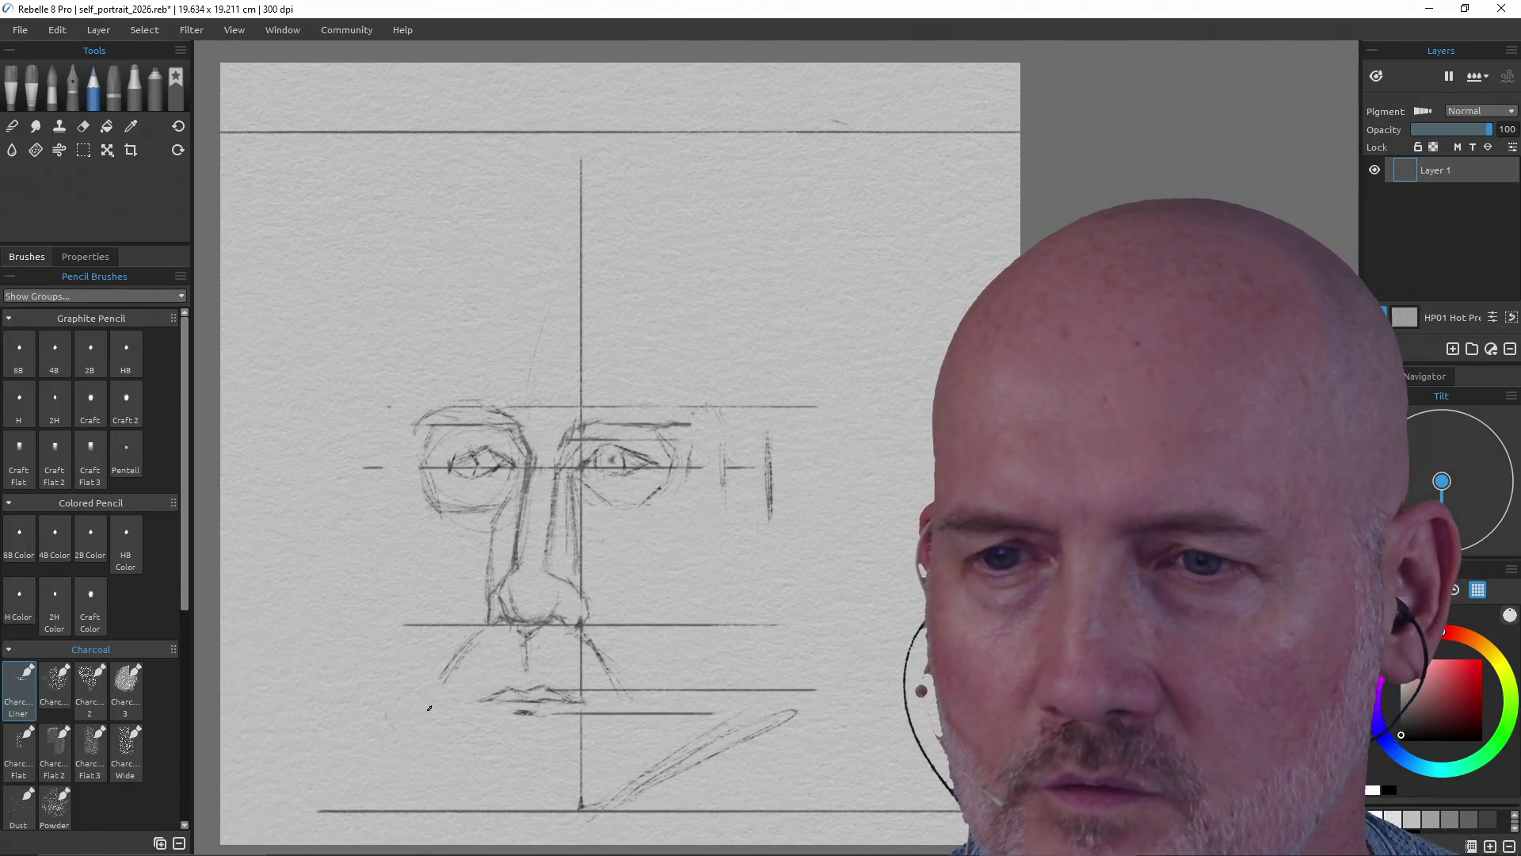
- Erase and redraw the left nasolabial crease shorter, and darken the right crease below the nose
key("e")
mouse_move(458, 654)
left_mouse_down()
mouse_move(476, 639)
mouse_move(441, 673)
left_mouse_up()
key("p")
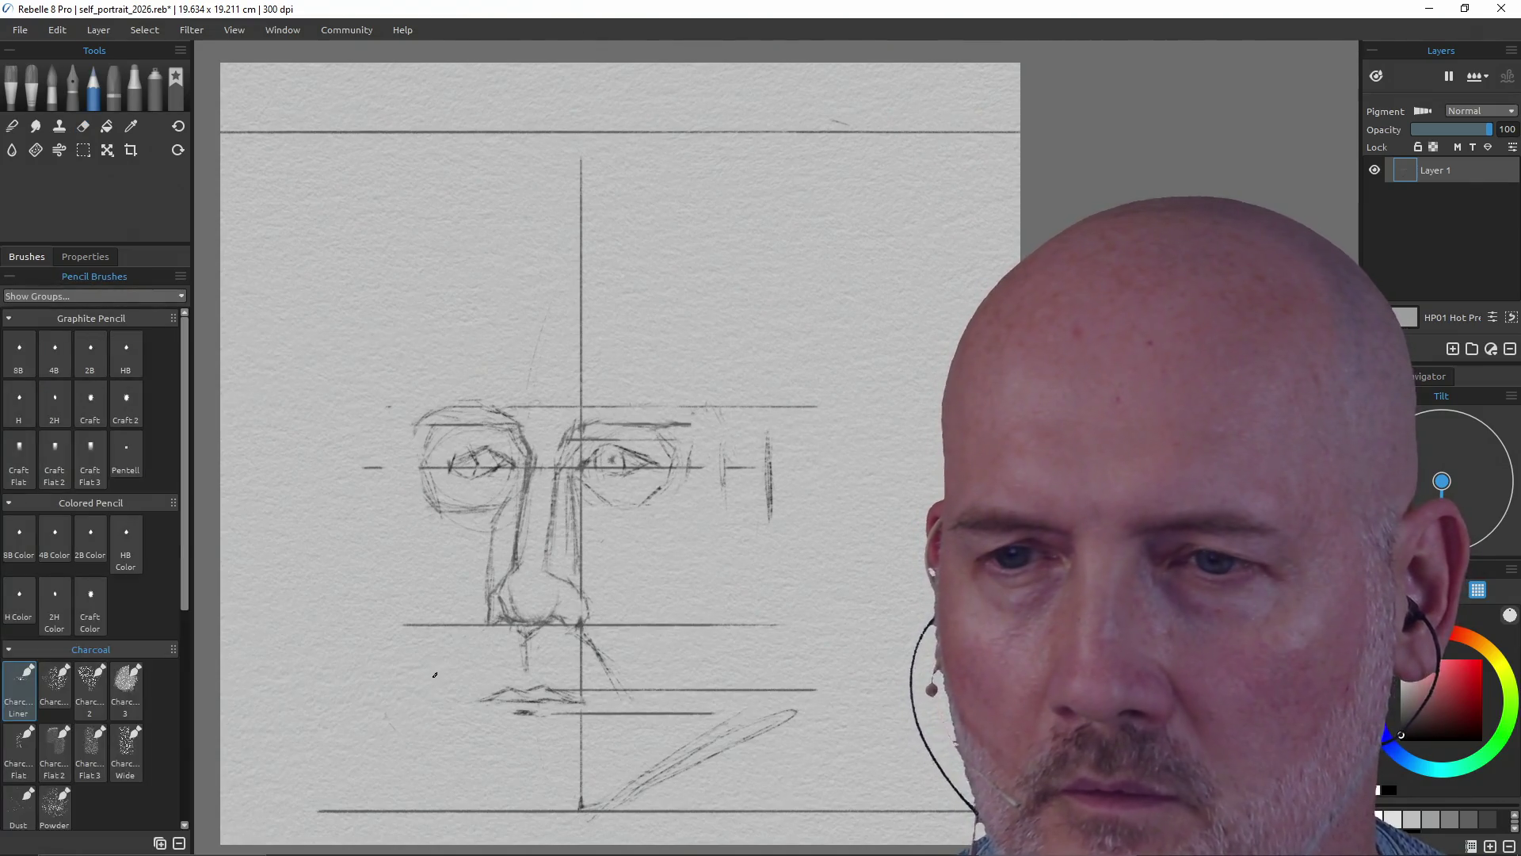
left_click_drag(473, 643, 449, 679)
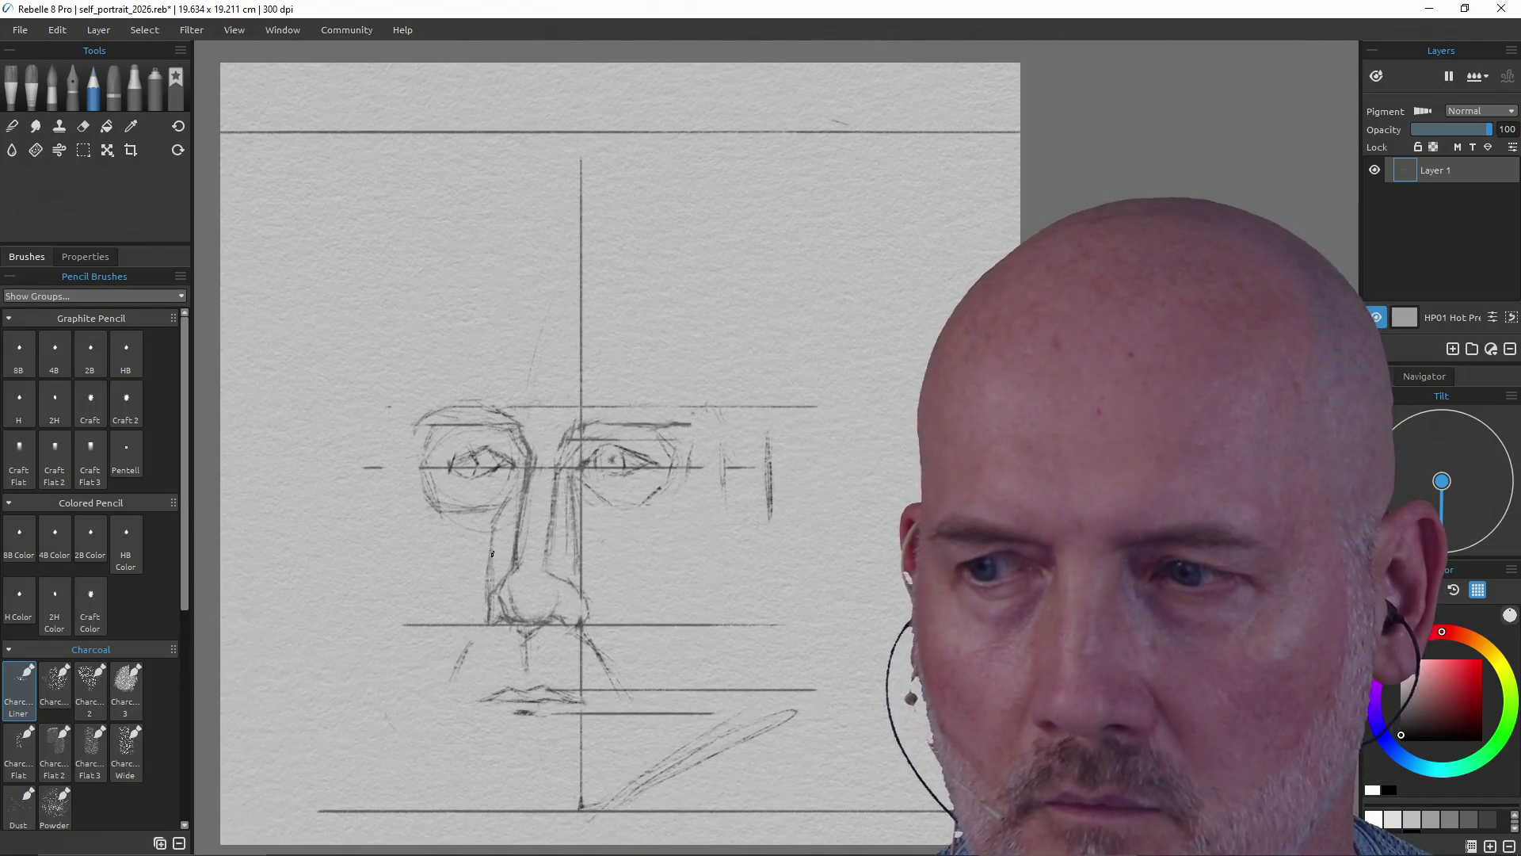
left_click_drag(602, 644, 632, 681)
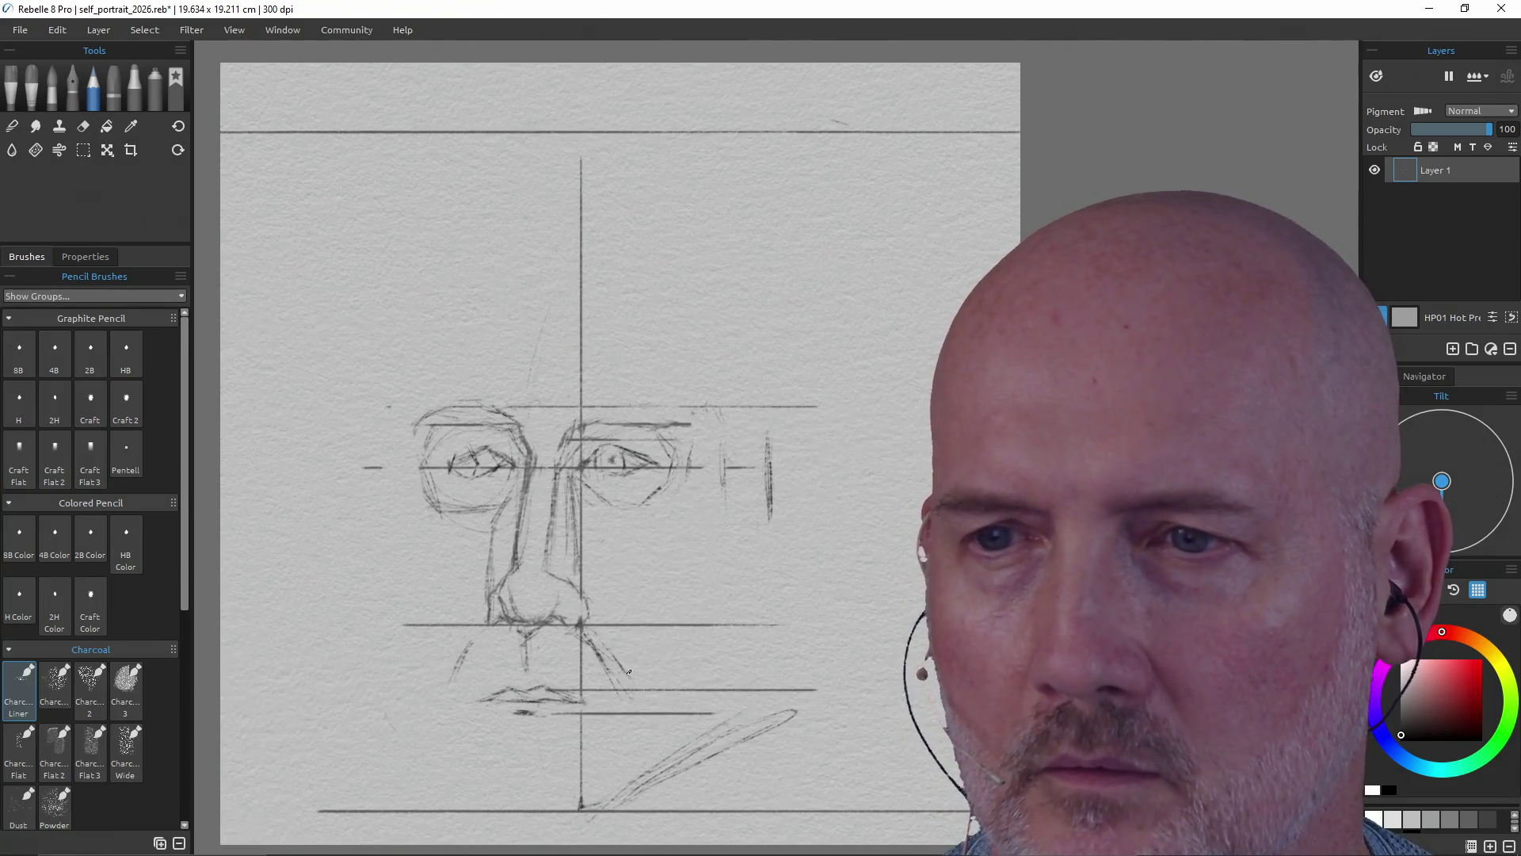
- Extend the ear line, draw the right jawline toward the ear, and outline the left face contour
left_click_drag(722, 479, 725, 562)
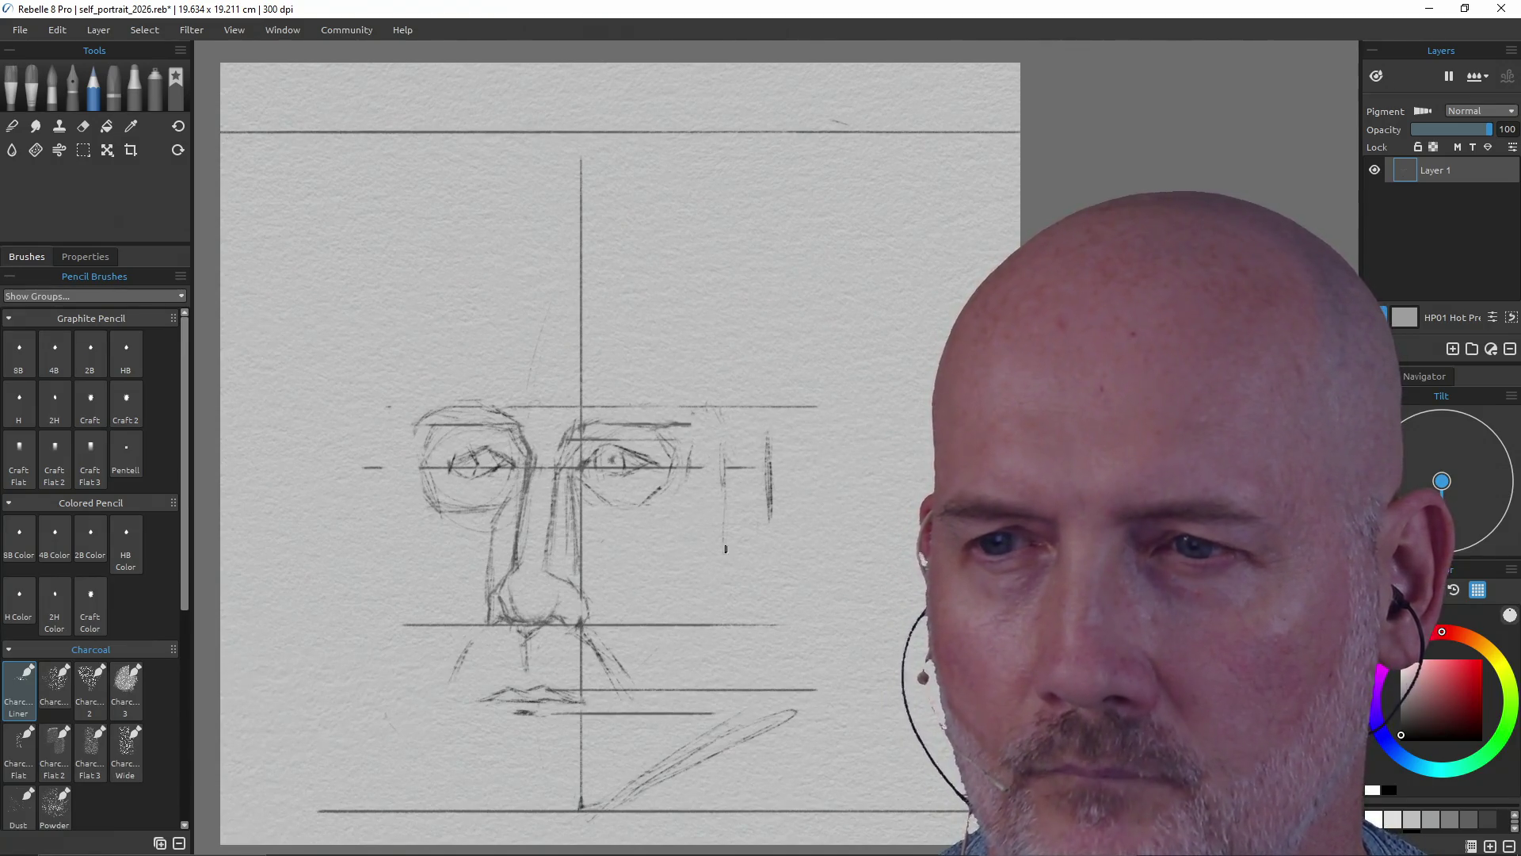
left_click_drag(644, 684, 712, 569)
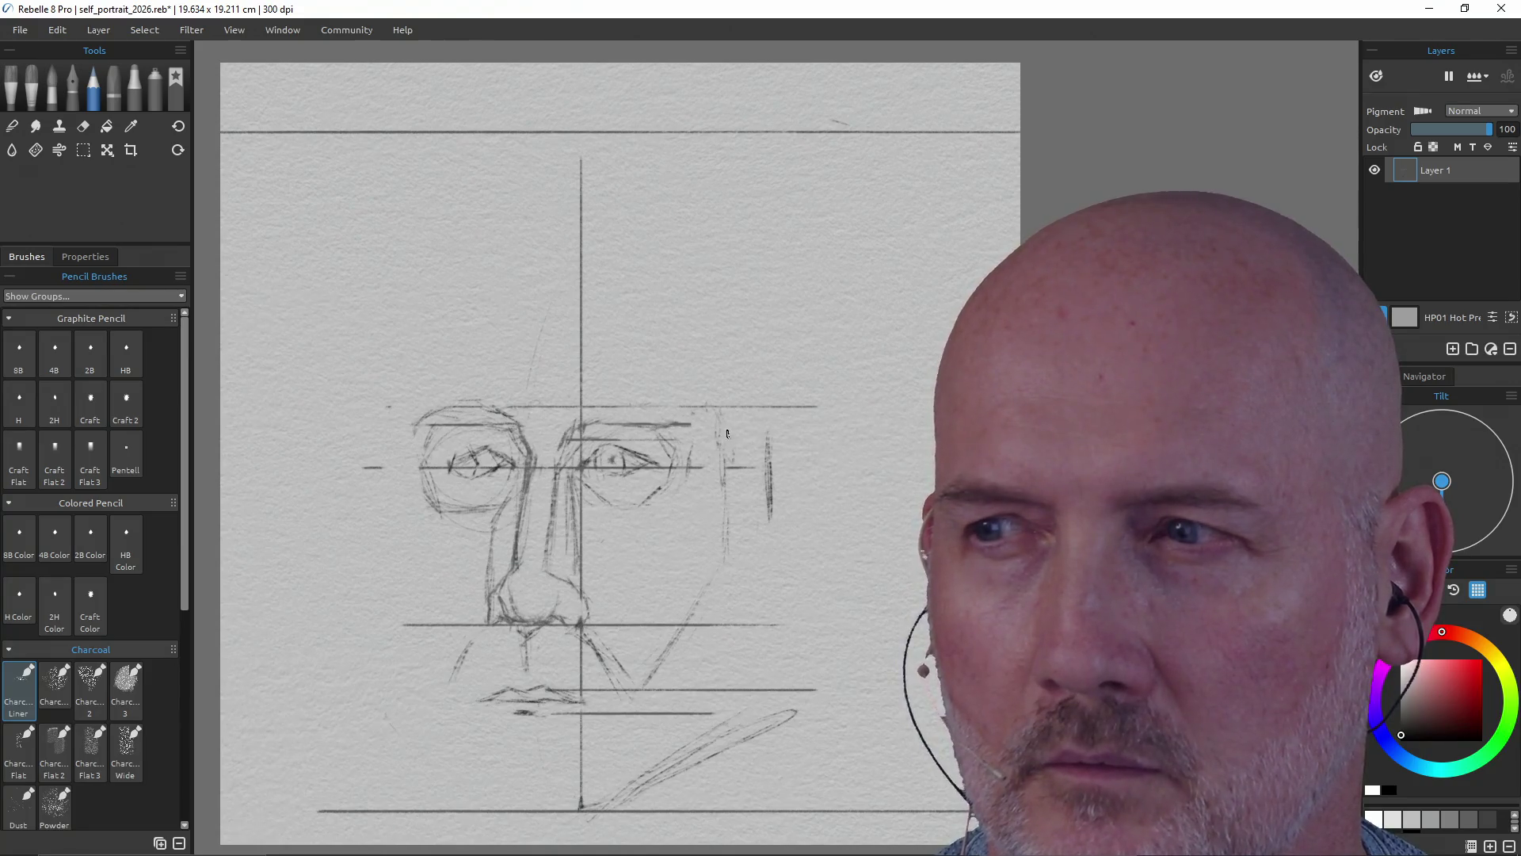
left_click_drag(716, 427, 784, 425)
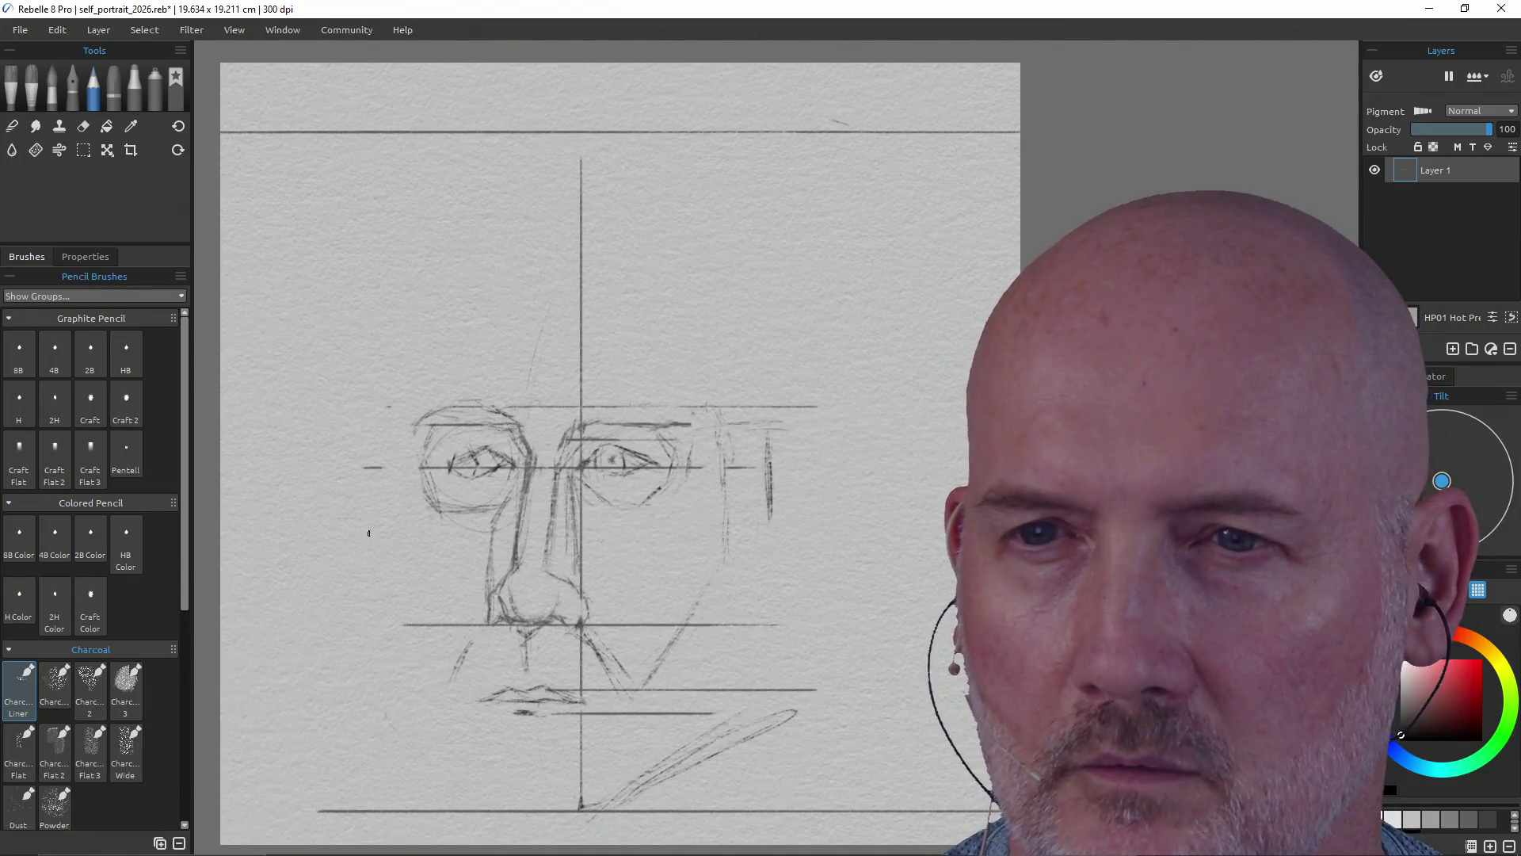
left_click_drag(384, 408, 387, 602)
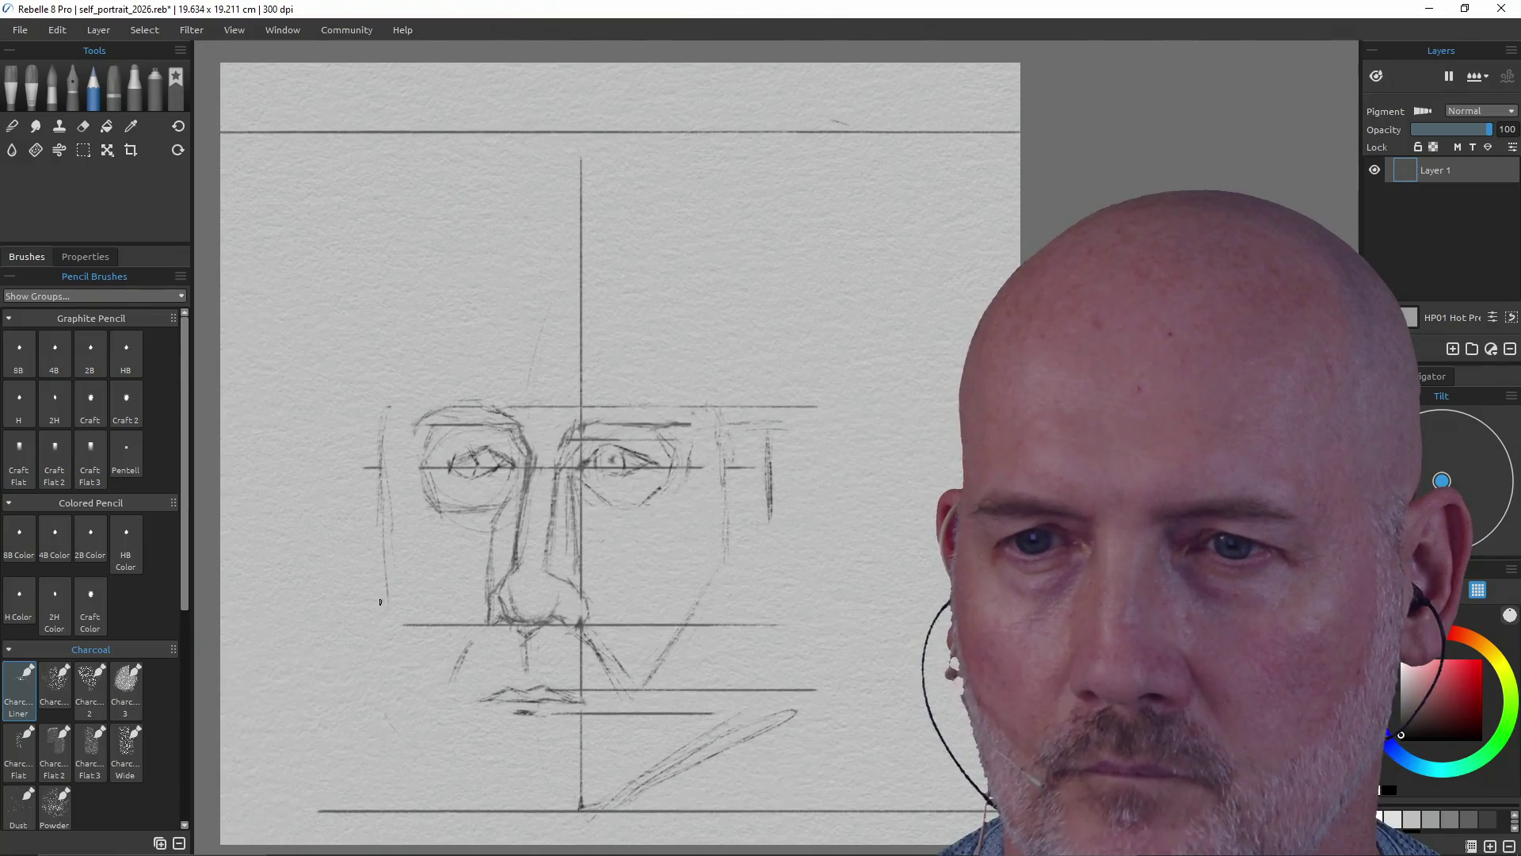
left_click_drag(380, 530, 384, 580)
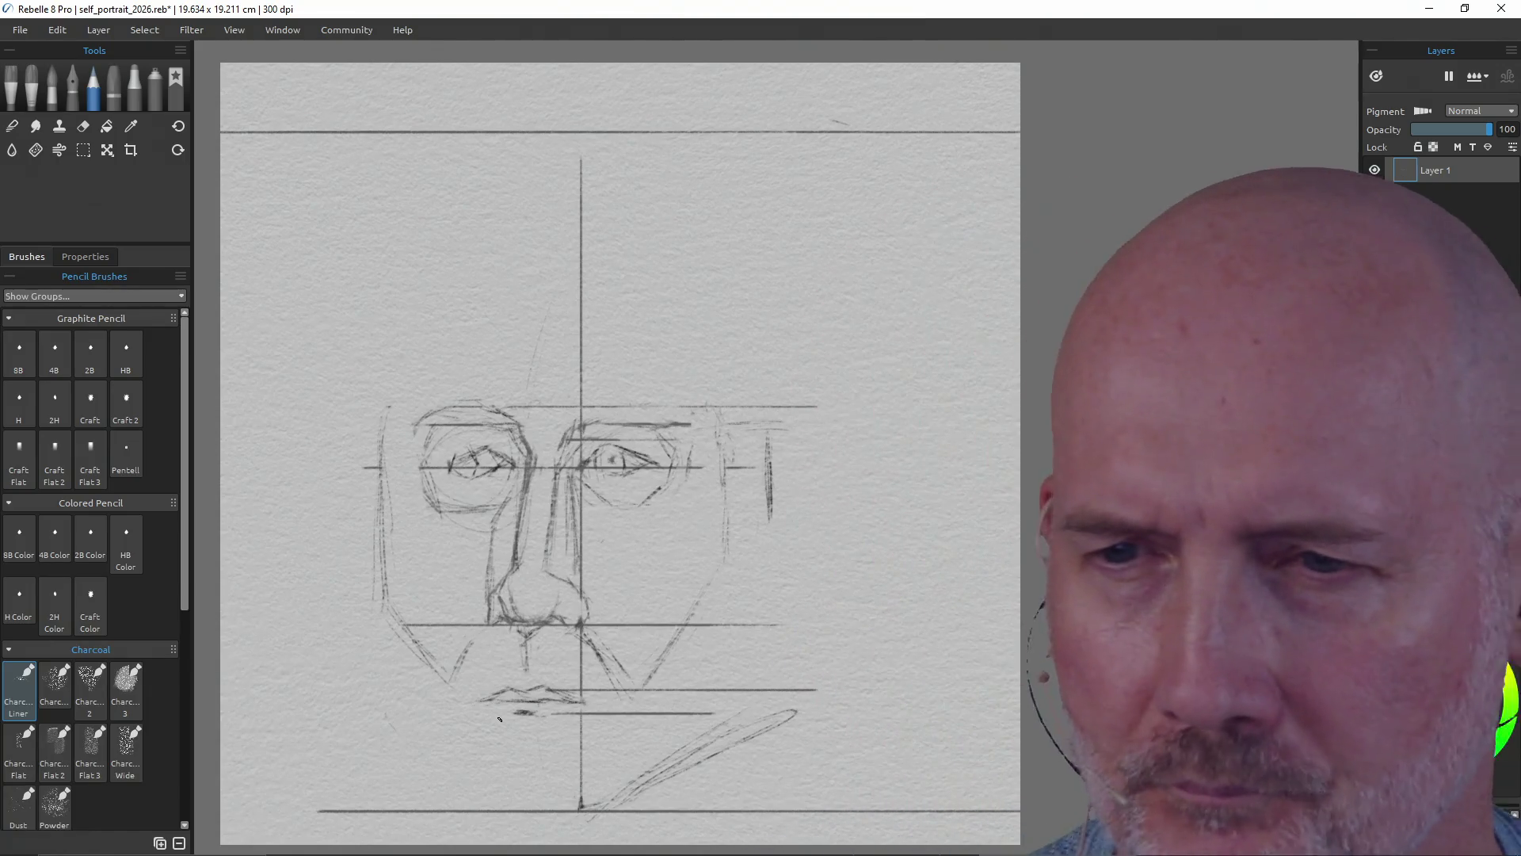
- Erase the rough mouth strokes and the short guide lines below the nose
key("e")
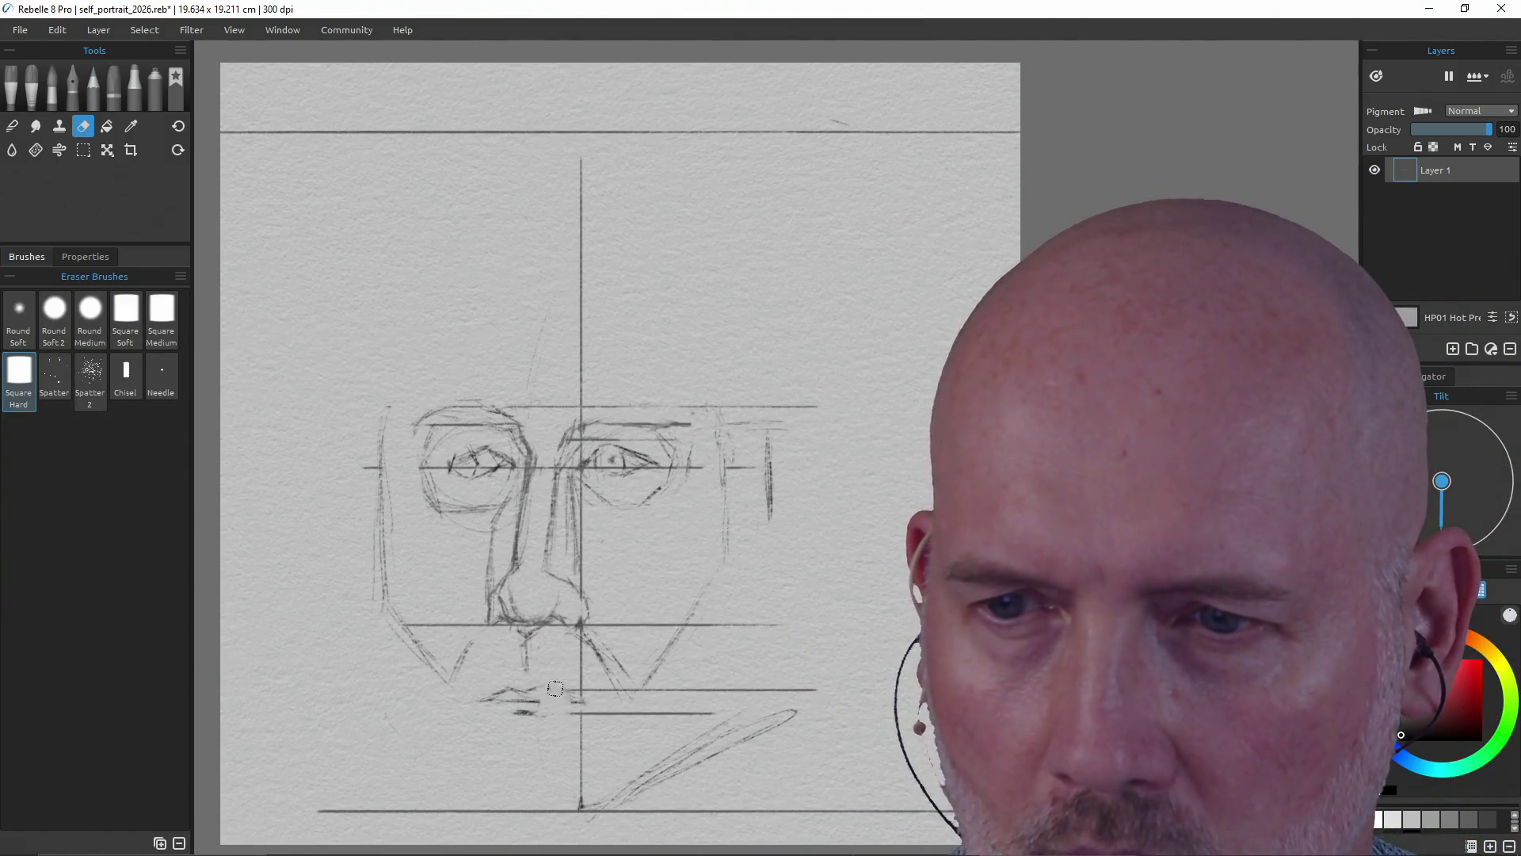
left_click_drag(518, 709, 491, 693)
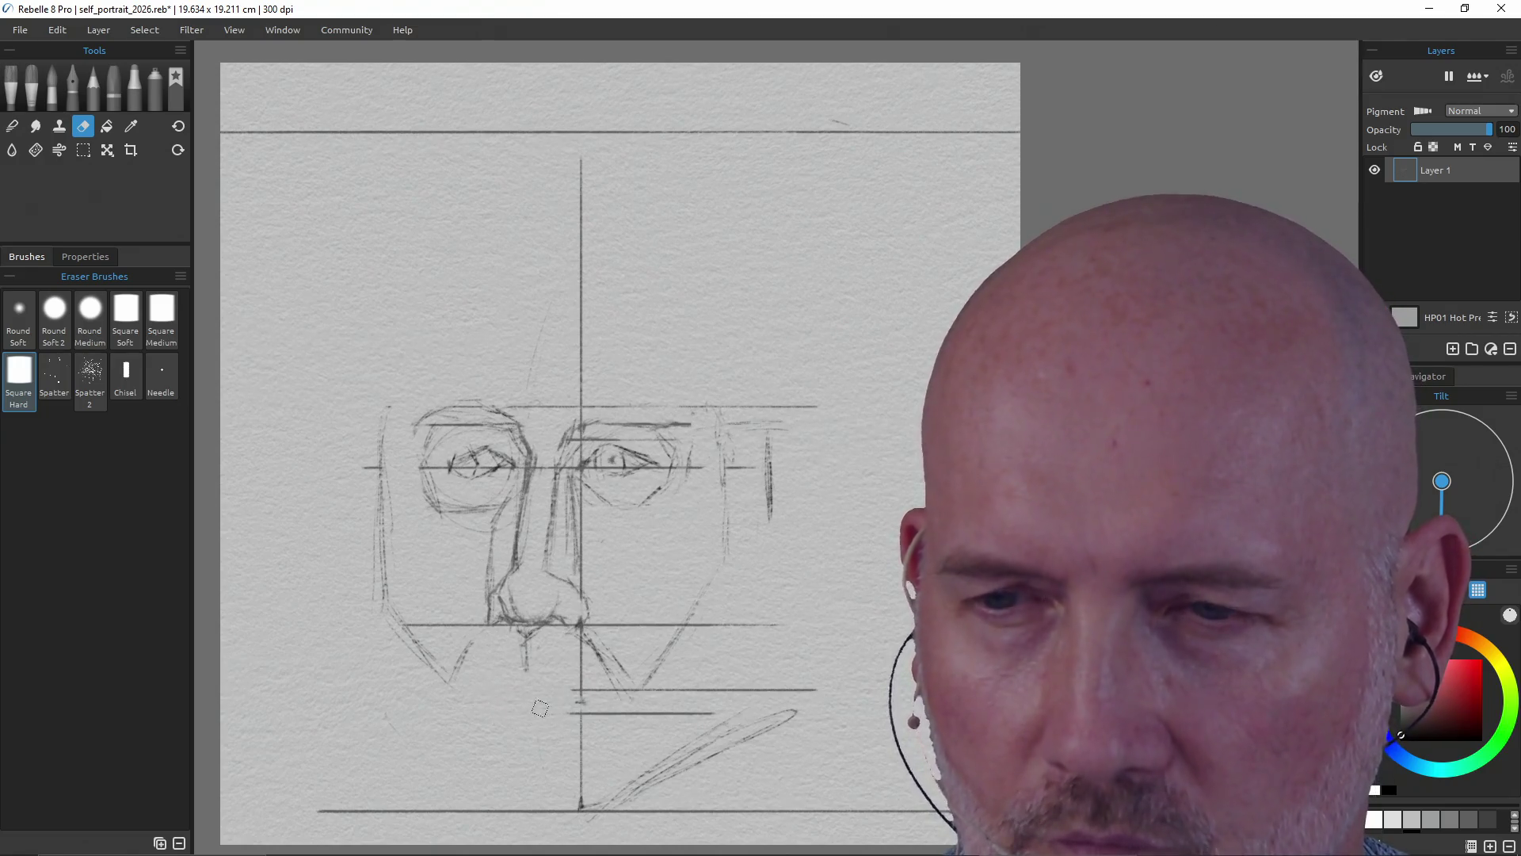
left_click_drag(571, 690, 817, 690)
mouse_move(703, 696)
left_mouse_down()
mouse_move(713, 711)
mouse_move(584, 709)
mouse_move(679, 717)
left_mouse_up()
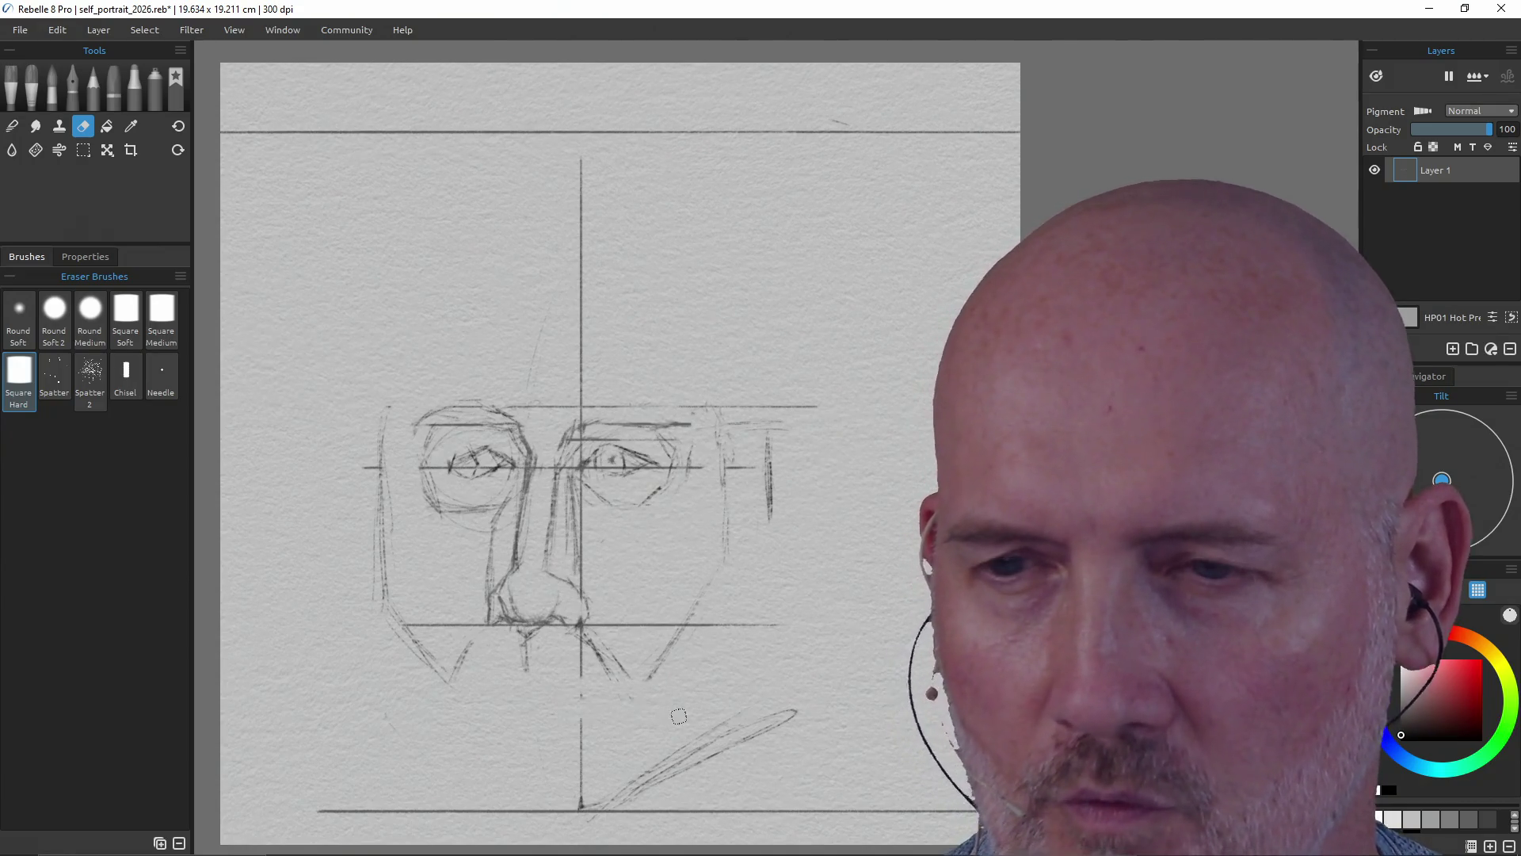
- Sketch new chin marks, replacing a stray curved stroke with a short vertical line and left point
key("p")
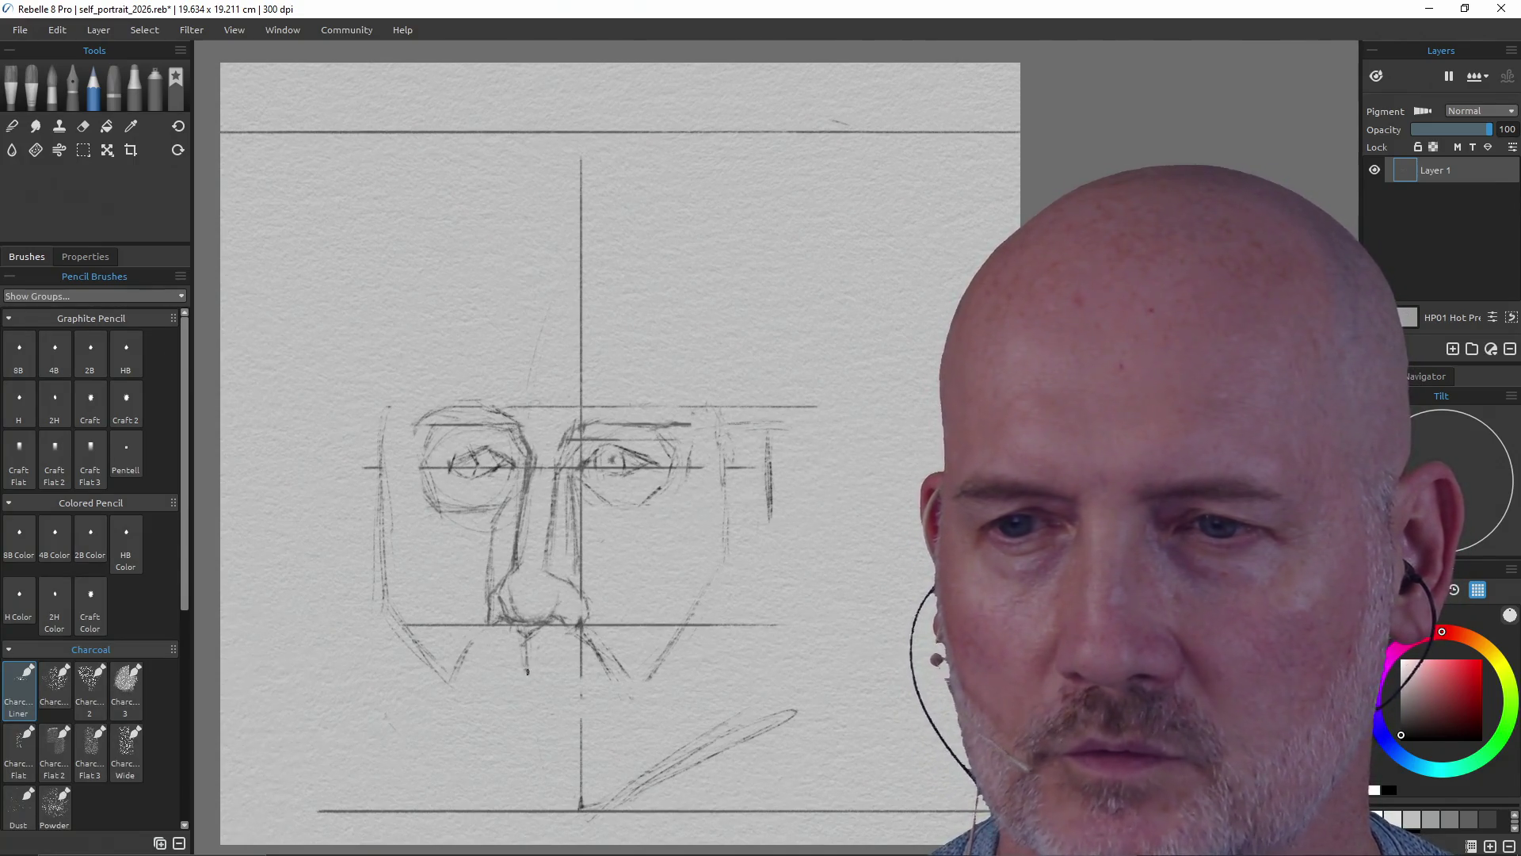
left_click_drag(541, 660, 529, 672)
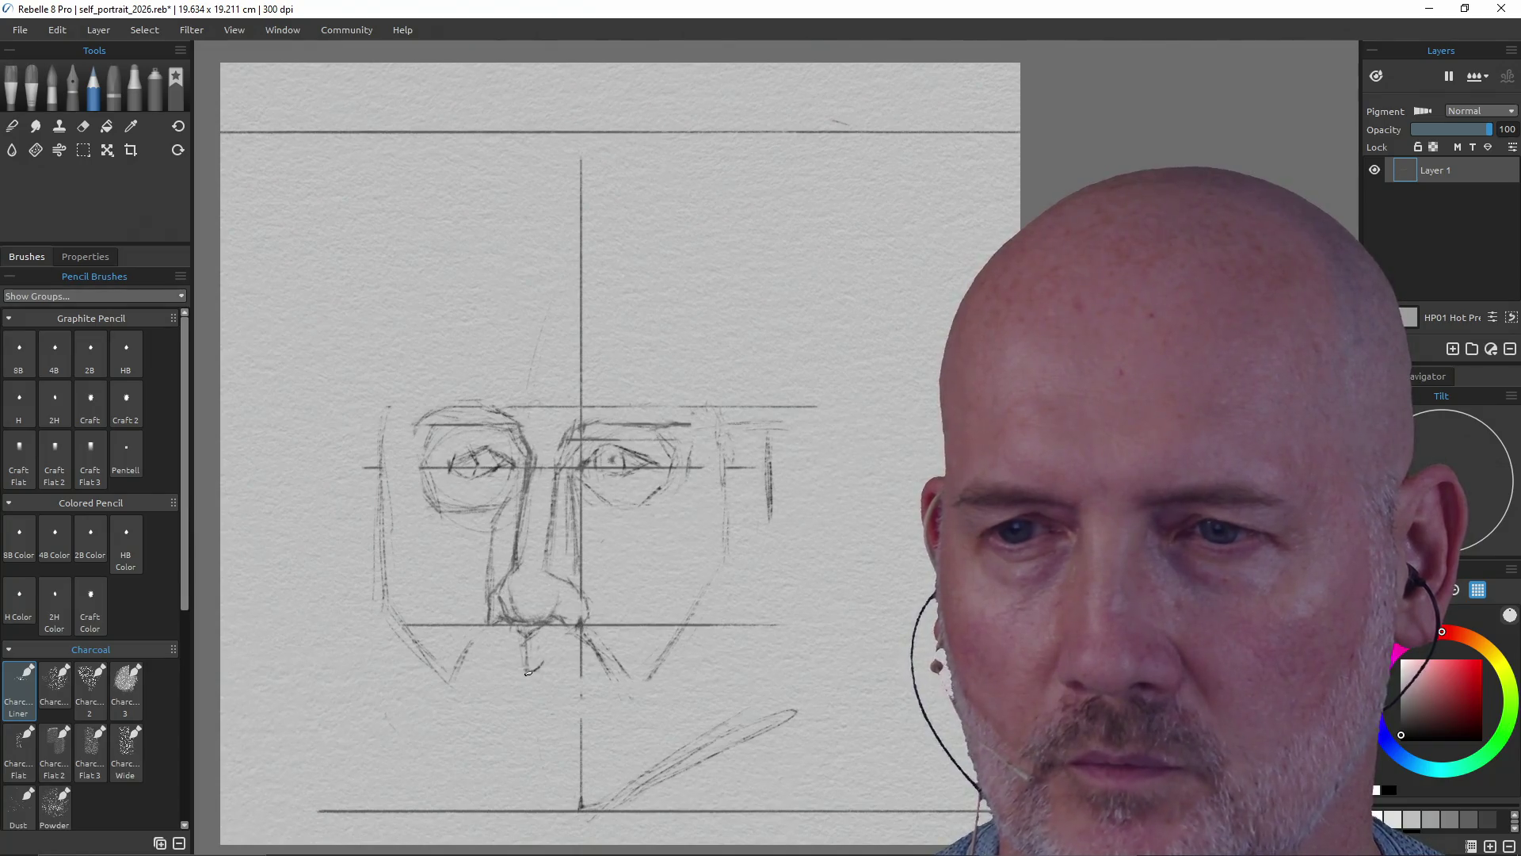
key("e")
left_click_drag(548, 663, 521, 650)
key("p")
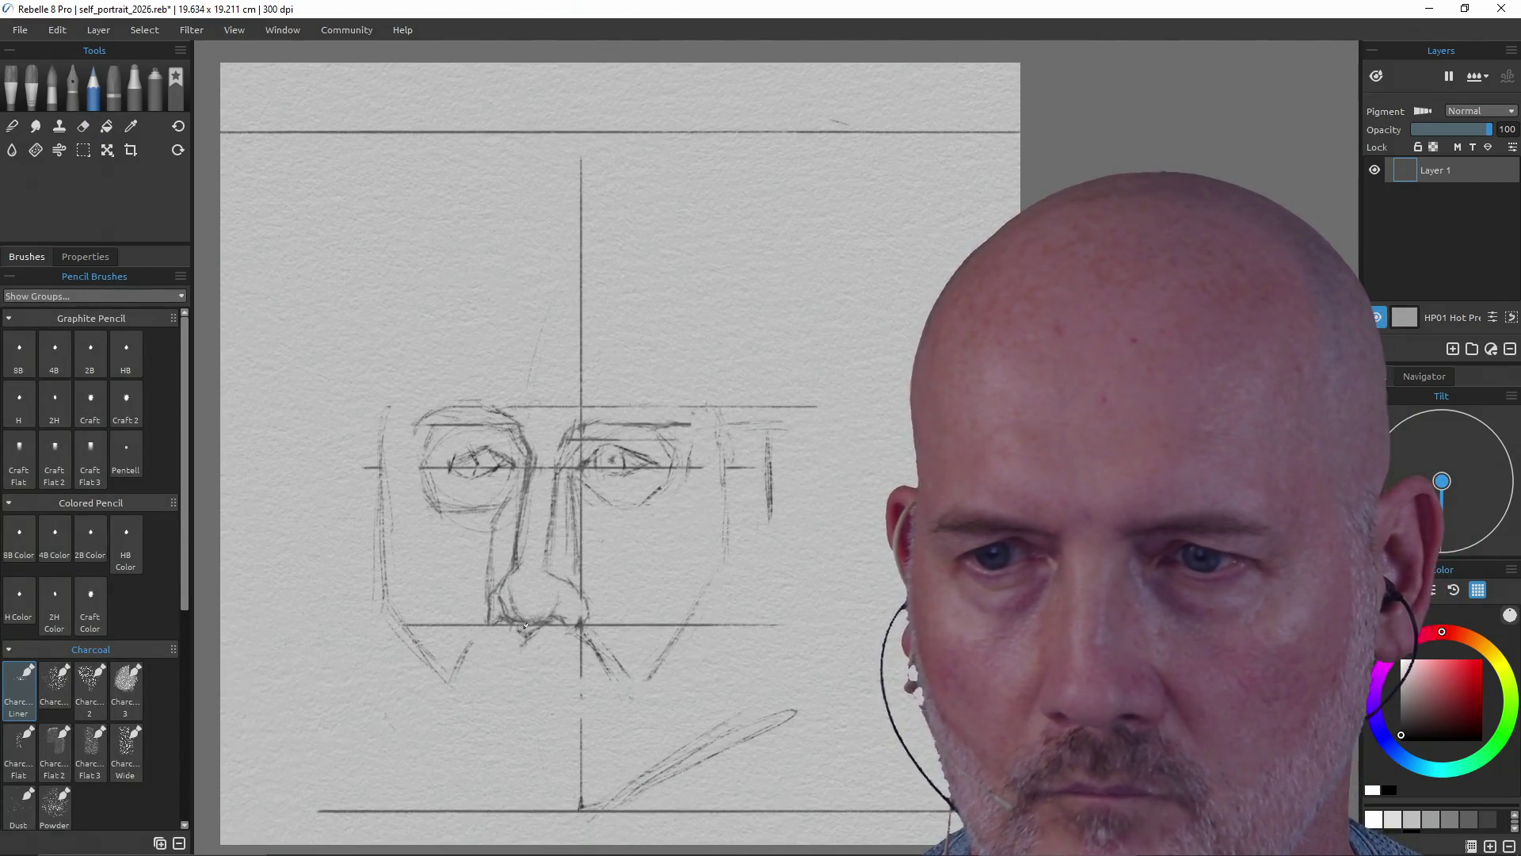
left_click_drag(523, 633, 522, 670)
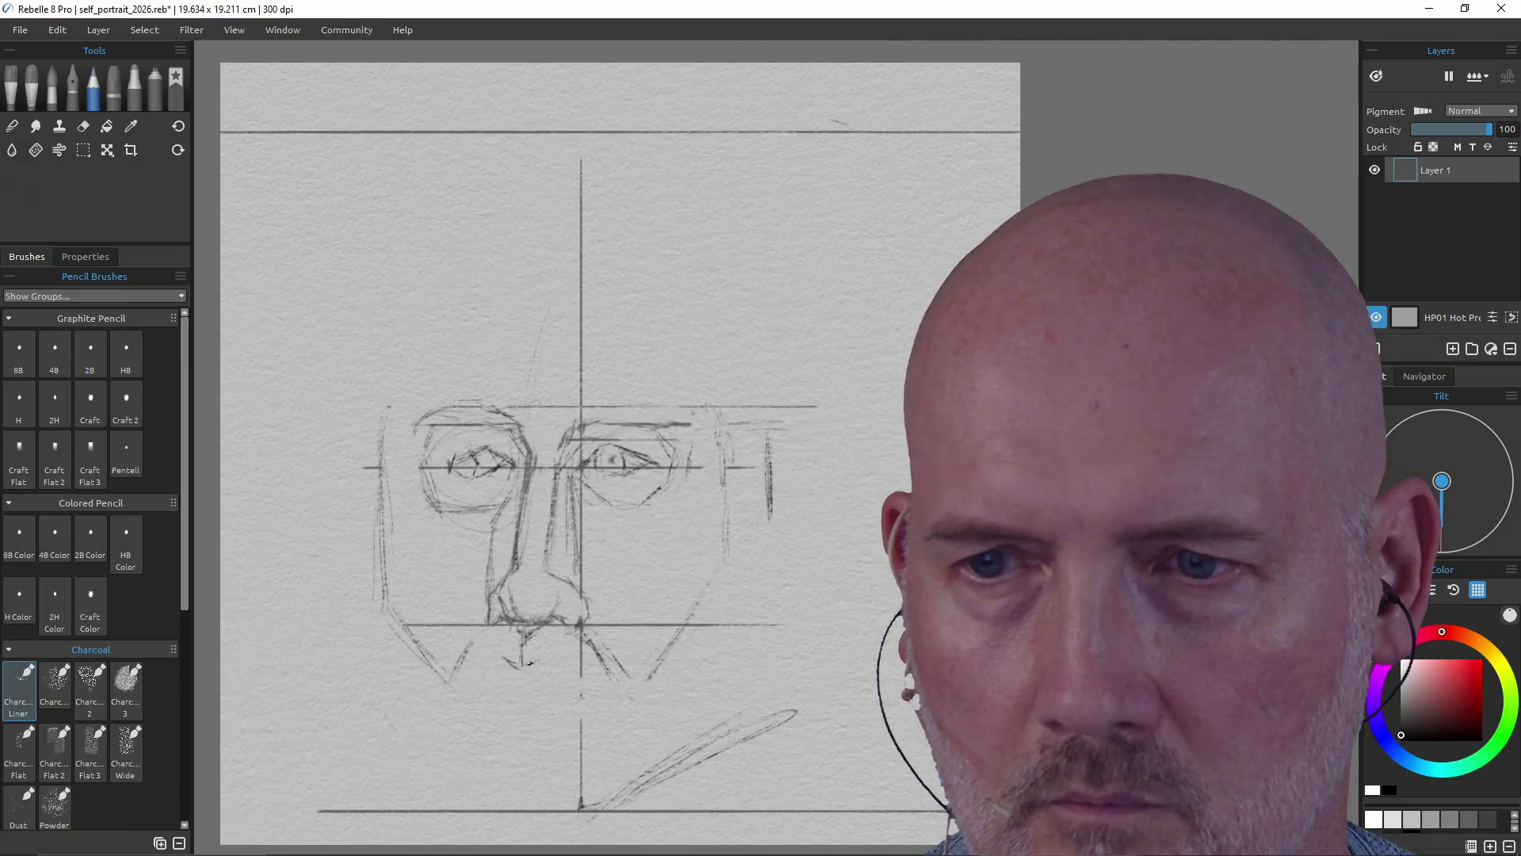
left_click(471, 680)
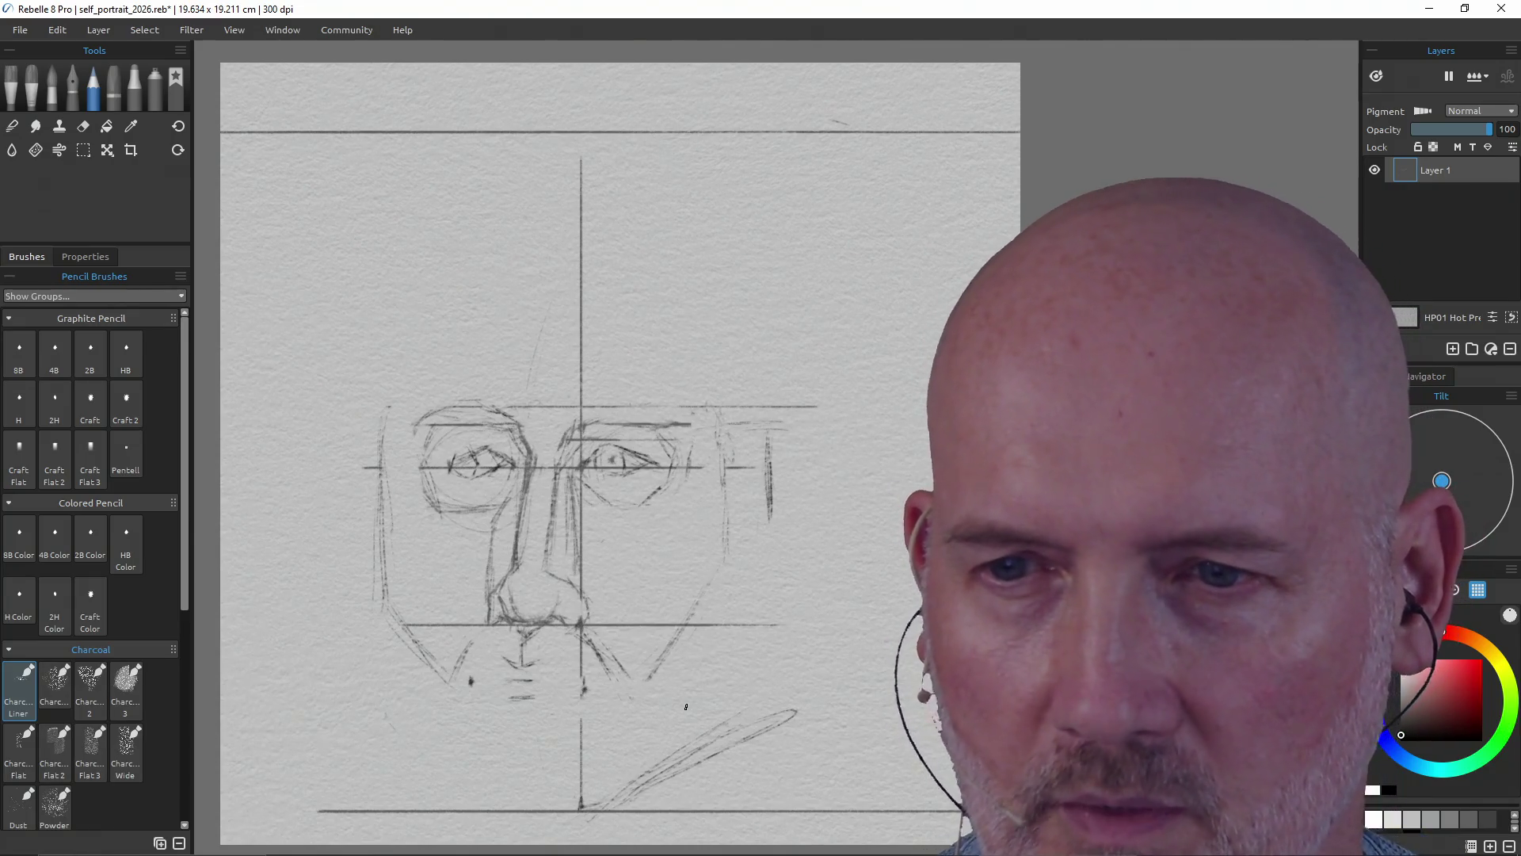
- Erase a stray mark in the mouth area, then return to the Charcoal Liner
key("e")
key("e")
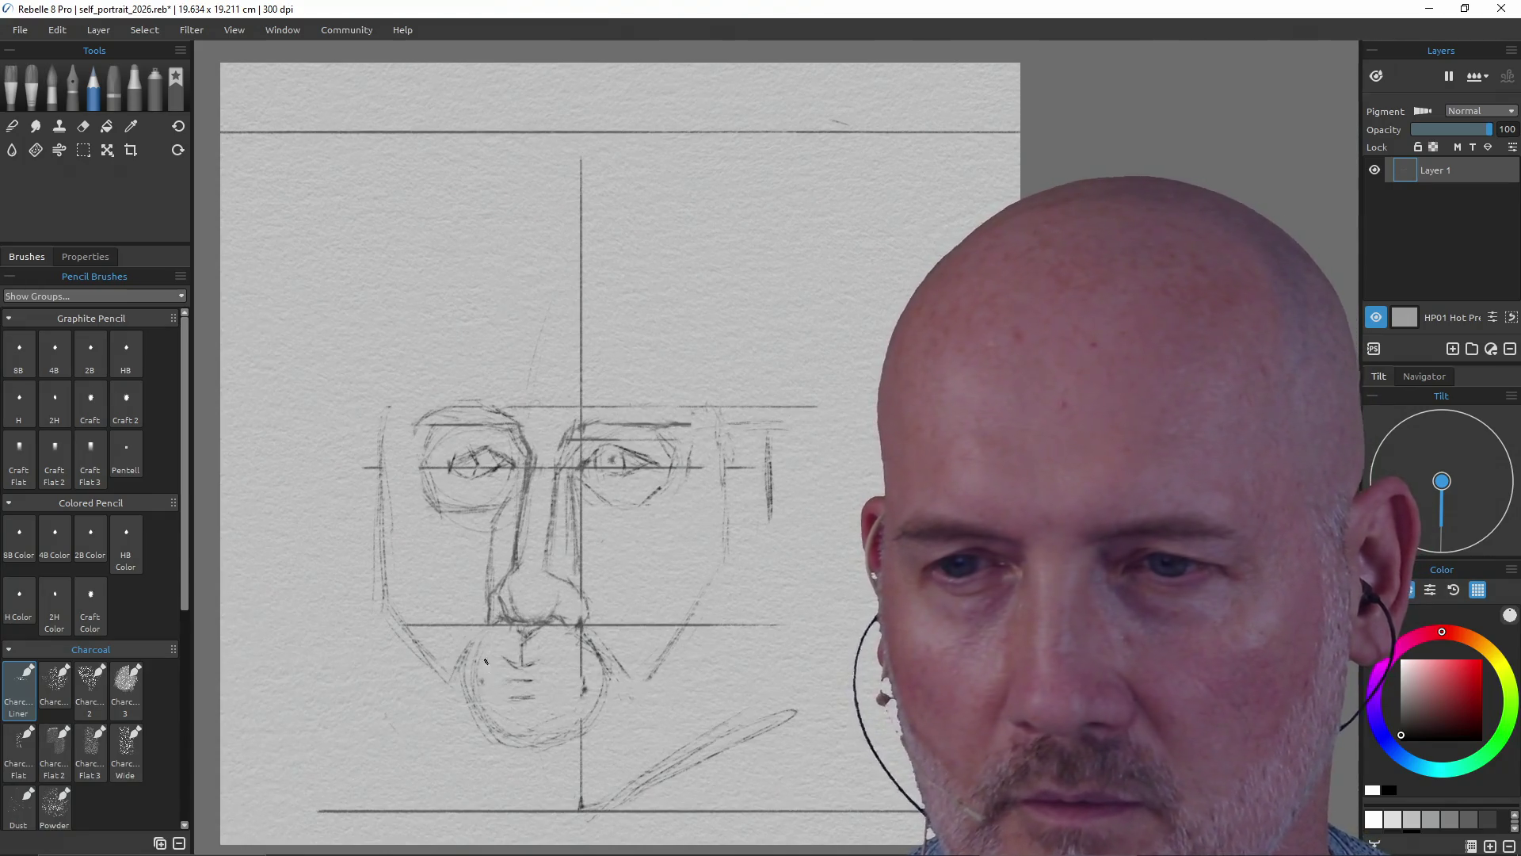
key("e")
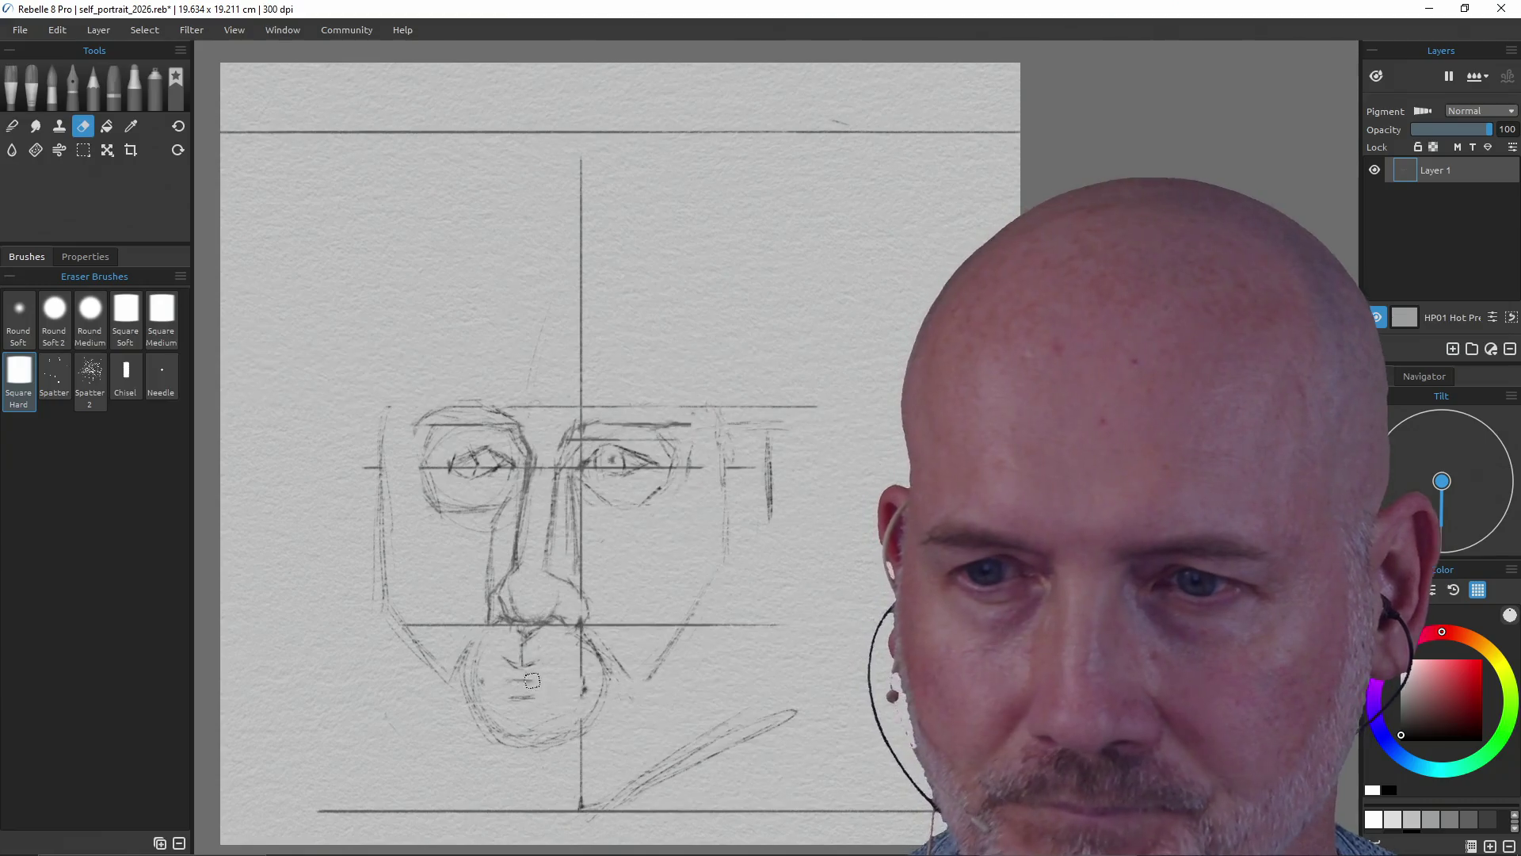
left_click_drag(523, 677, 513, 682)
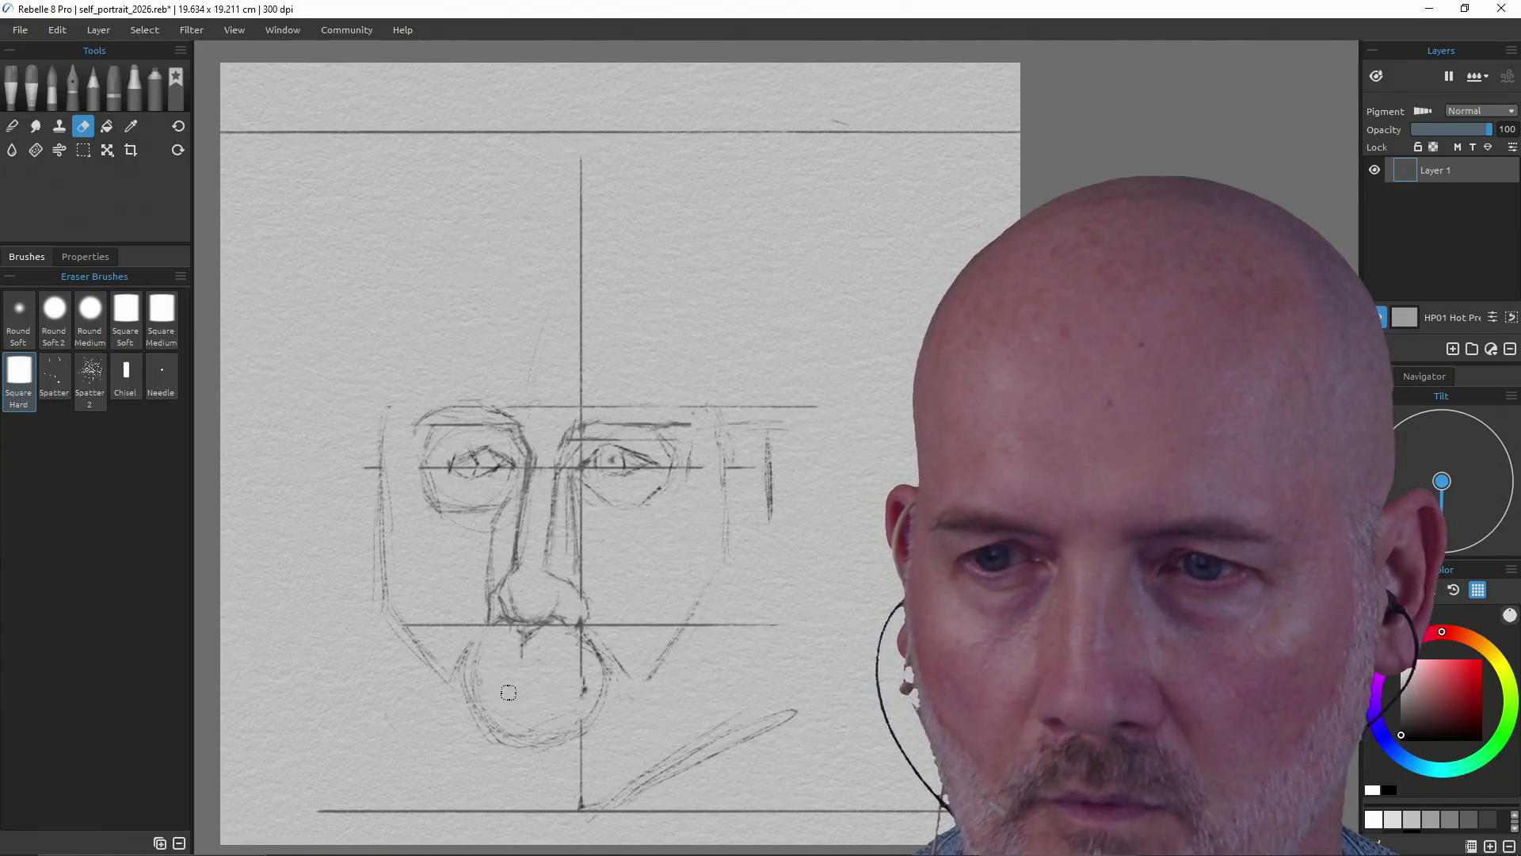
key("b")
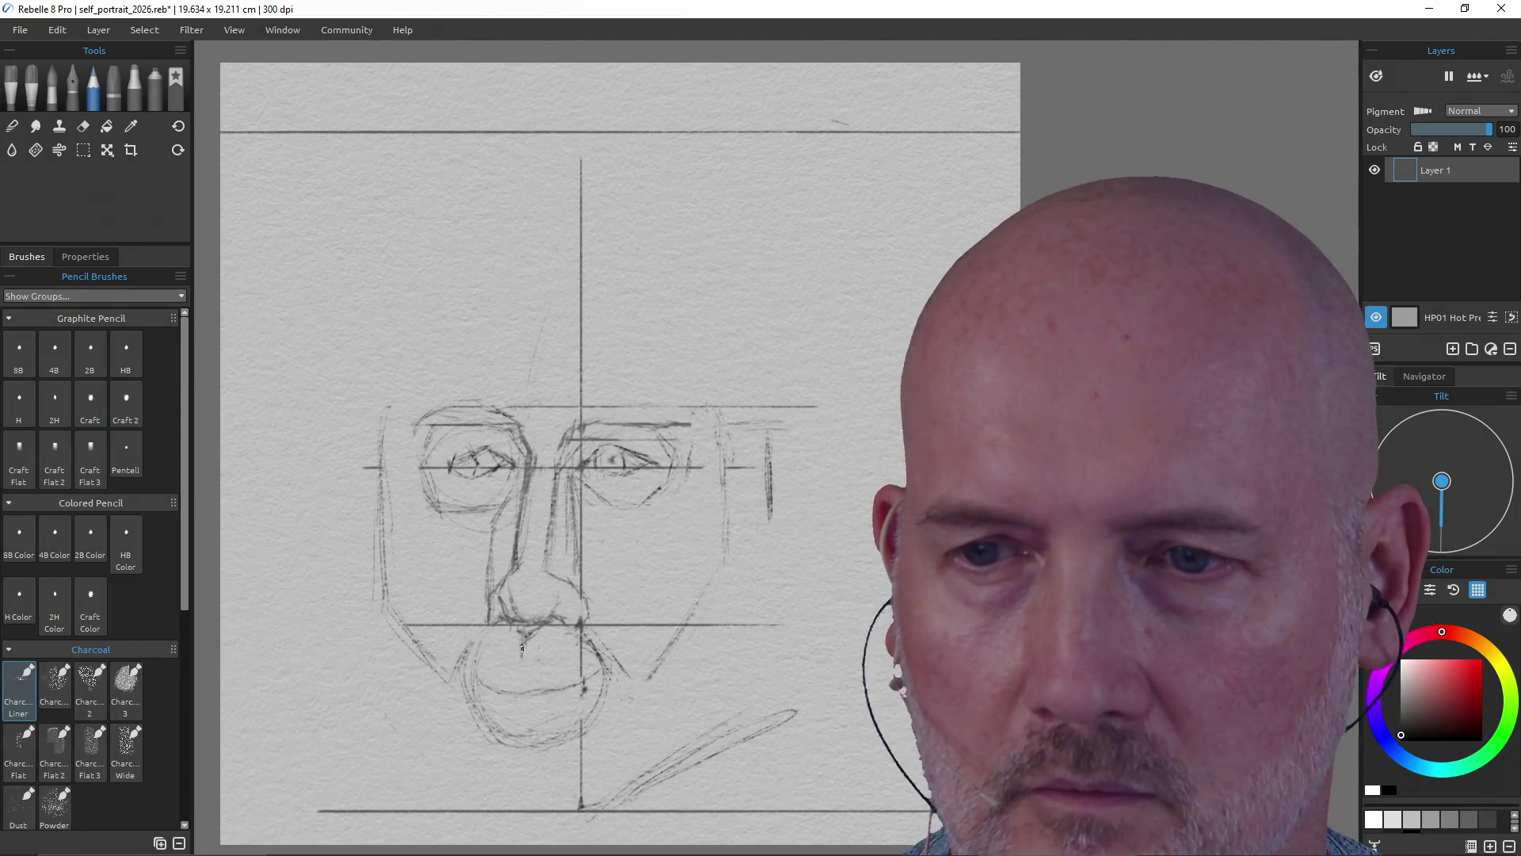
- Draw and reinforce the line between the lips, then save the portrait
left_click_drag(514, 678, 518, 735)
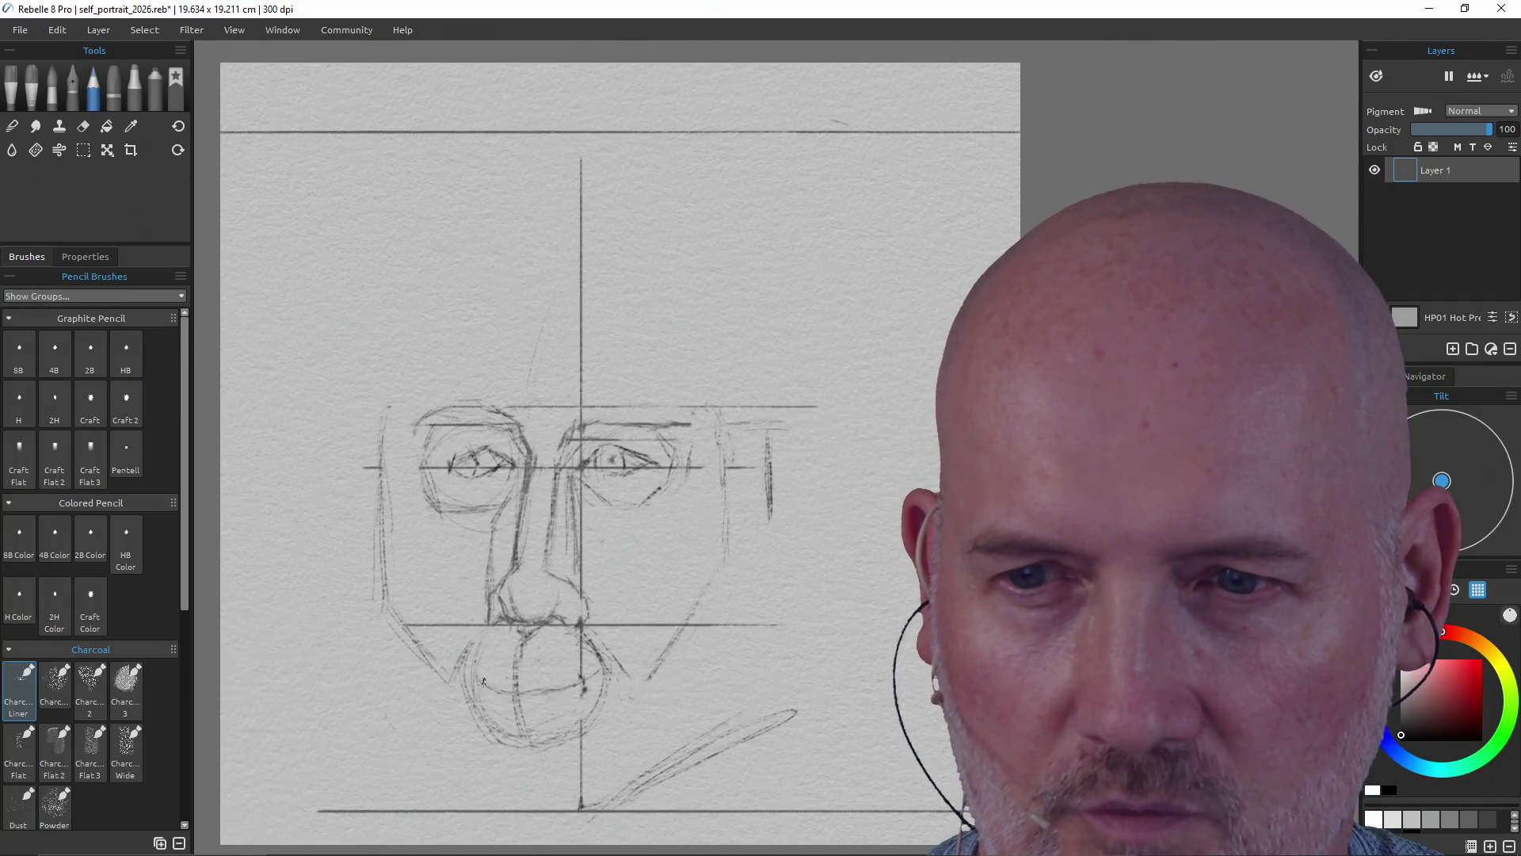
left_click_drag(483, 679, 569, 689)
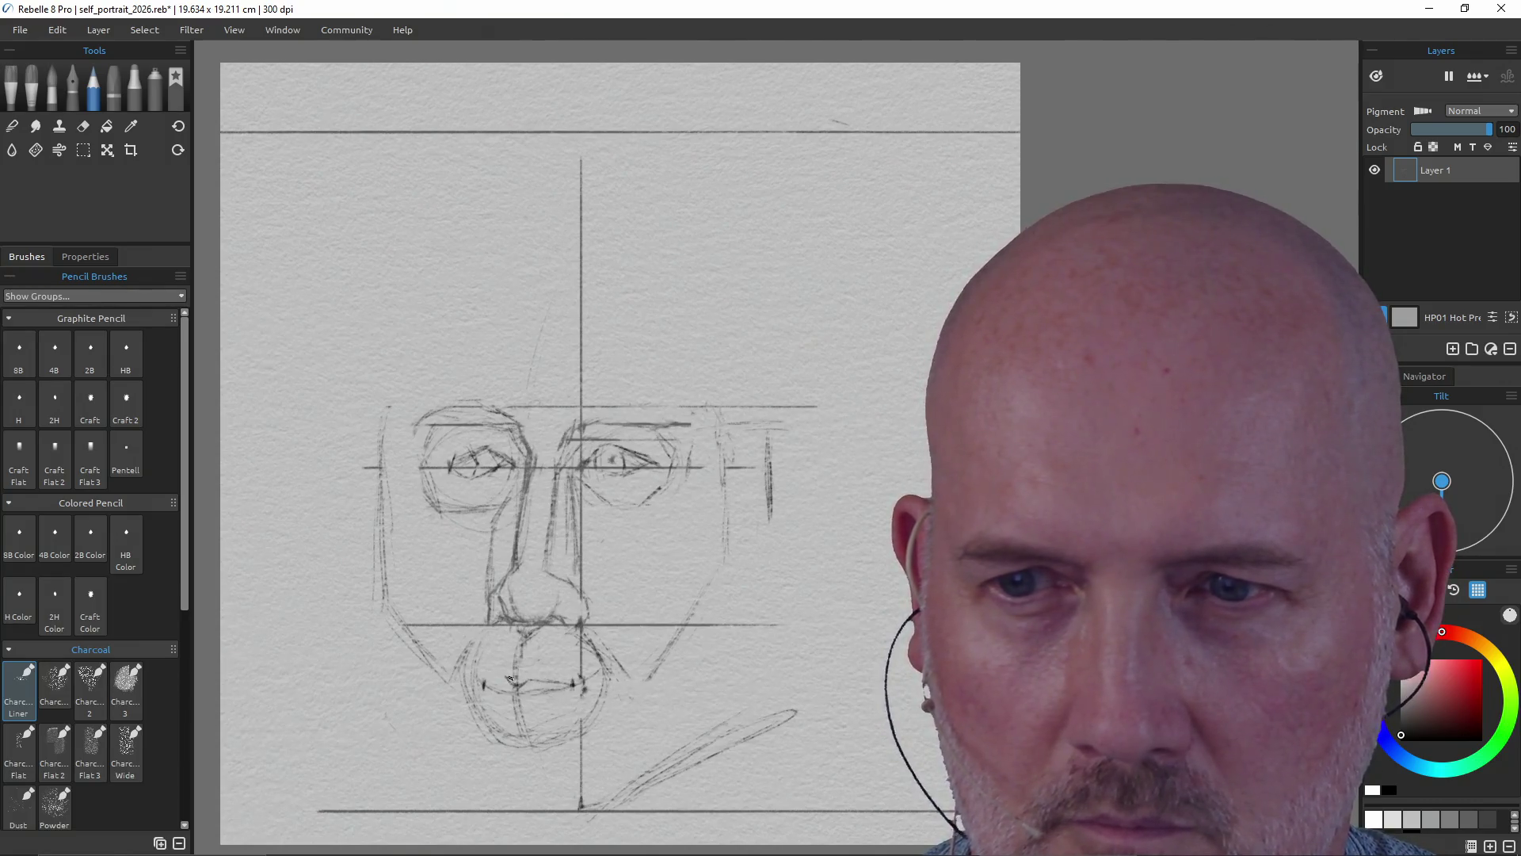
left_click_drag(484, 685, 509, 683)
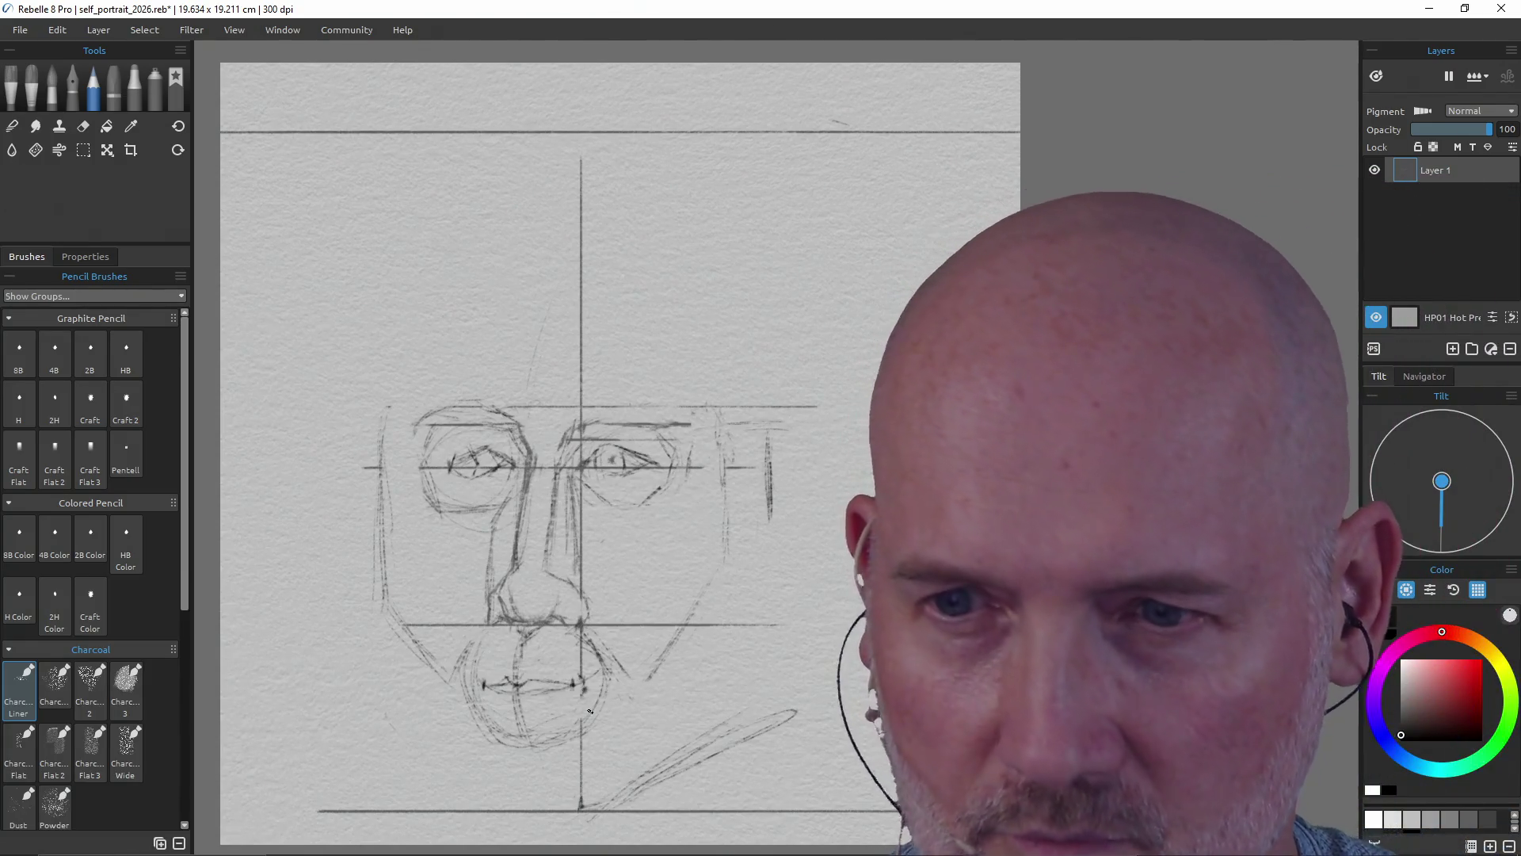
key("e")
key("e")
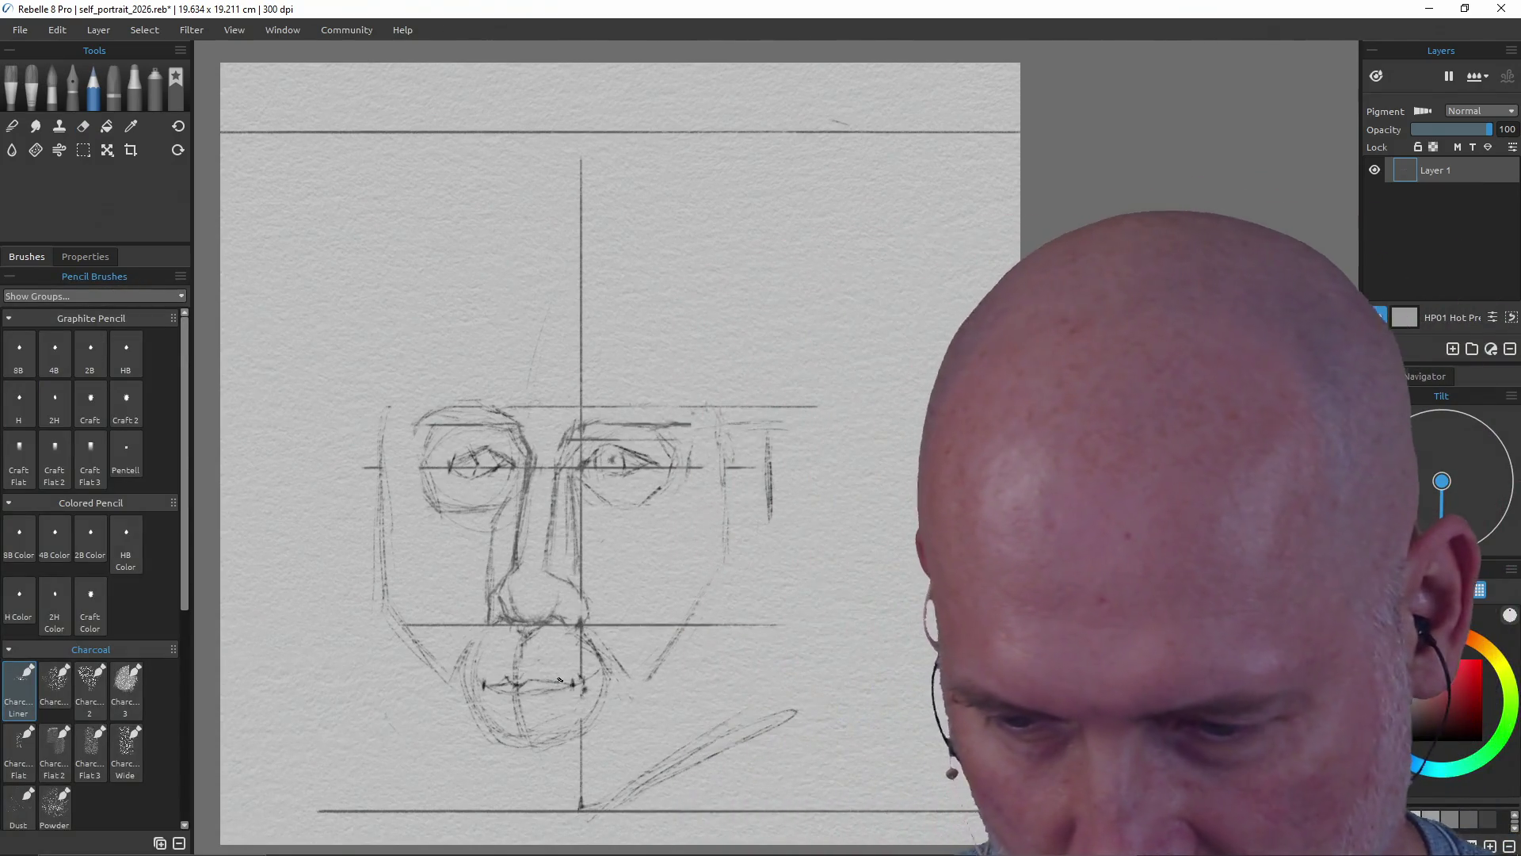
key("ctrl+s")
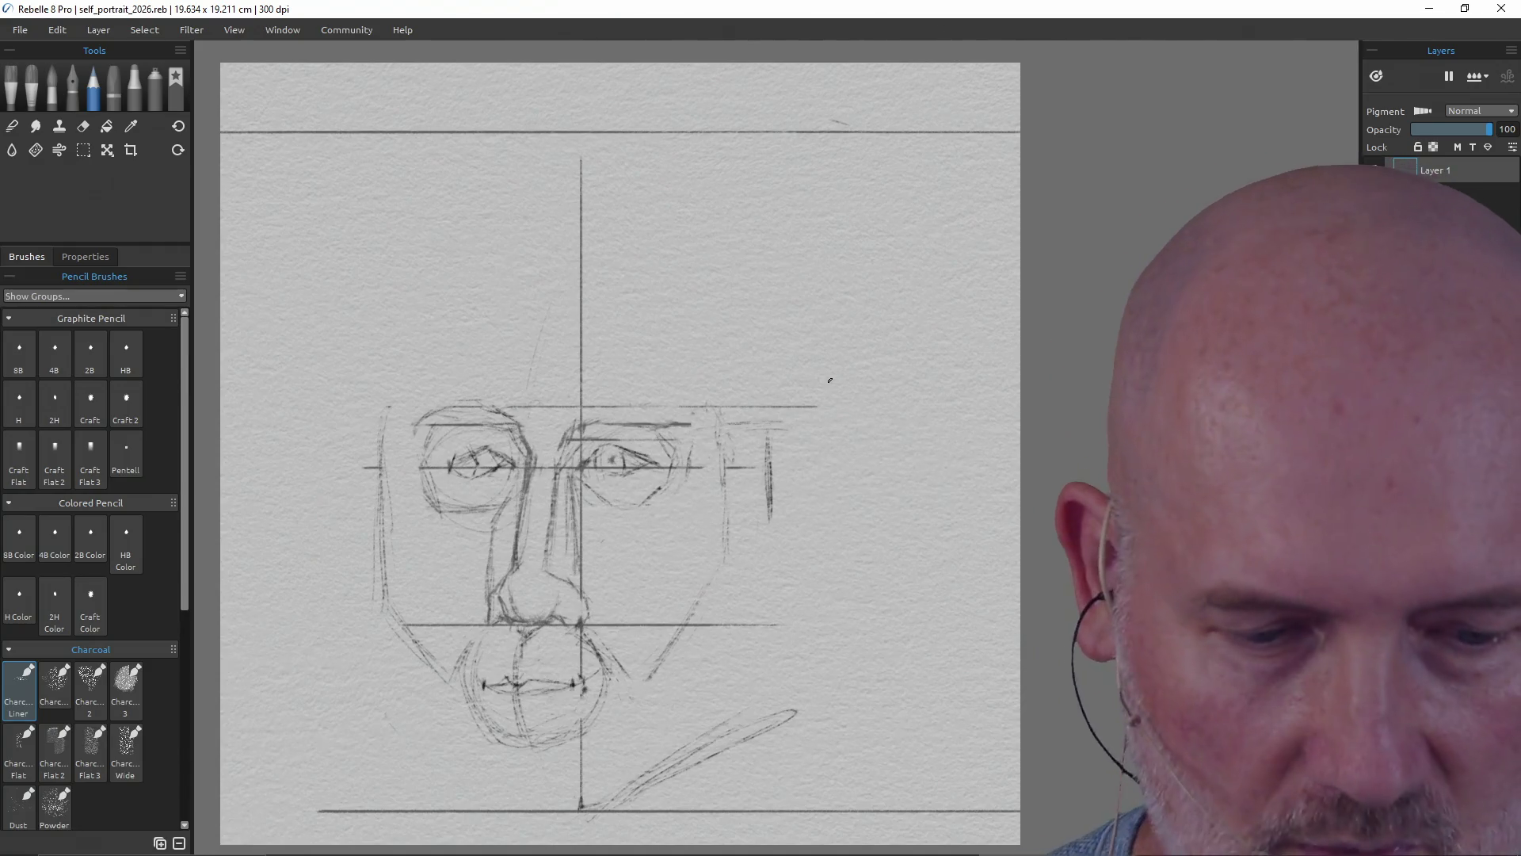
- Lighten the lines under the left eye and add vertical strokes along the right face edge
key("e")
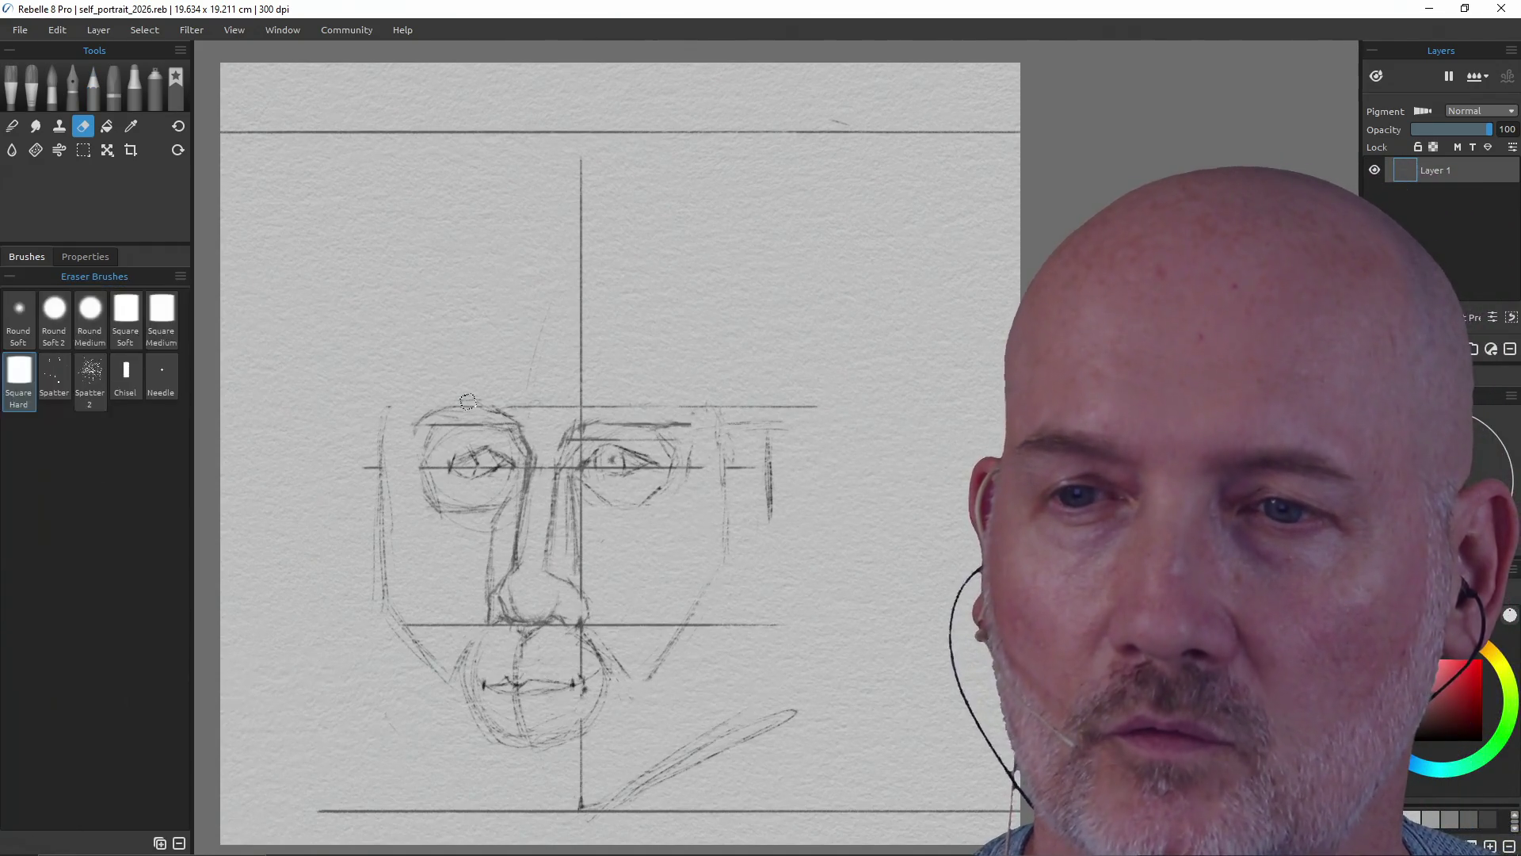
mouse_move(489, 493)
left_mouse_down()
mouse_move(442, 519)
mouse_move(429, 450)
left_mouse_up()
key("e")
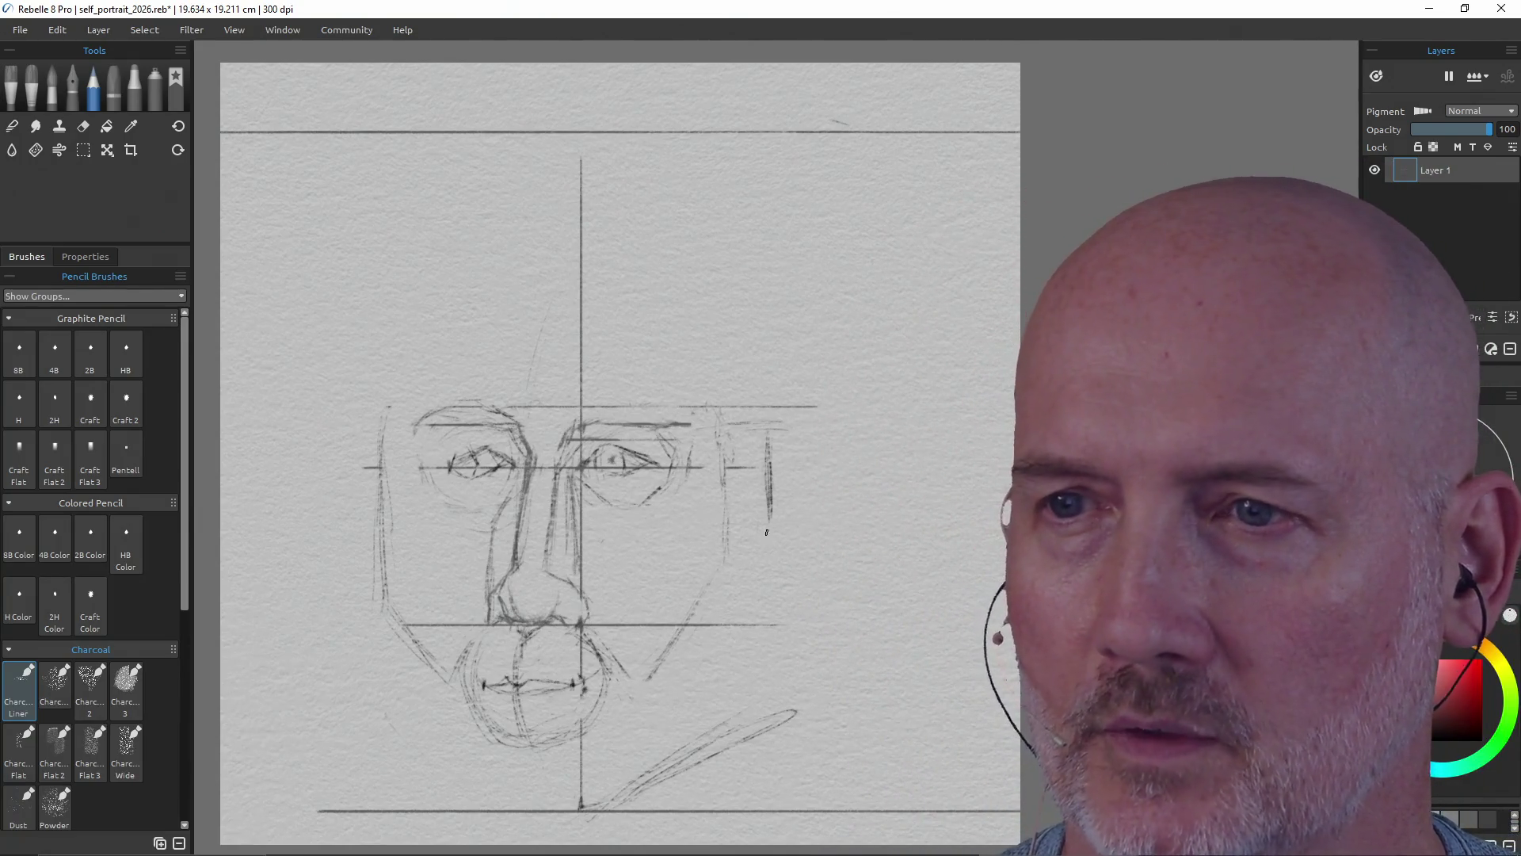
left_click_drag(762, 534, 761, 645)
left_click_drag(771, 575, 766, 601)
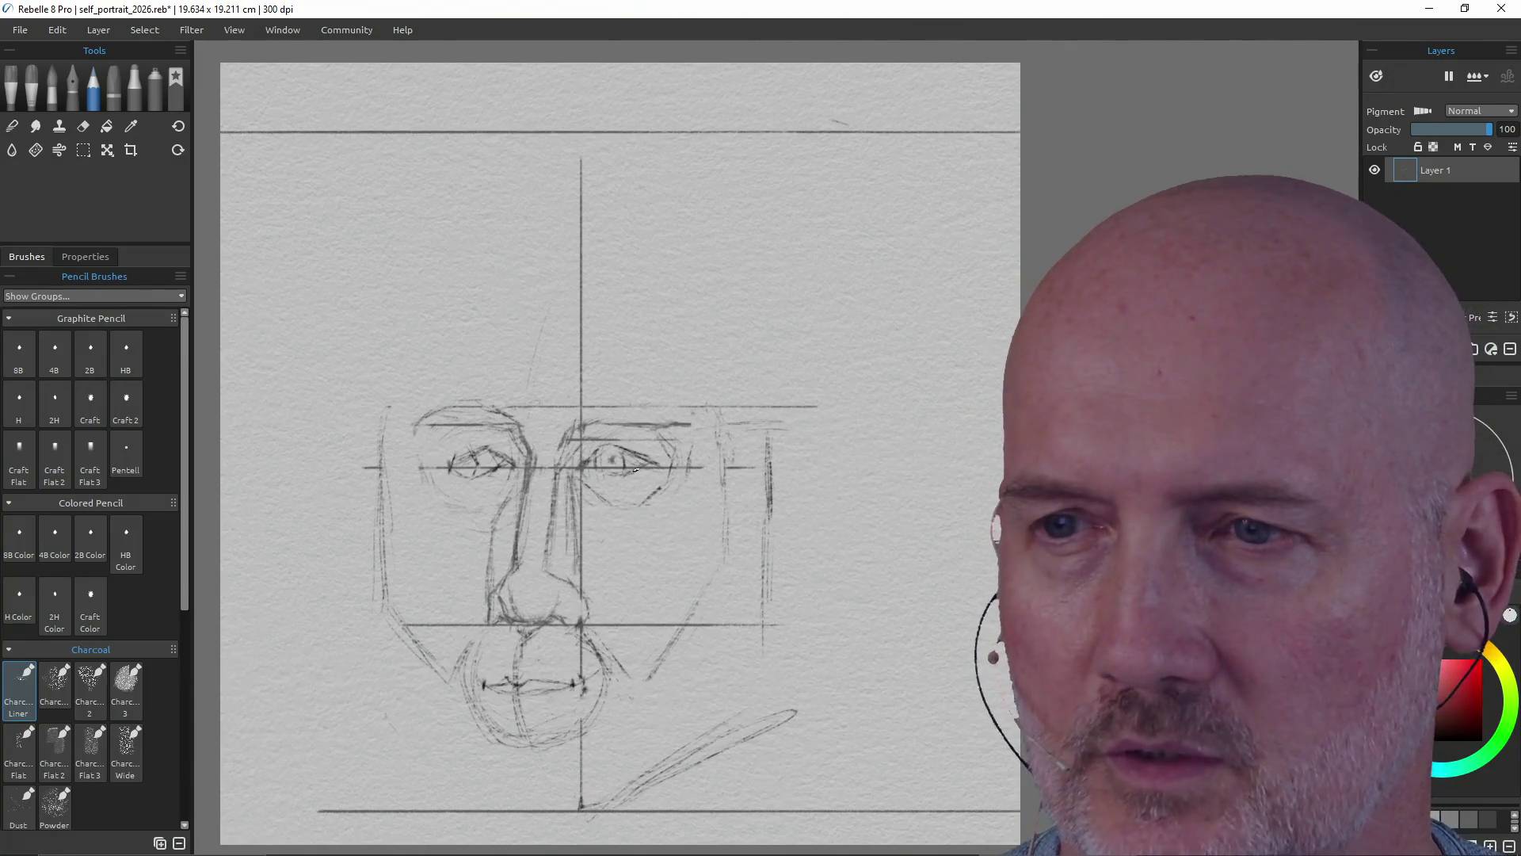
- Draw the lower-right jaw diagonal, trim its overlong tip, and extend the right cheek line down
left_click_drag(595, 807, 627, 764)
left_click_drag(723, 657, 659, 729)
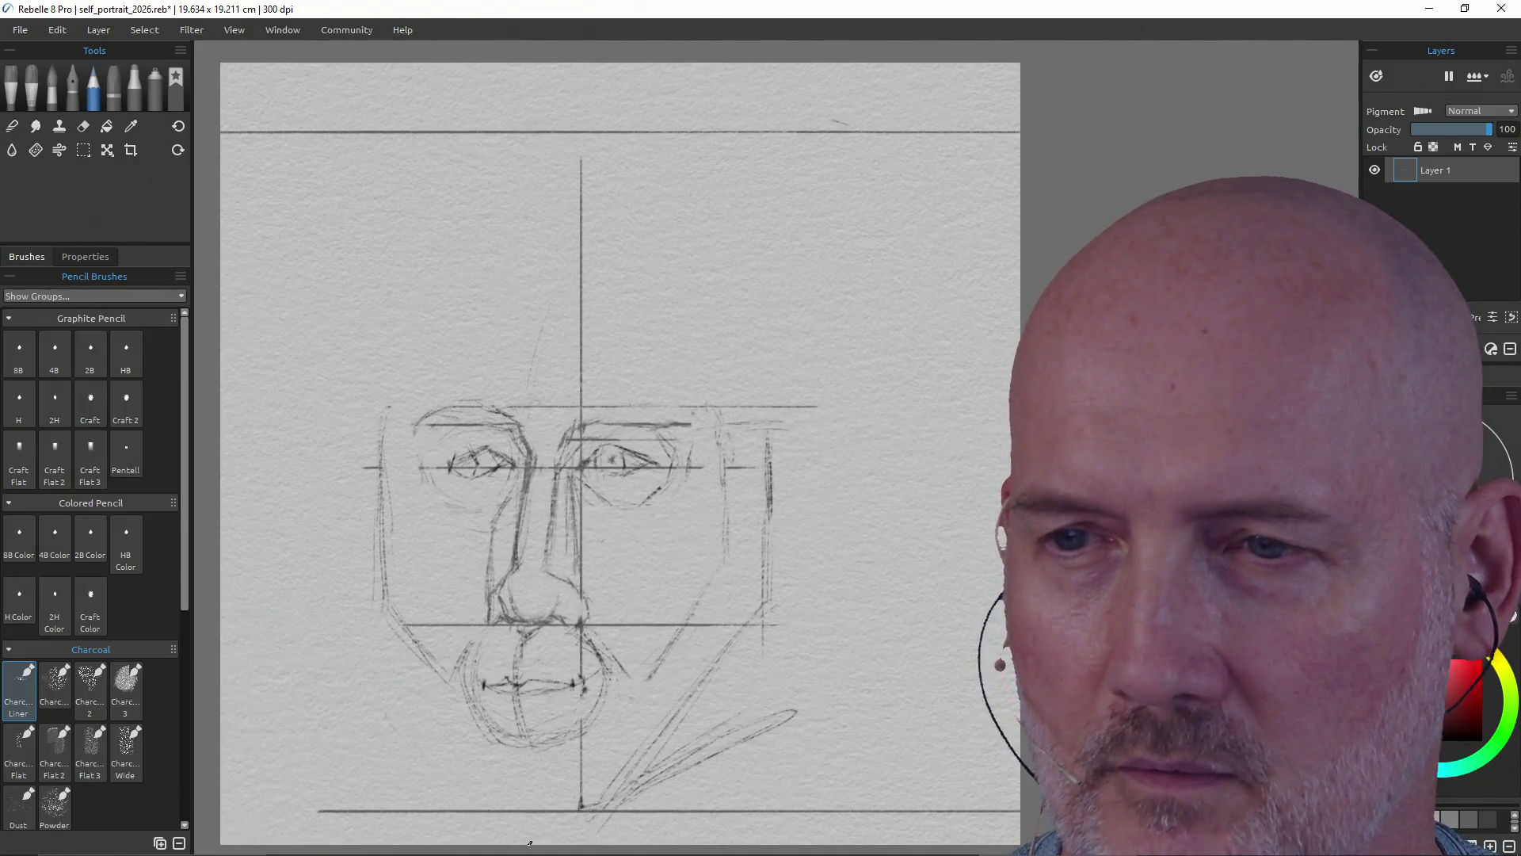
key("e")
mouse_move(796, 707)
left_mouse_down()
mouse_move(630, 788)
mouse_move(699, 737)
left_mouse_up()
key("b")
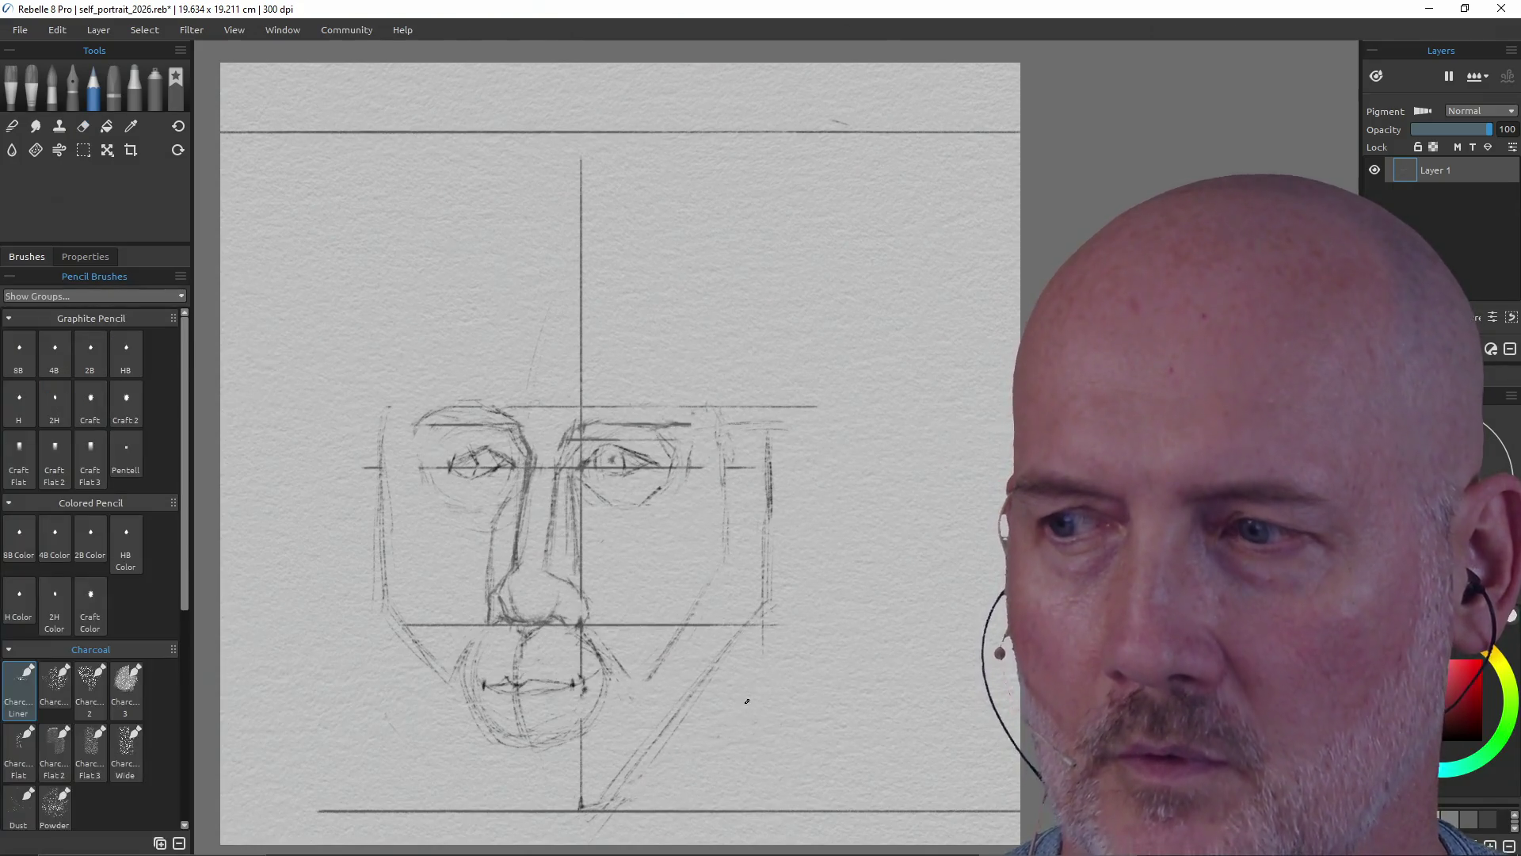
left_click_drag(760, 620, 752, 767)
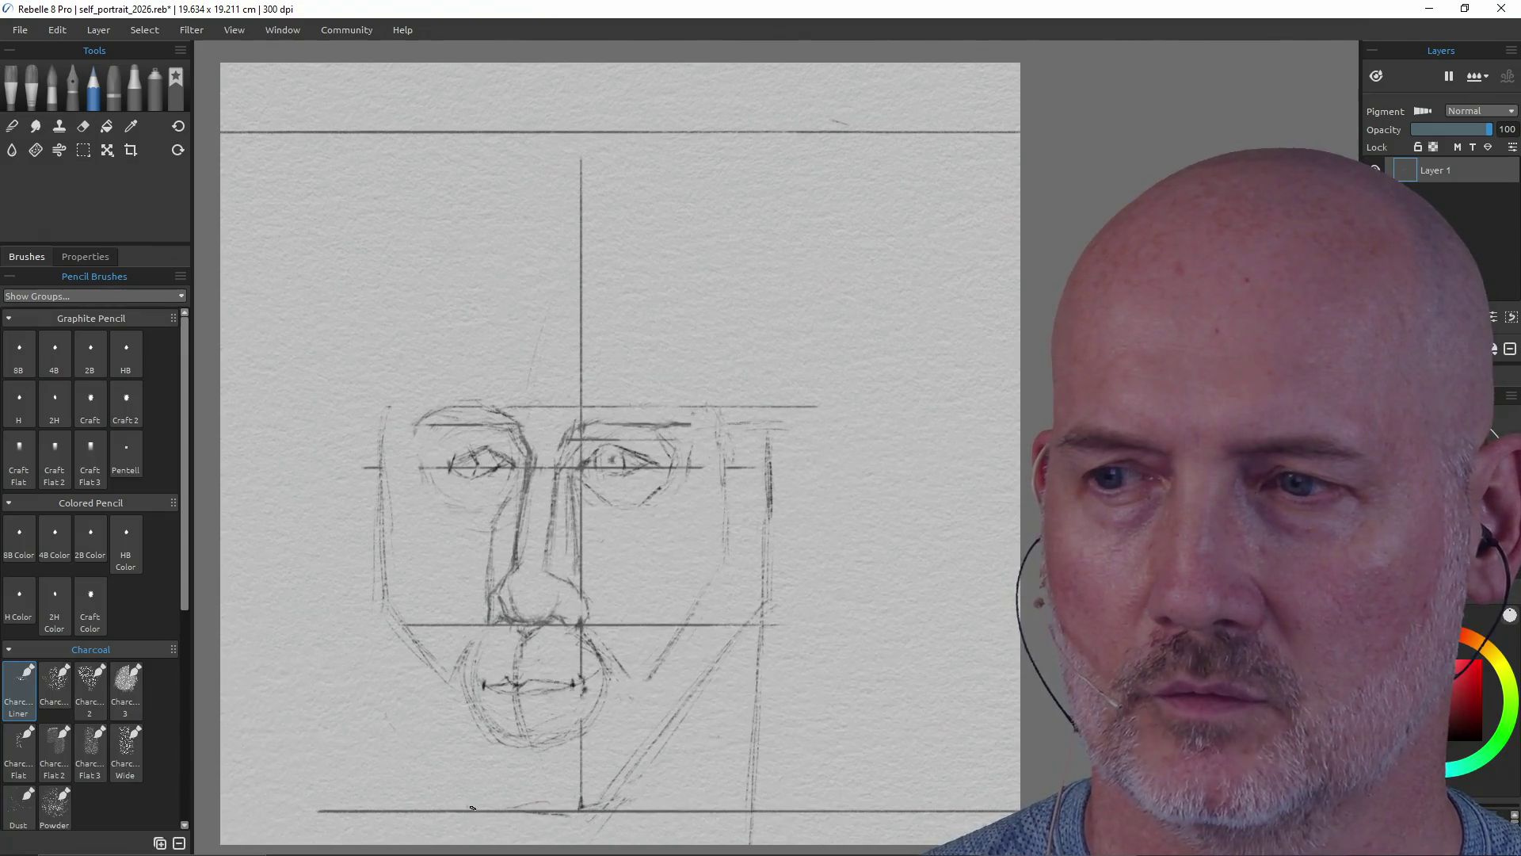
- Darken the left jaw and chin strokes and draw the lower-right jawline
mouse_move(434, 749)
left_mouse_down()
mouse_move(483, 808)
mouse_move(424, 725)
left_mouse_up()
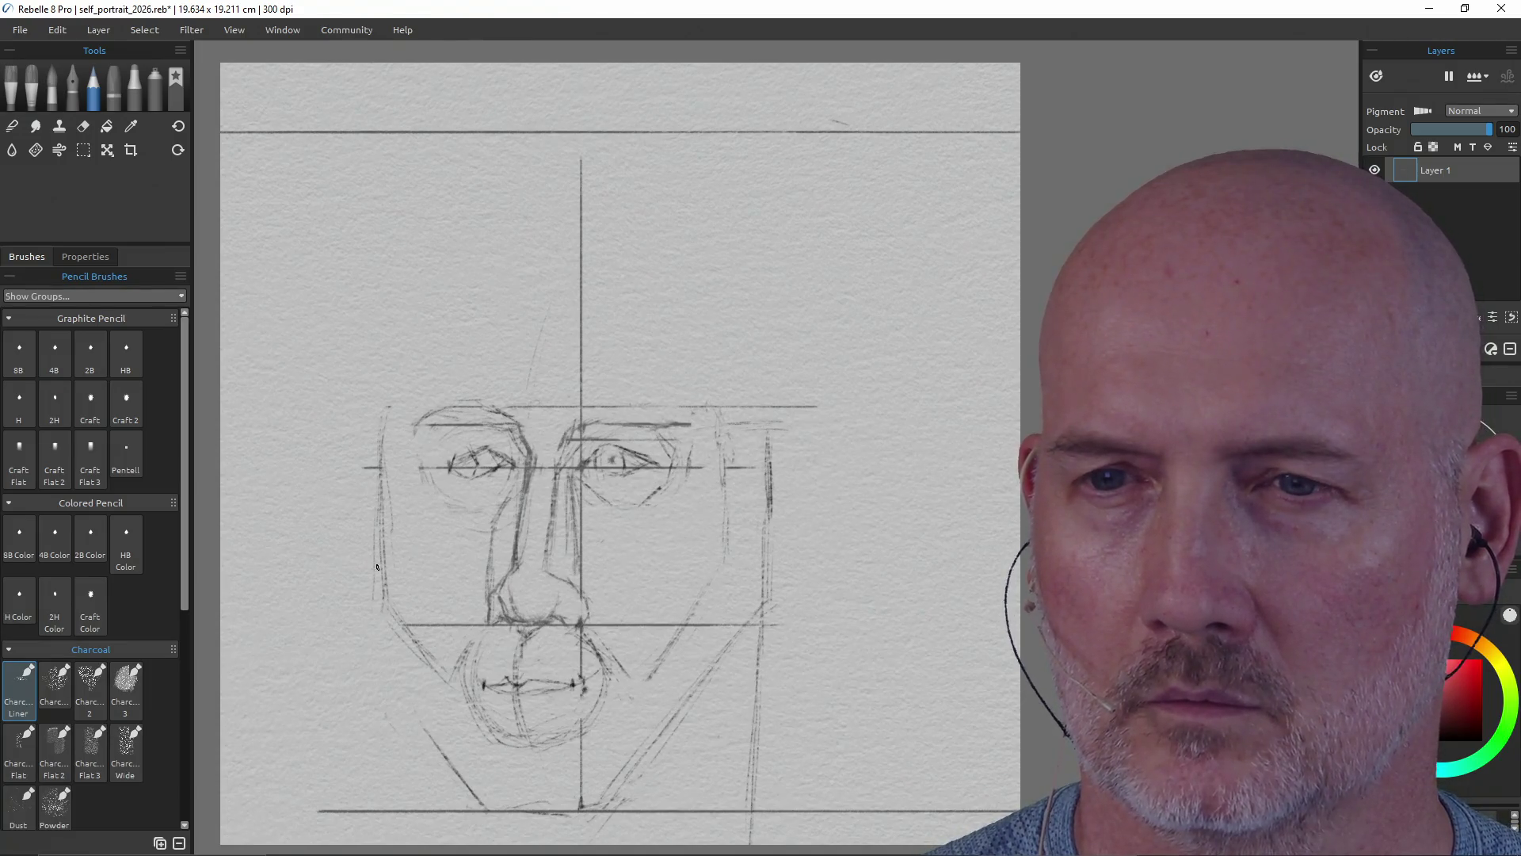
mouse_move(387, 599)
left_mouse_down()
mouse_move(412, 704)
mouse_move(456, 765)
mouse_move(435, 740)
left_mouse_up()
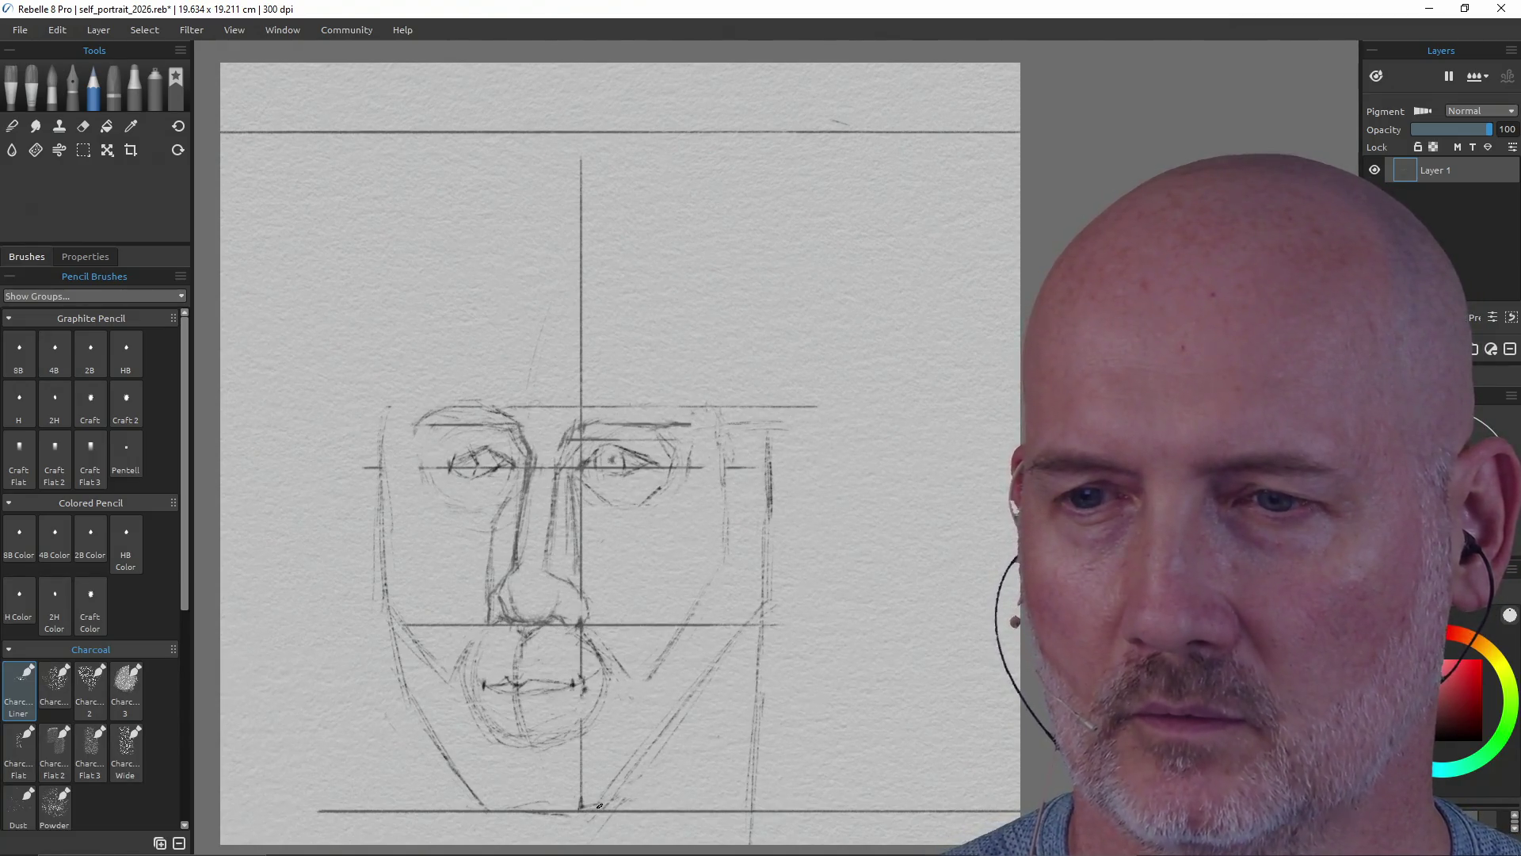
left_click_drag(637, 771, 718, 697)
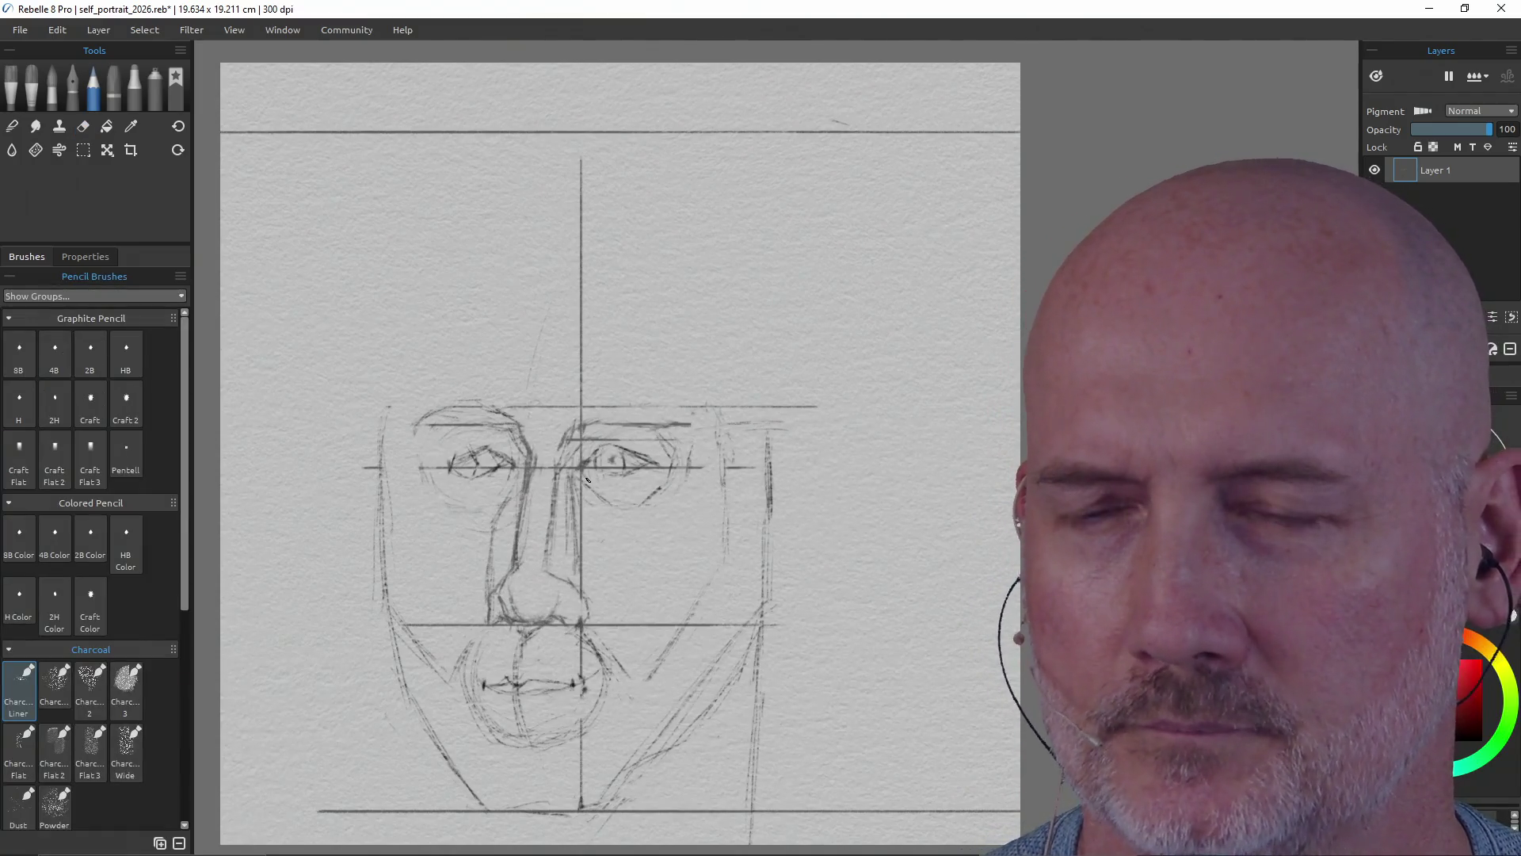
left_click_drag(763, 572, 808, 568)
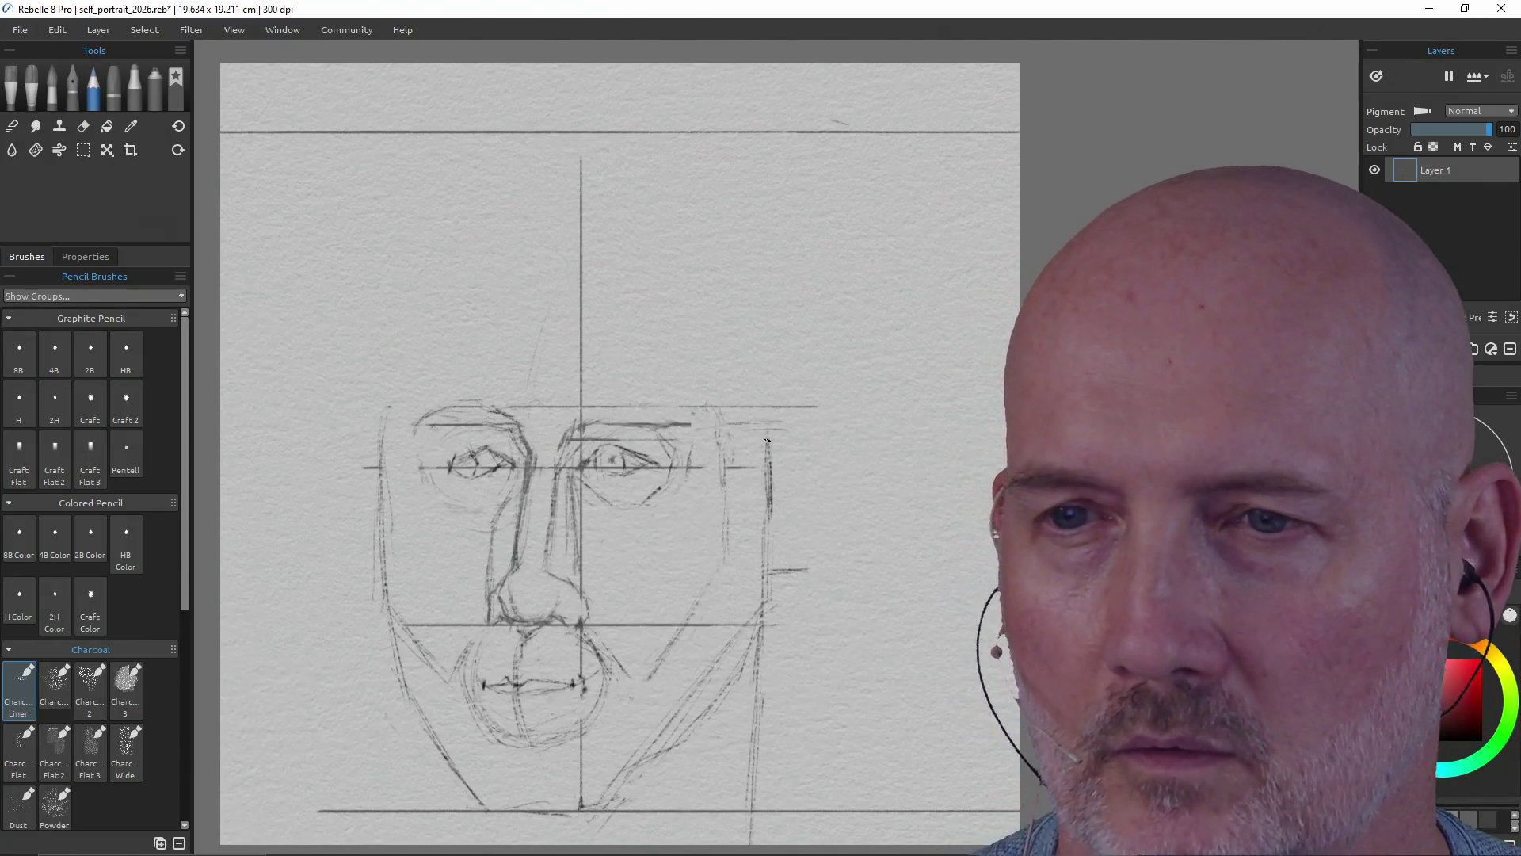
- Extend the upper guide and the short stroke beside the face past the head's right side
key("e")
key("p")
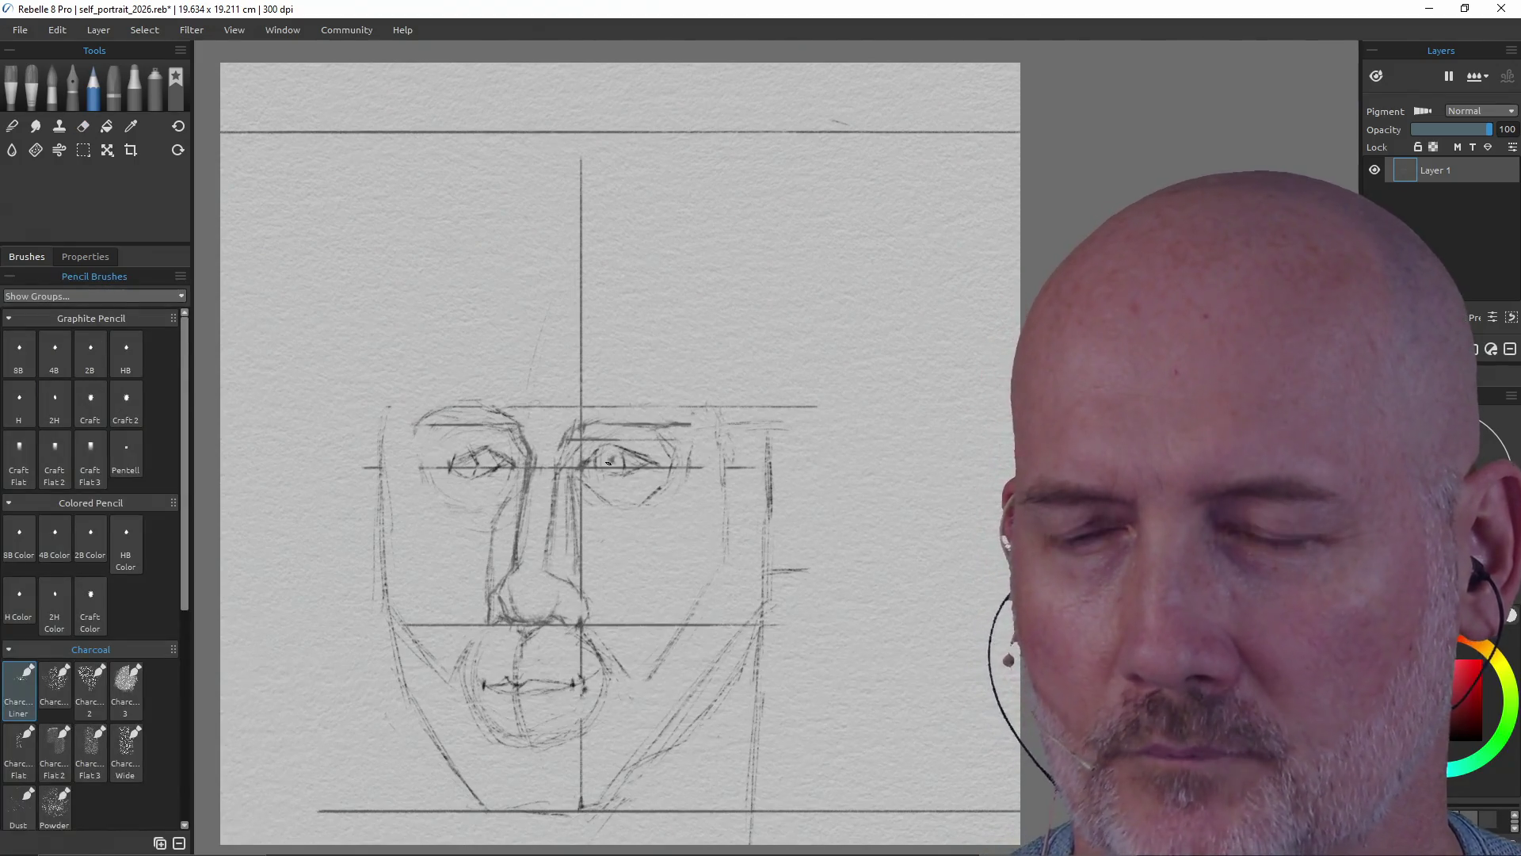
mouse_move(779, 408)
left_mouse_down()
mouse_move(851, 410)
mouse_move(837, 410)
left_mouse_up()
left_click_drag(770, 569, 832, 564)
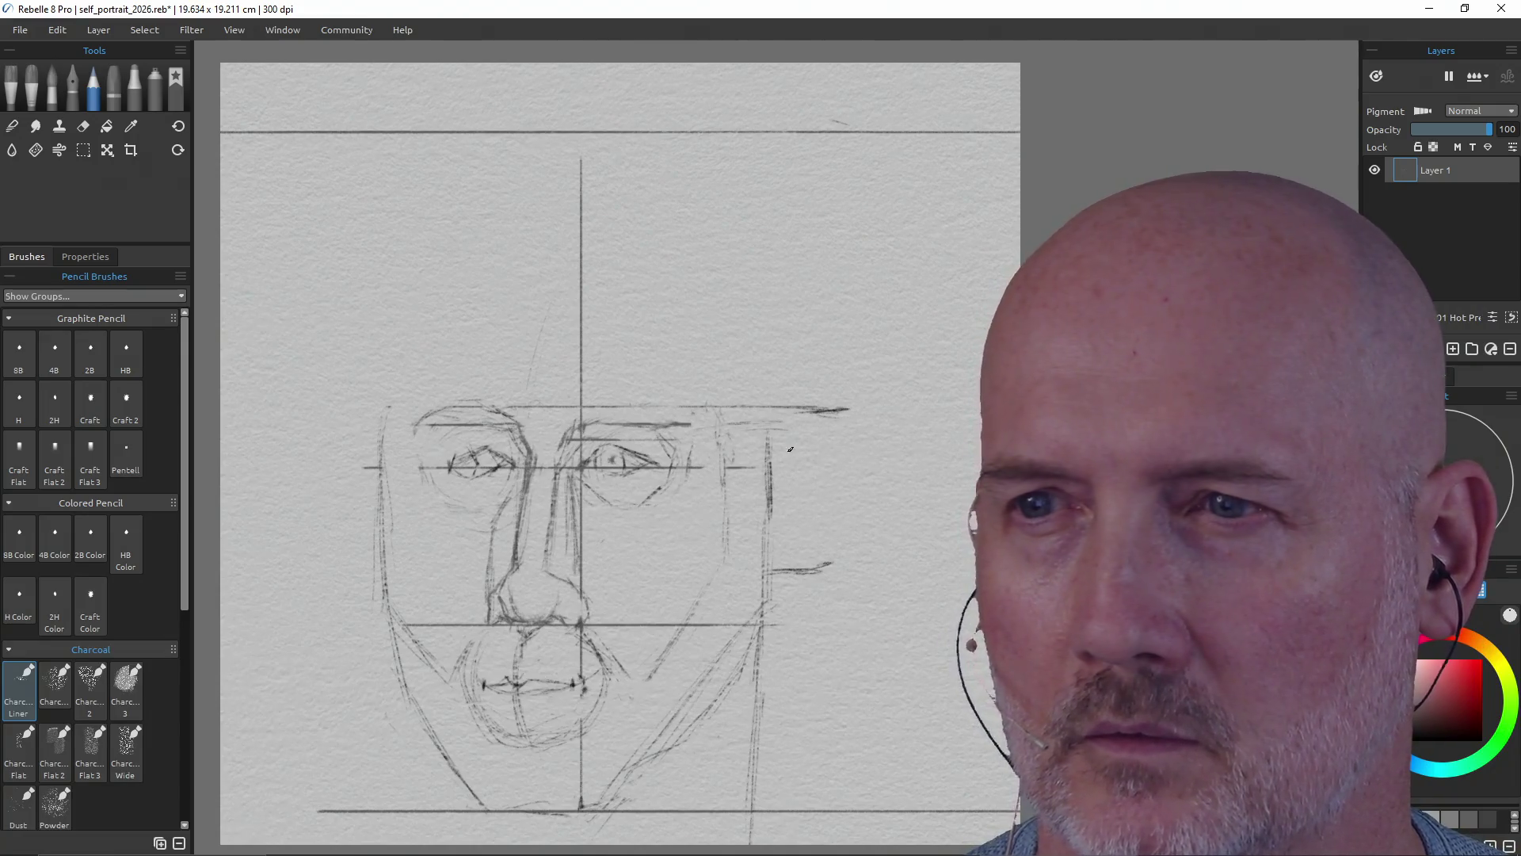
- Draw and darken the ear outline, and lighten stray strokes near the left eye
mouse_move(769, 434)
left_mouse_down()
mouse_move(816, 398)
mouse_move(851, 435)
mouse_move(838, 547)
left_mouse_up()
mouse_move(851, 491)
left_mouse_down()
mouse_move(816, 560)
mouse_move(775, 570)
mouse_move(824, 564)
left_mouse_up()
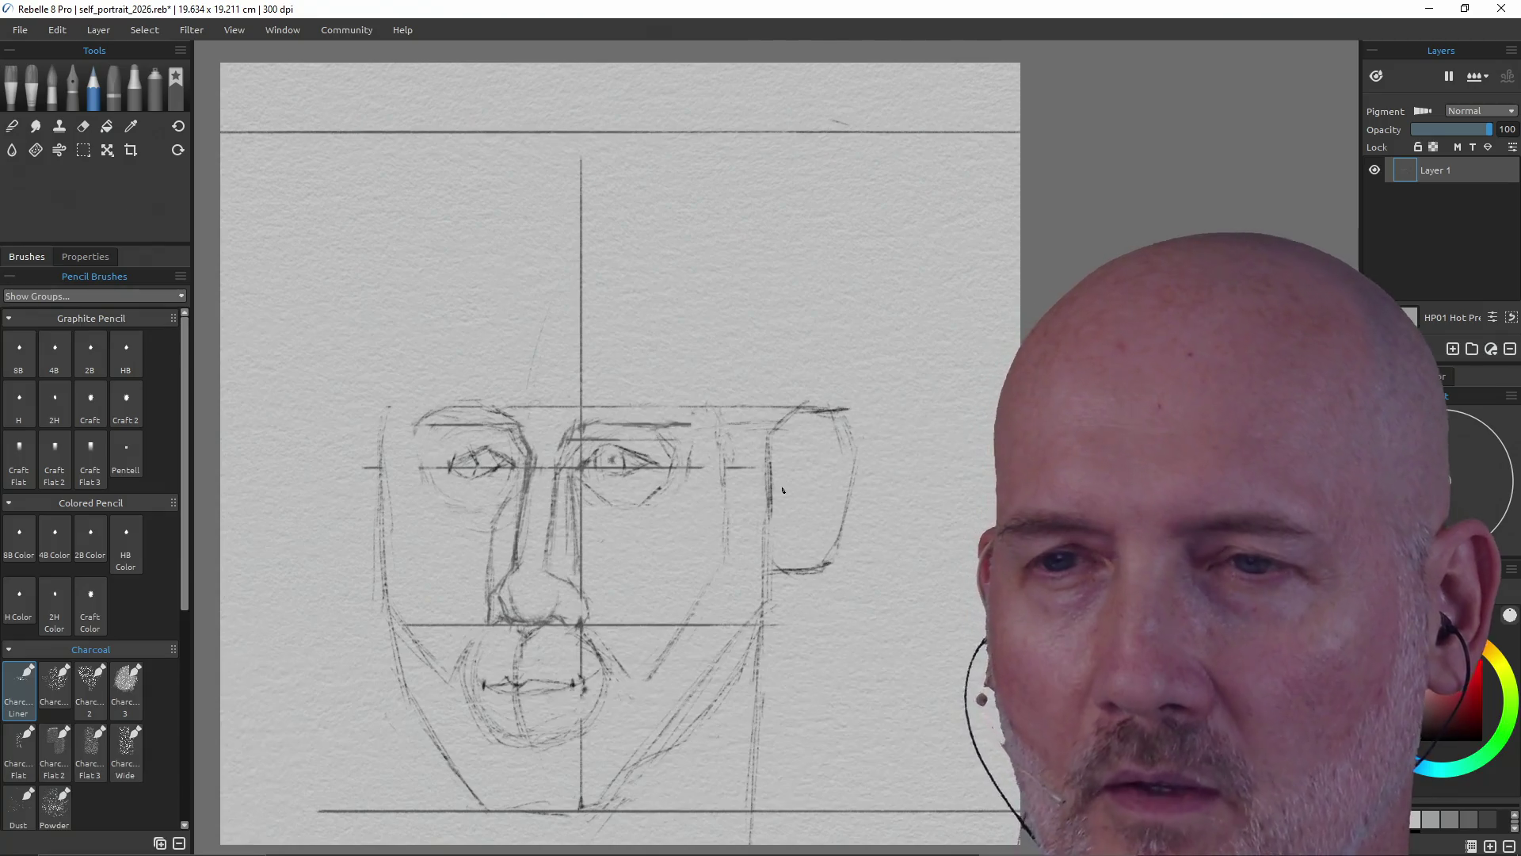
key("e")
left_click_drag(522, 448, 526, 488)
key("p")
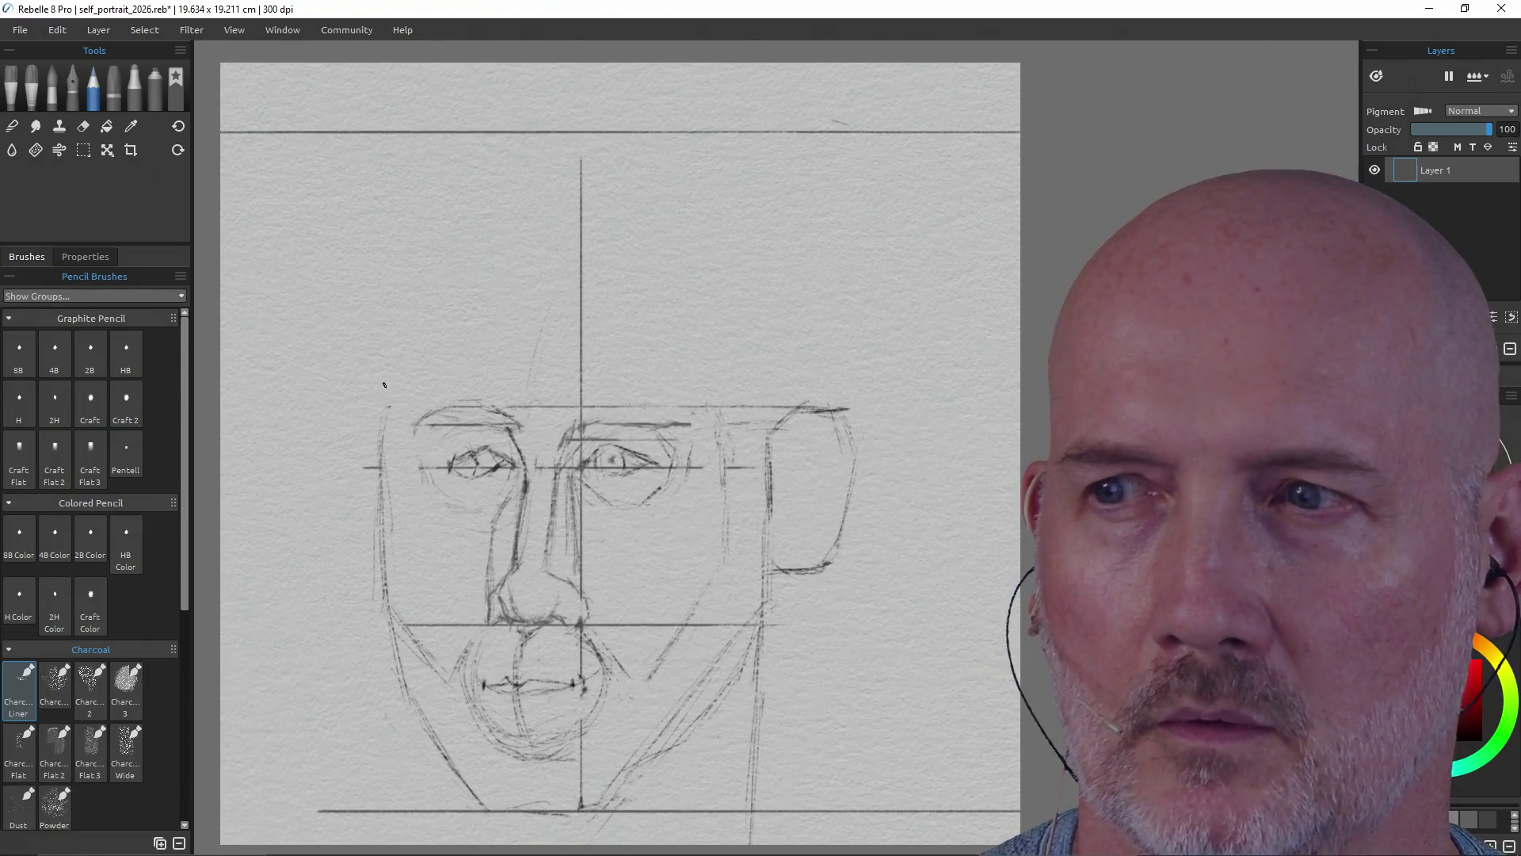
- Draw the left side of the head and extend the left jaw outline
mouse_move(373, 299)
left_mouse_down()
mouse_move(398, 432)
mouse_move(379, 508)
left_mouse_up()
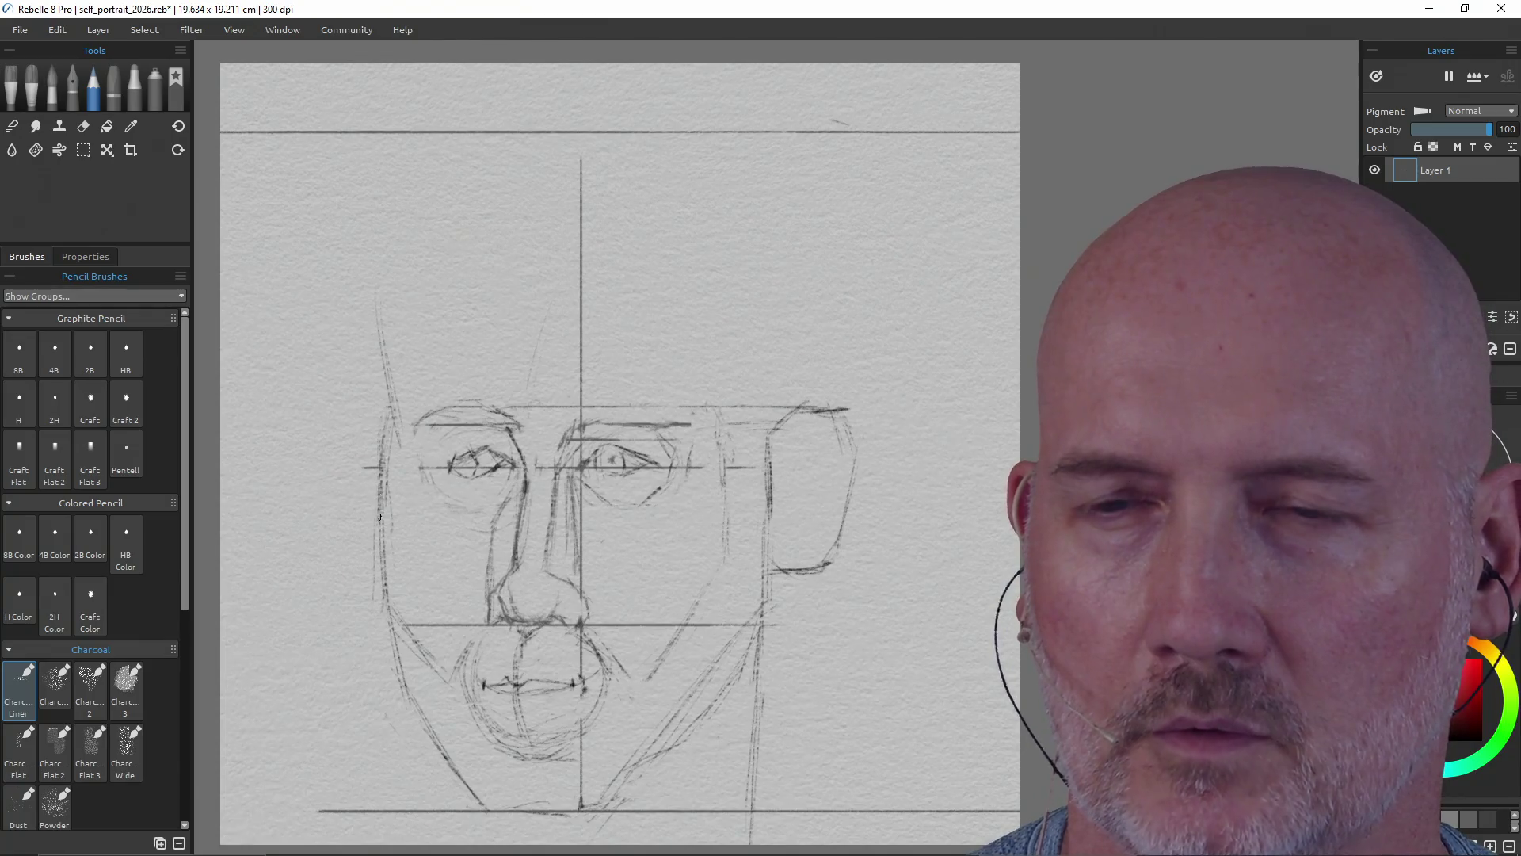
mouse_move(386, 579)
left_mouse_down()
mouse_move(399, 637)
mouse_move(385, 675)
mouse_move(496, 817)
left_mouse_up()
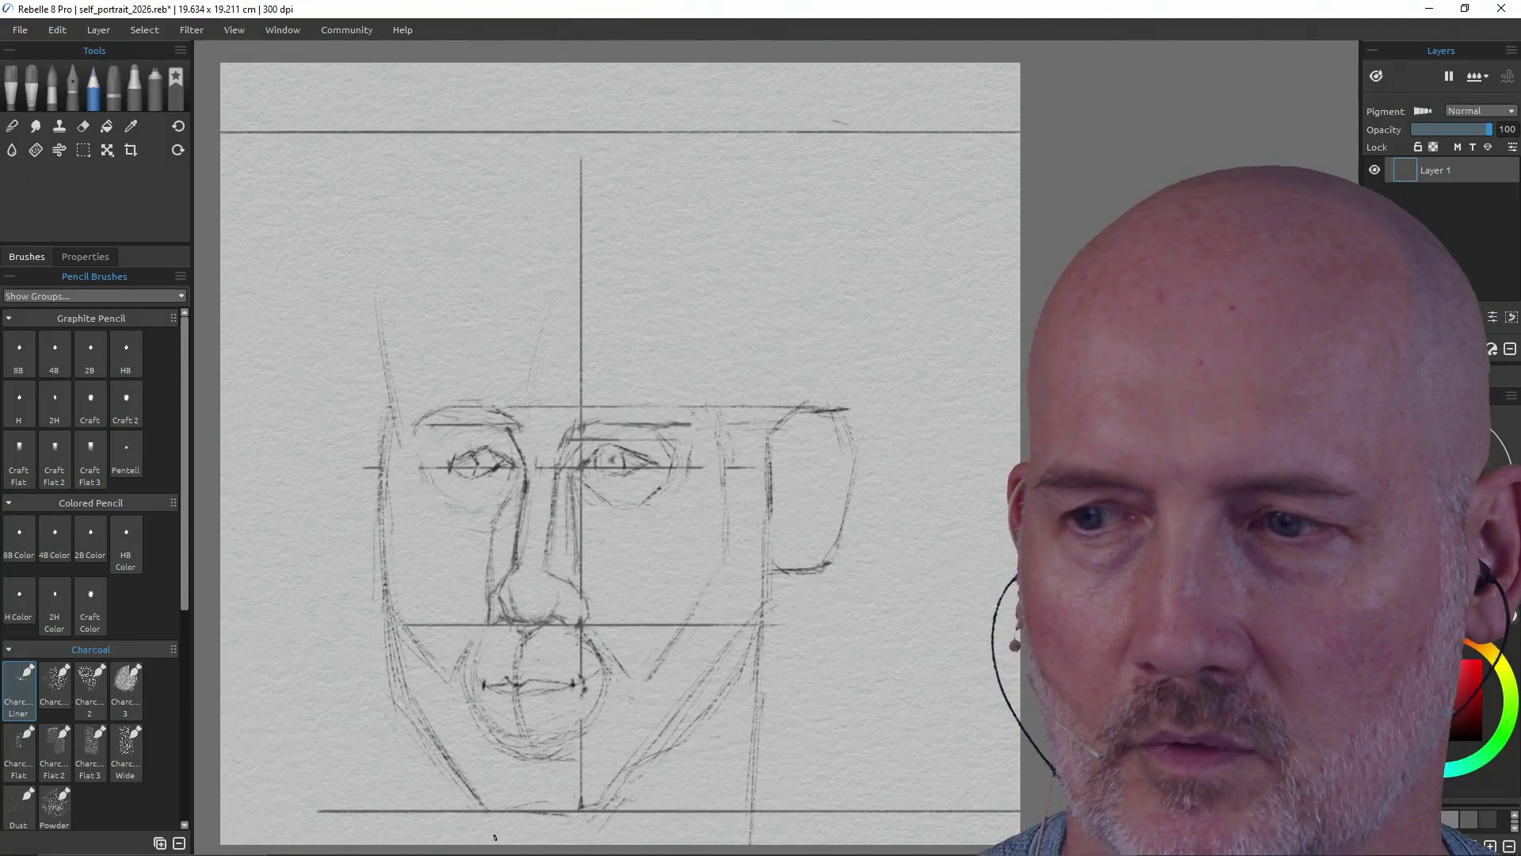
mouse_move(421, 730)
left_mouse_down()
mouse_move(433, 803)
mouse_move(412, 756)
left_mouse_up()
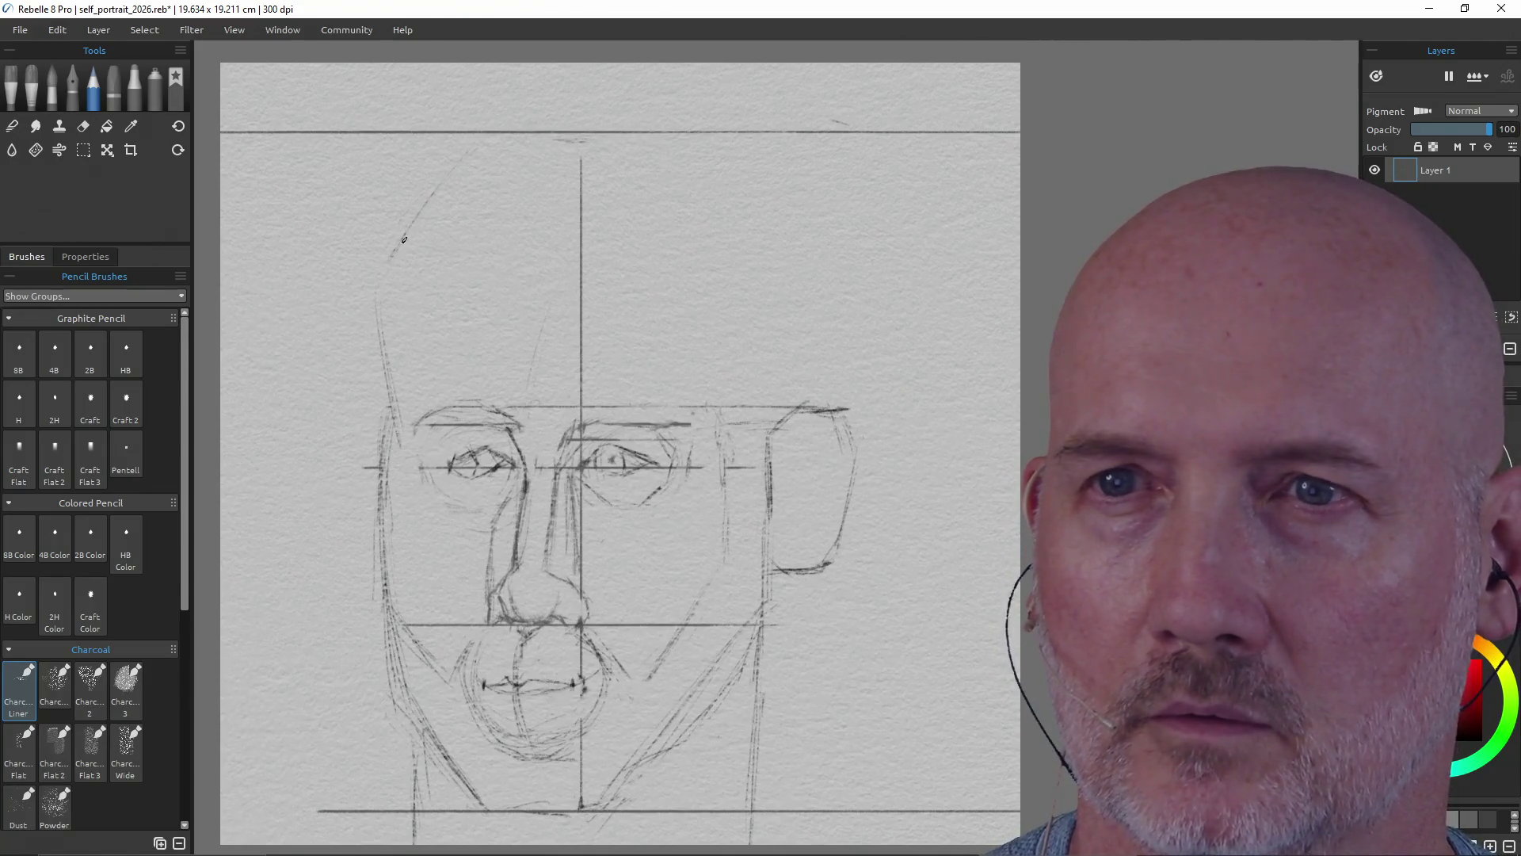
- Sketch the cranium curves and the back of the head above the ear
left_click_drag(397, 262, 376, 312)
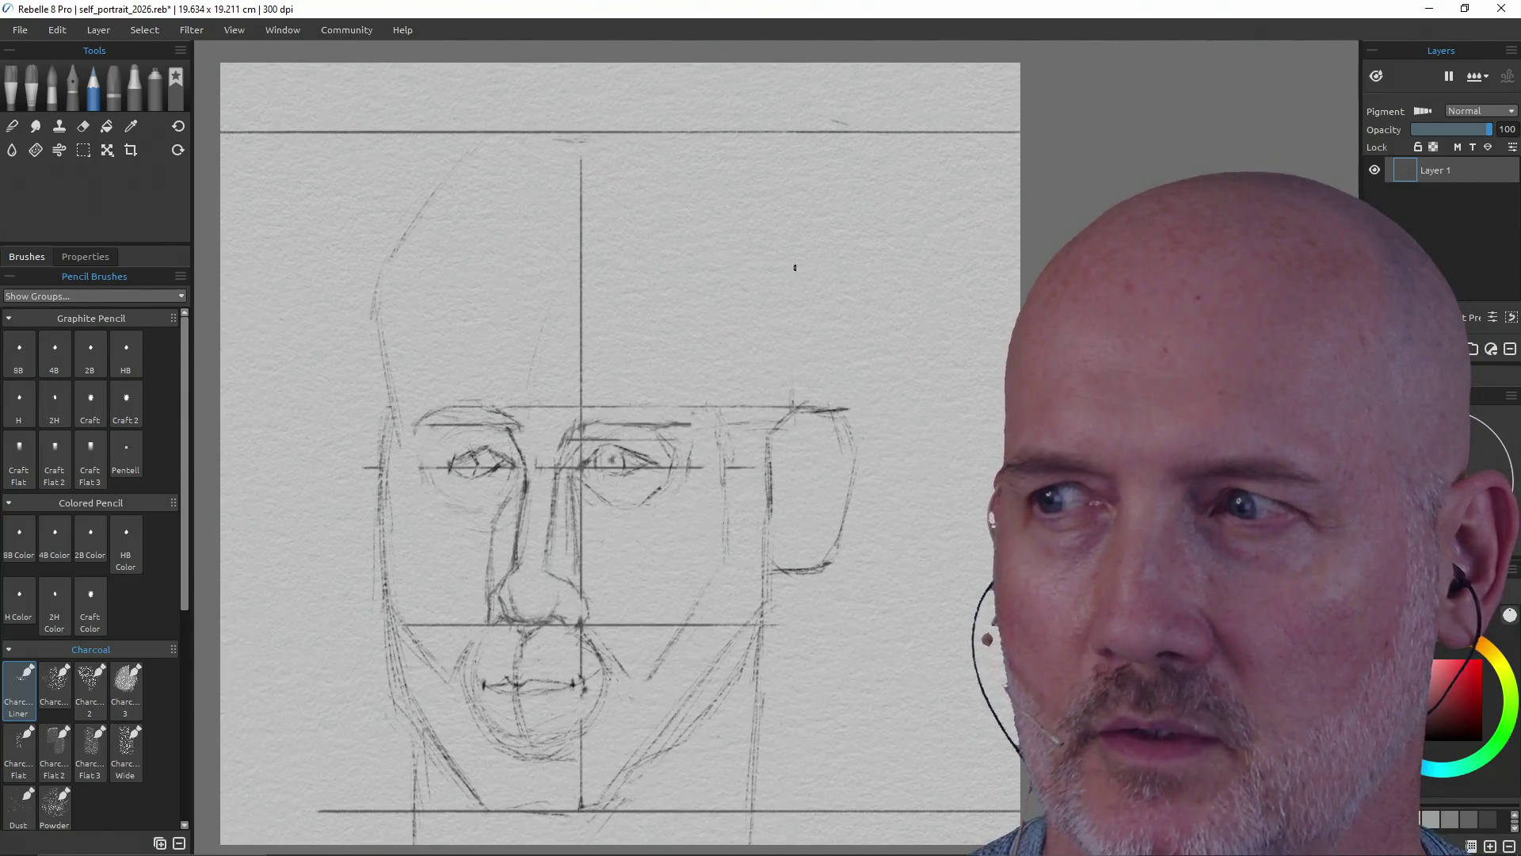
left_click_drag(790, 332, 801, 426)
left_click_drag(790, 288, 792, 406)
left_click_drag(793, 396, 796, 423)
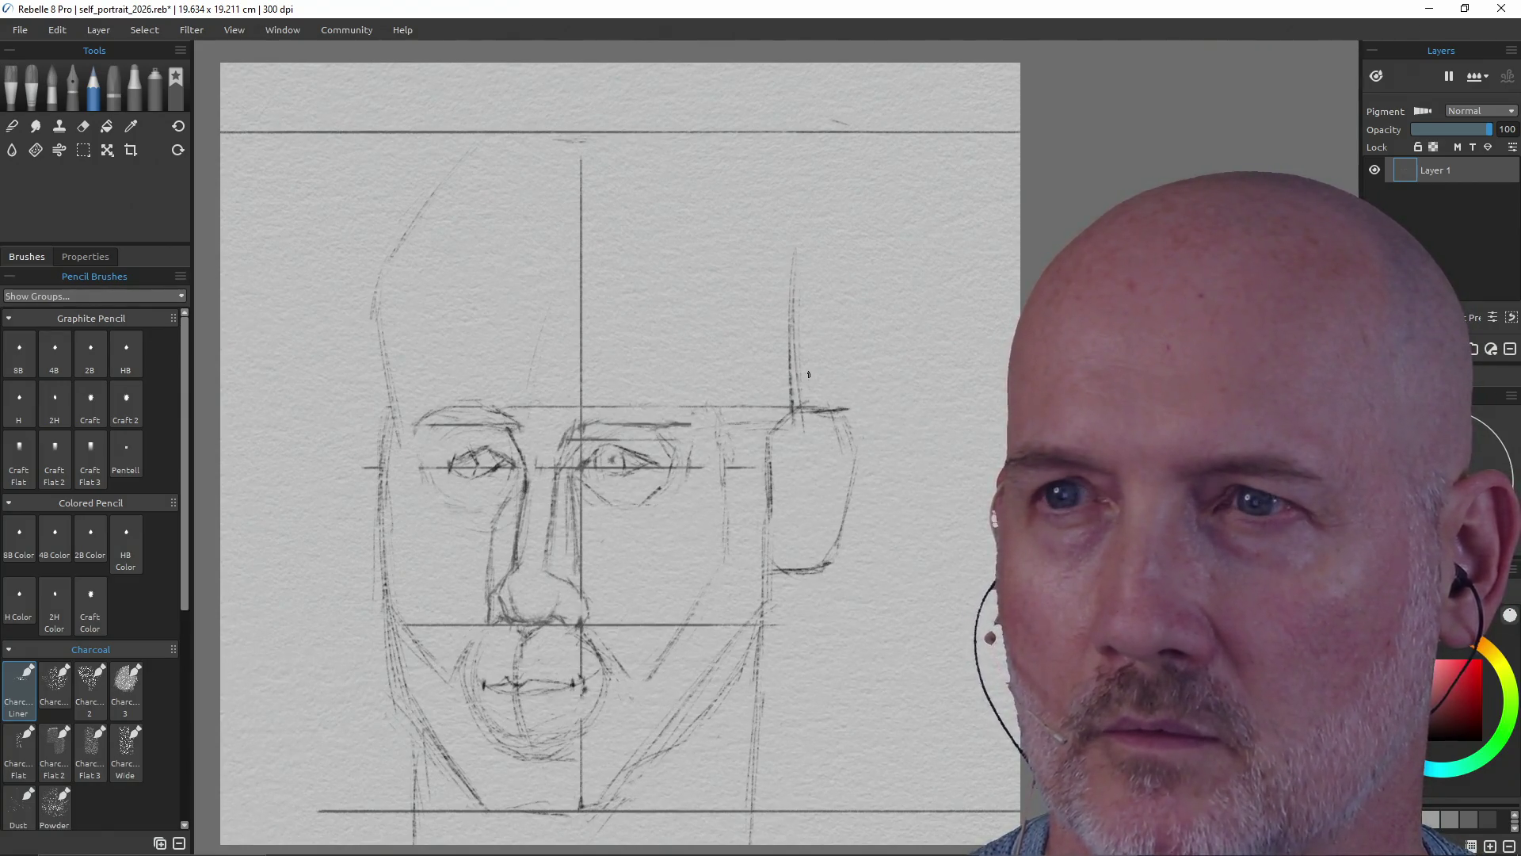
left_click_drag(709, 154, 756, 197)
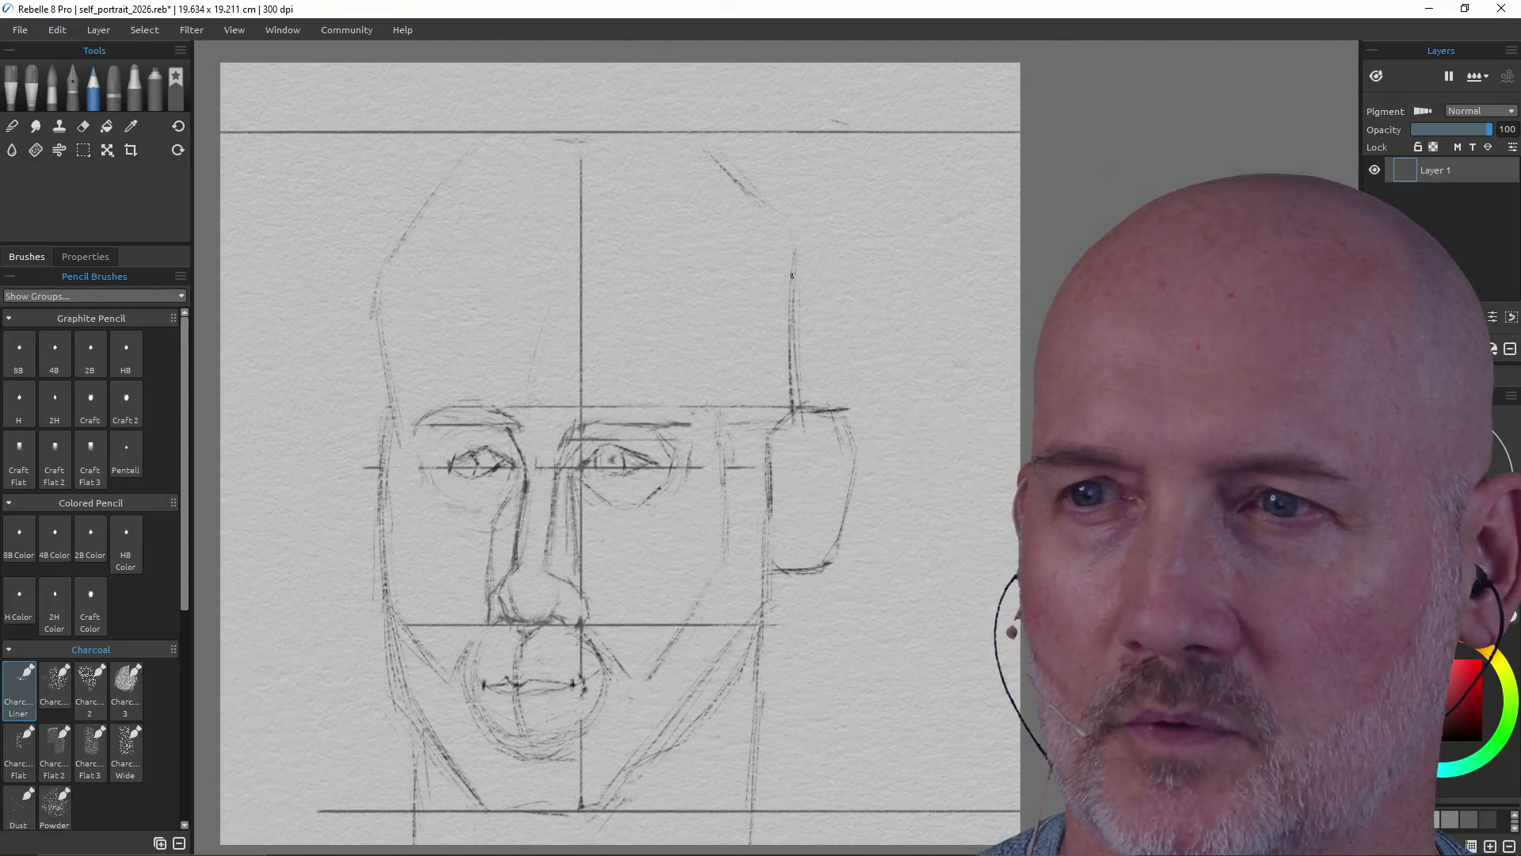
left_click_drag(792, 283, 791, 378)
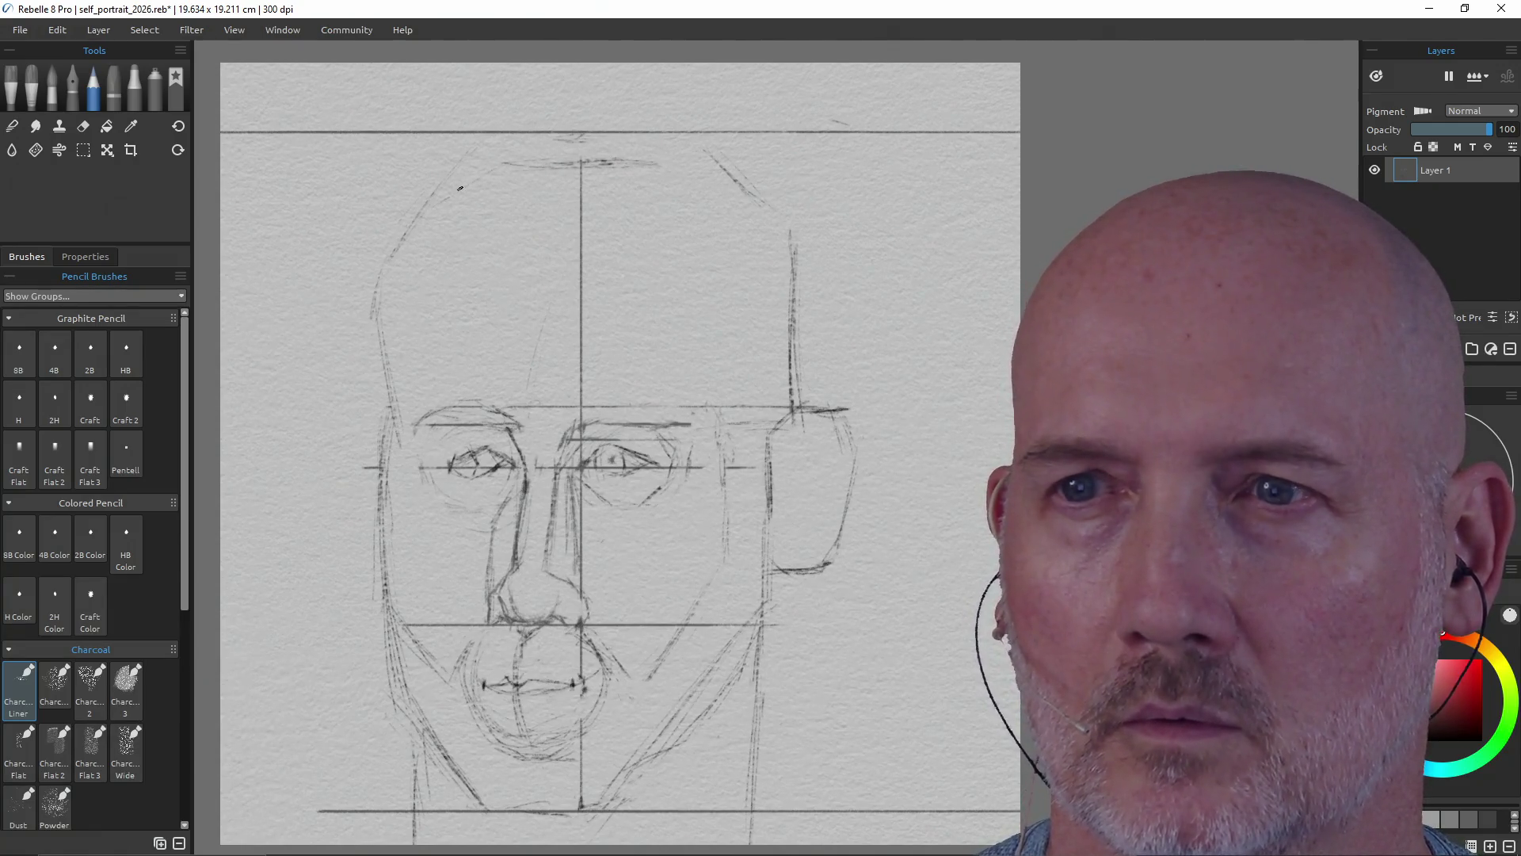
left_click_drag(467, 178, 474, 173)
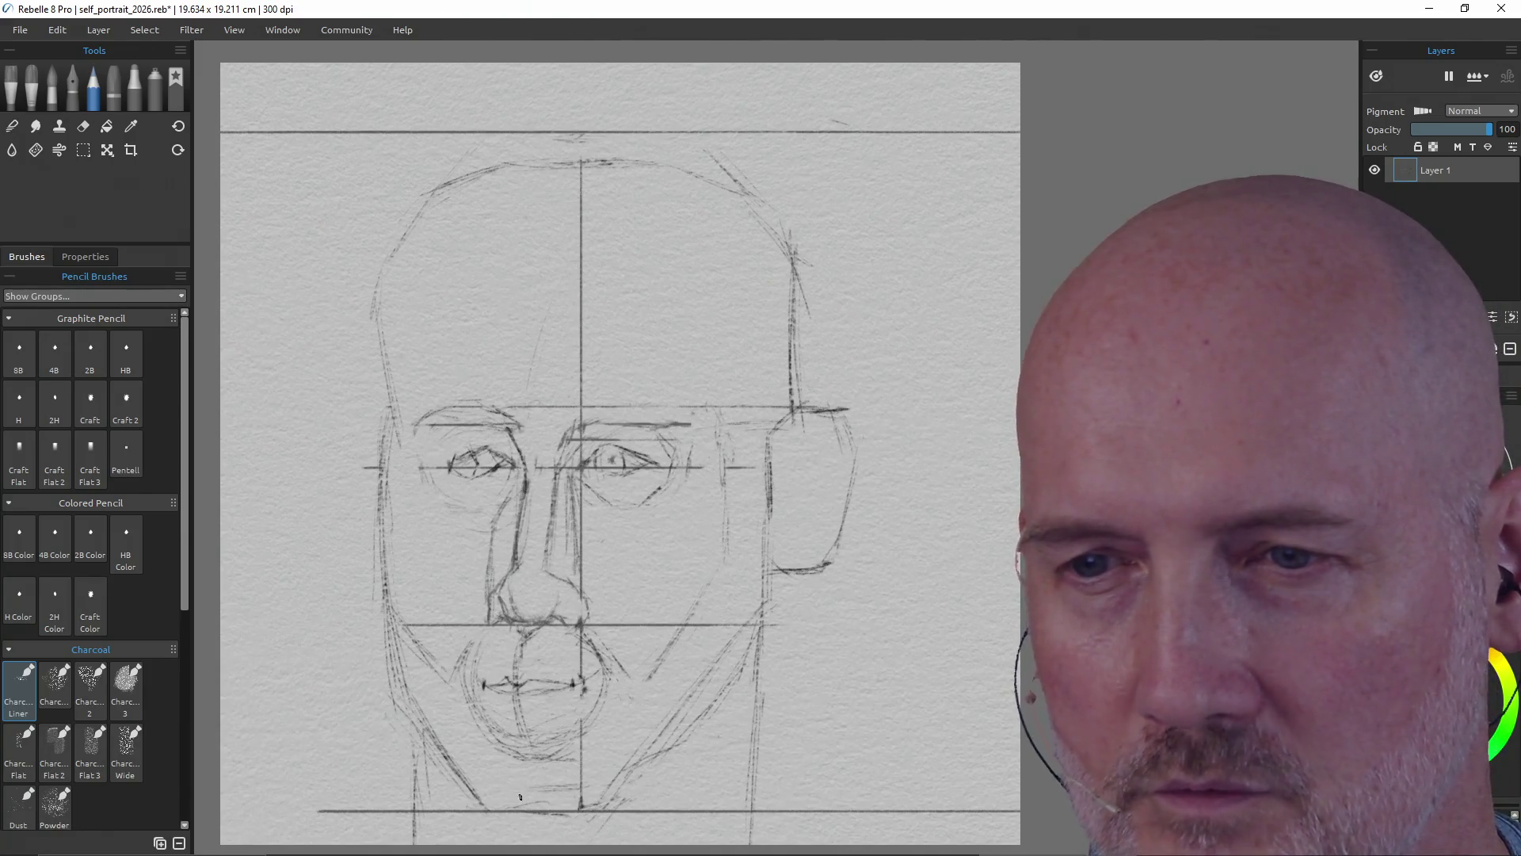
- Darken the underside of the chin with short strokes
mouse_move(507, 798)
left_mouse_down()
mouse_move(583, 794)
mouse_move(523, 798)
left_mouse_up()
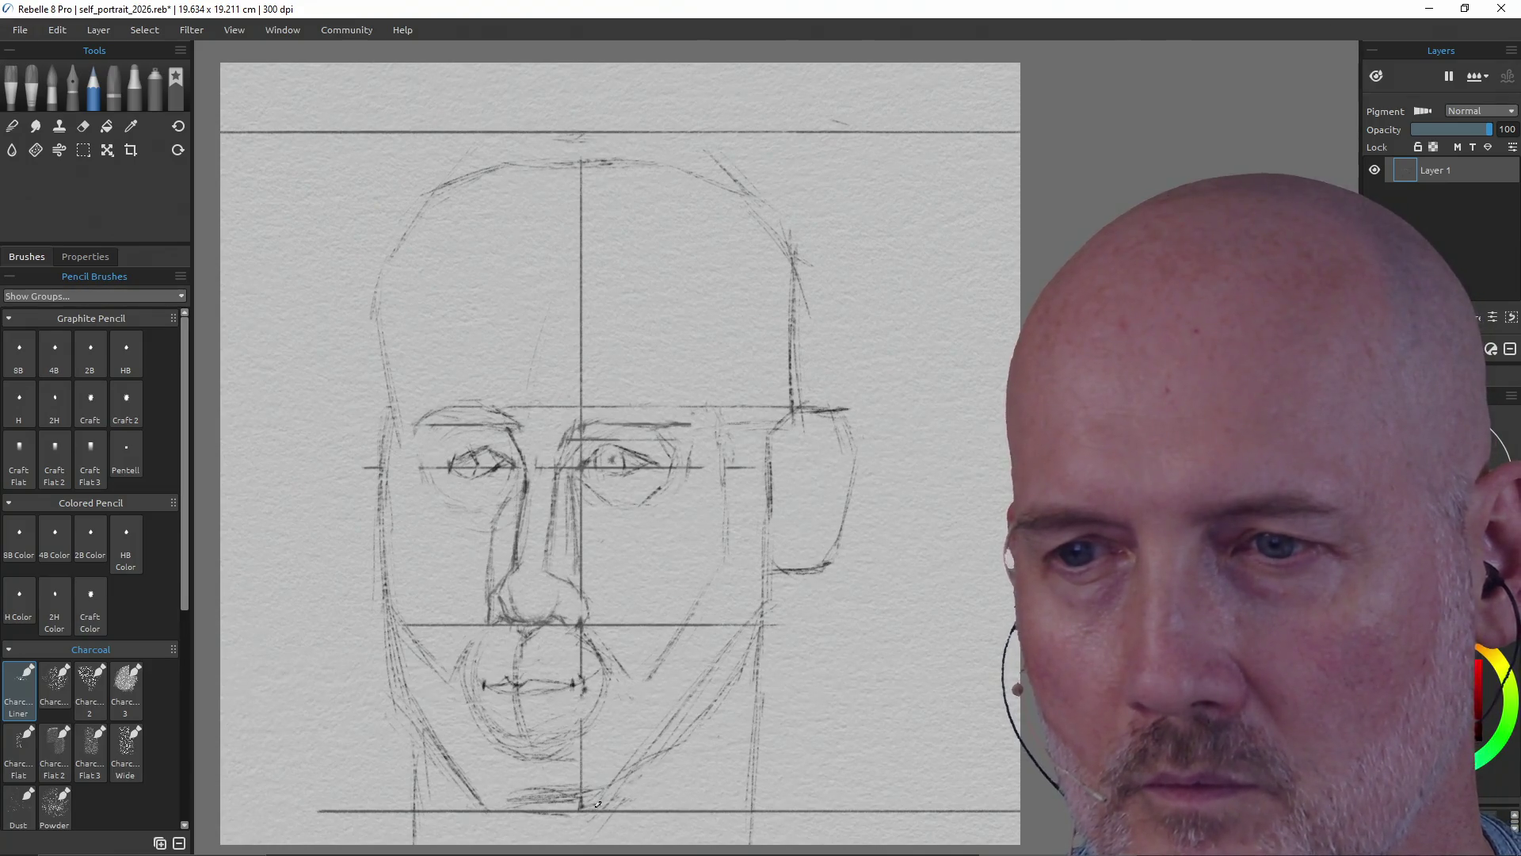
left_click_drag(514, 797, 570, 793)
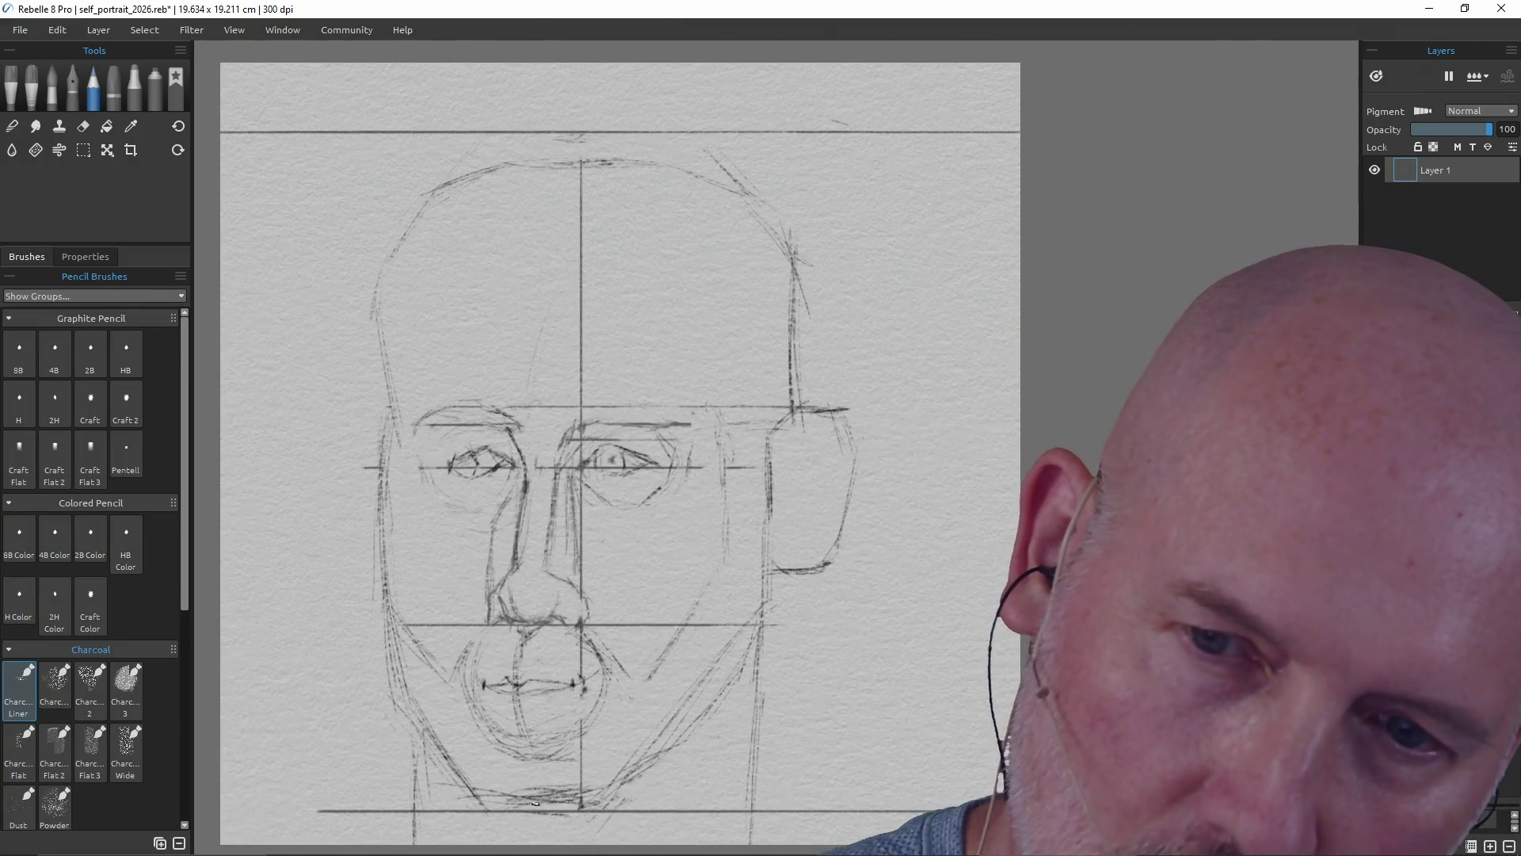
left_click_drag(587, 802, 620, 803)
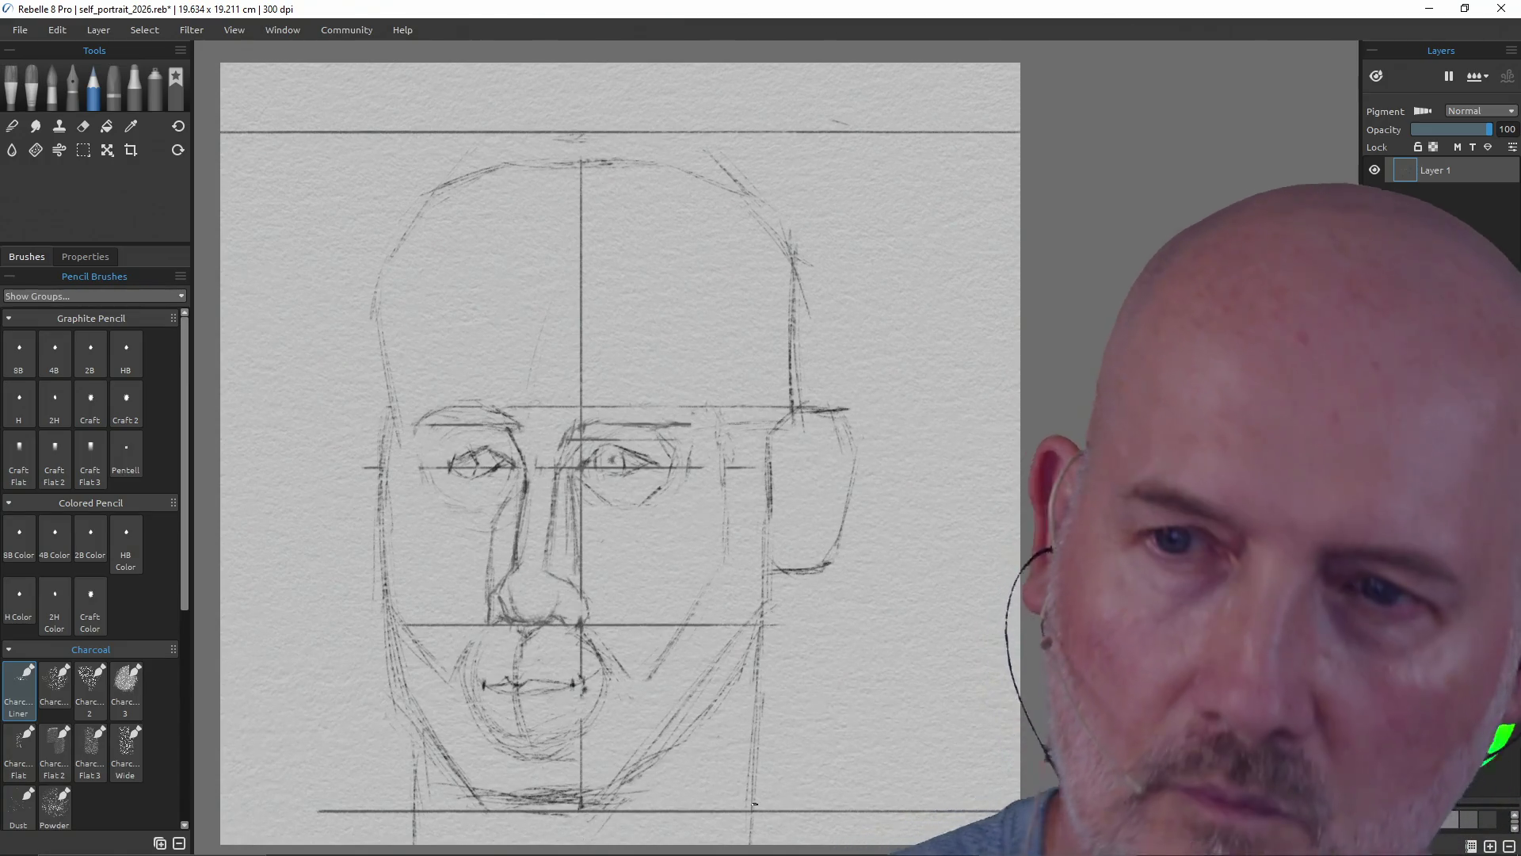
- Erase the bottom guide line and draw a neck line below the right jaw
key("e")
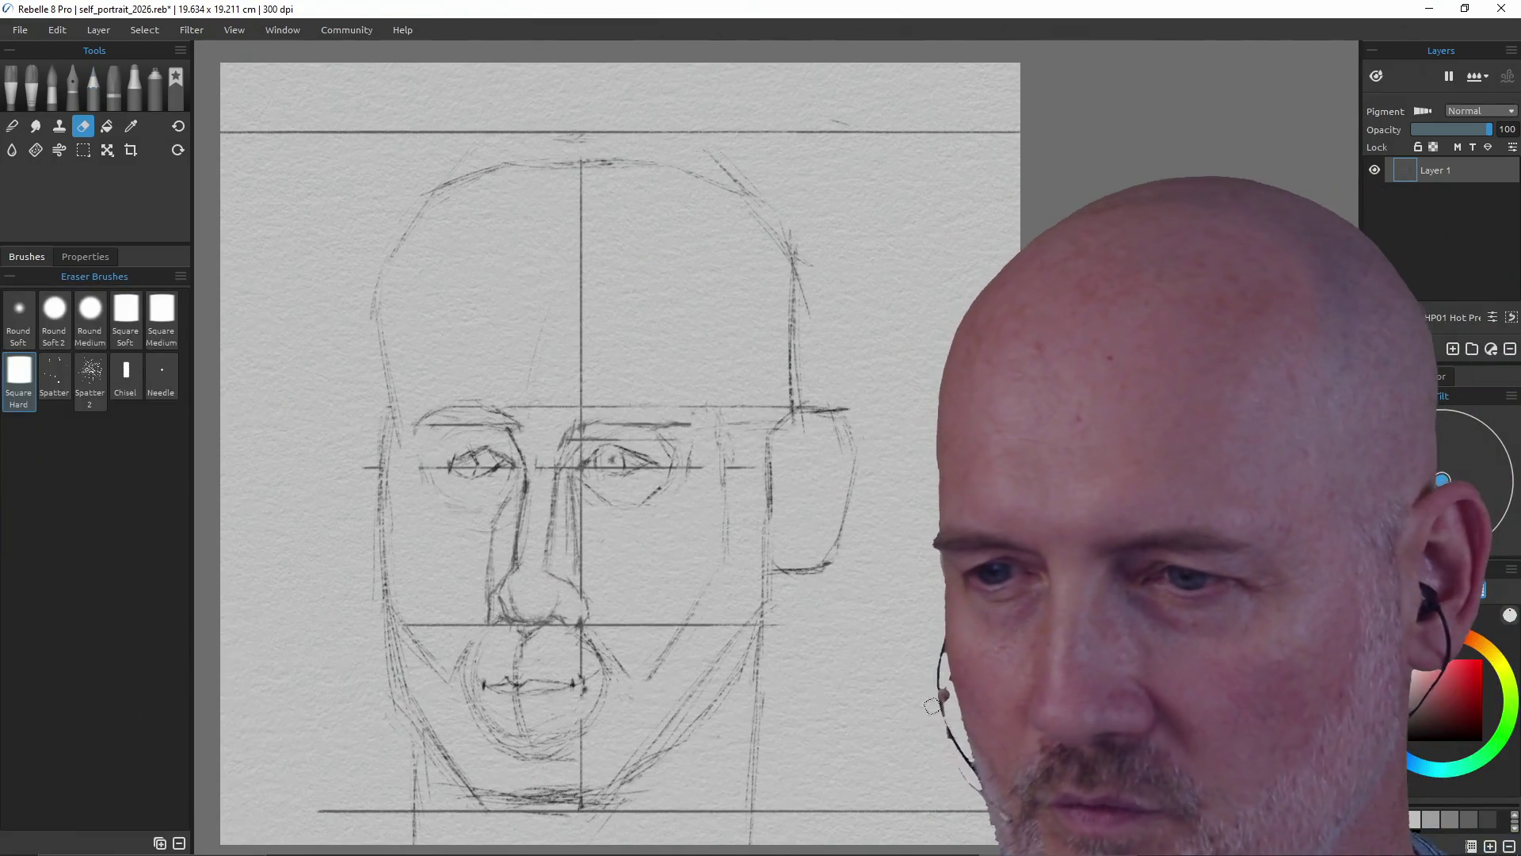
mouse_move(753, 809)
left_mouse_down()
mouse_move(995, 808)
mouse_move(502, 816)
mouse_move(394, 790)
mouse_move(404, 816)
mouse_move(331, 812)
left_mouse_up()
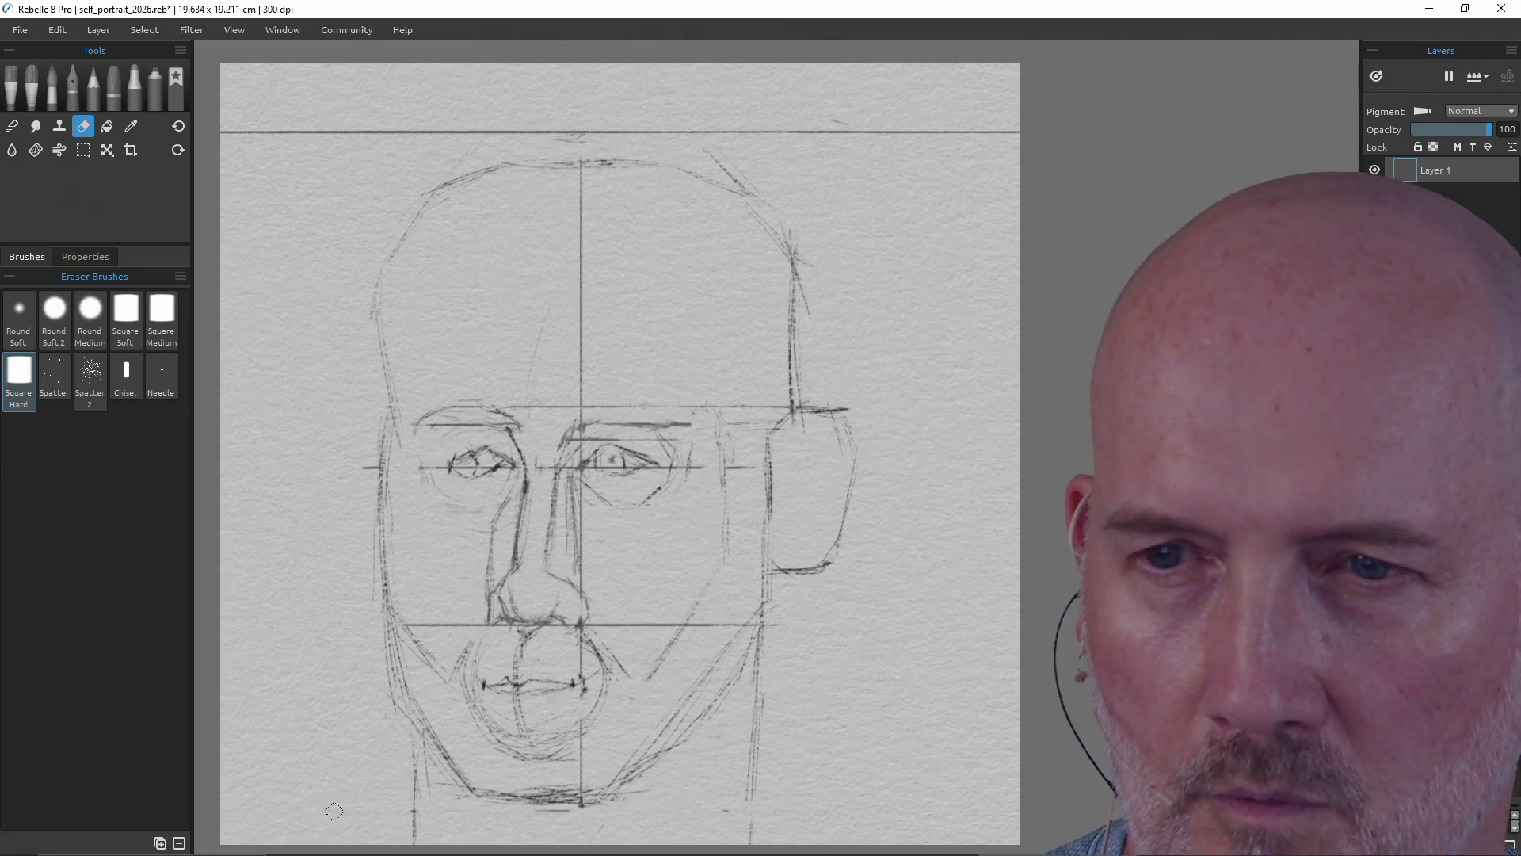
key("p")
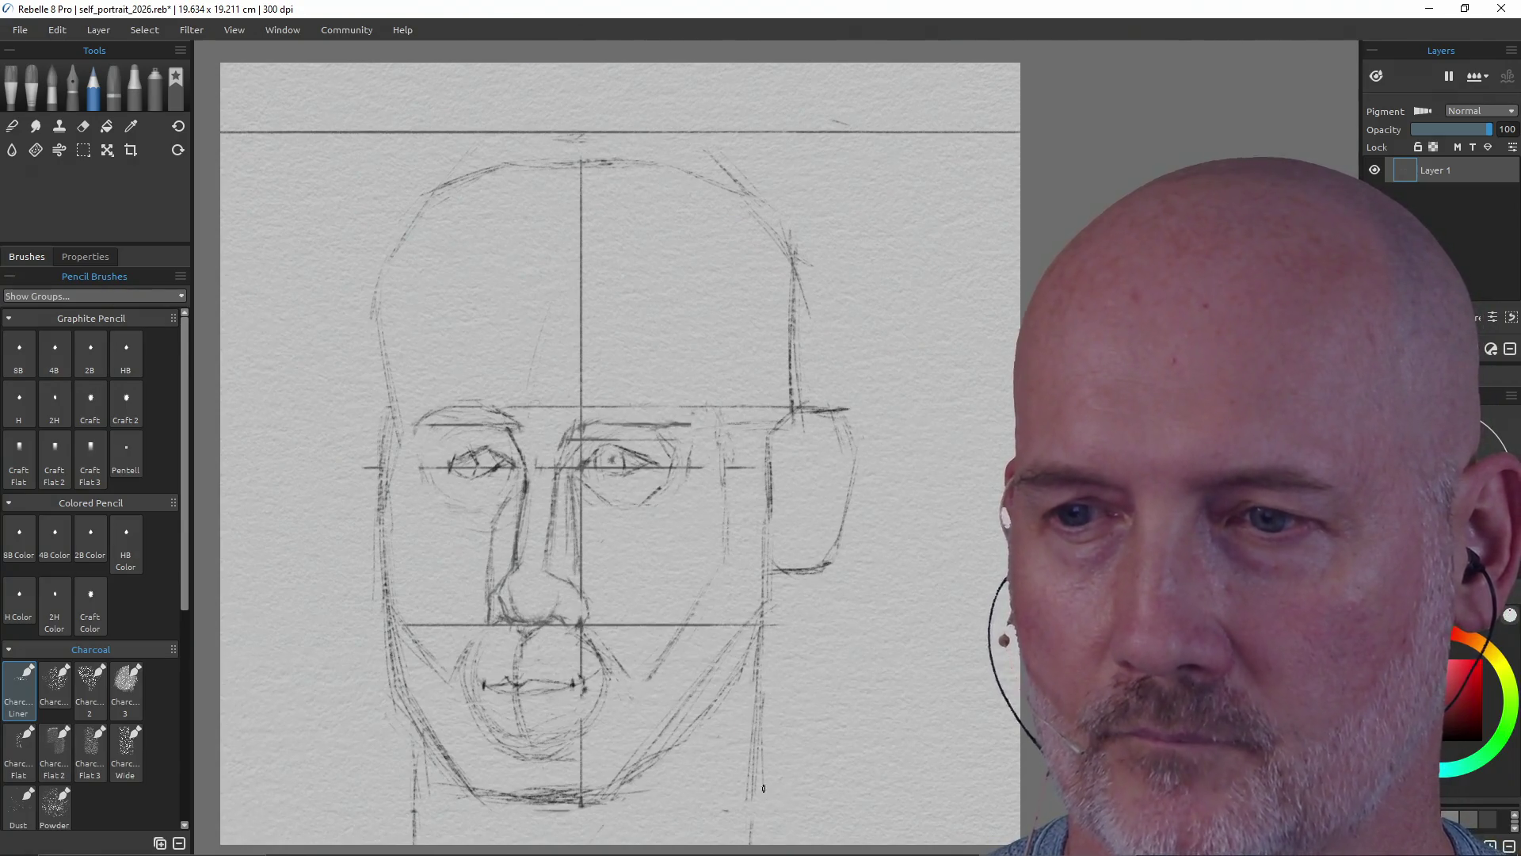
left_click_drag(751, 748, 756, 841)
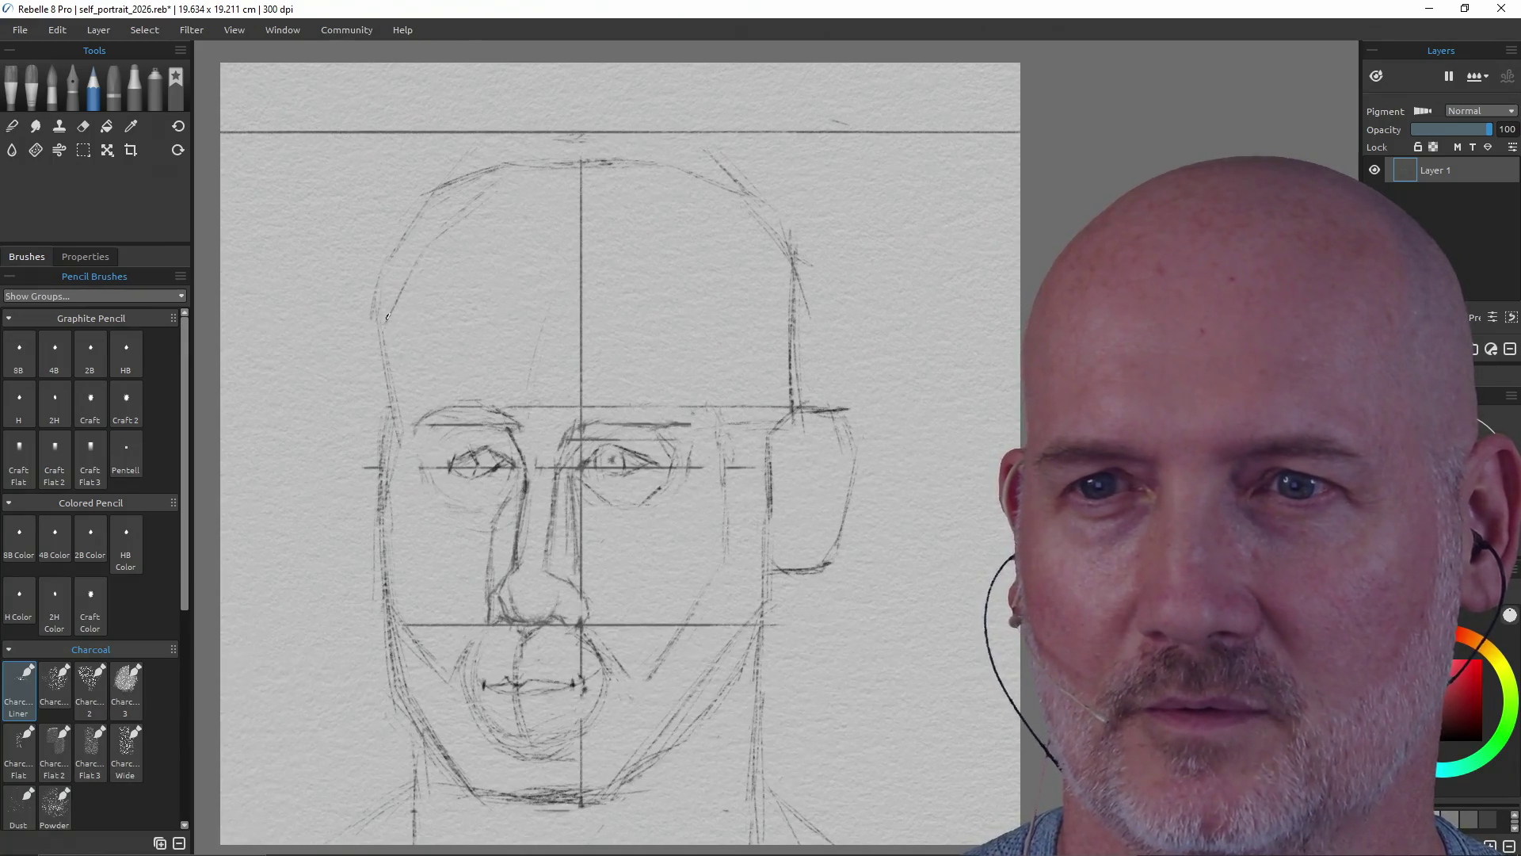
- Reinforce the head's left contour, then erase the whole top guide line and stray cranium strokes
left_click_drag(388, 407, 393, 304)
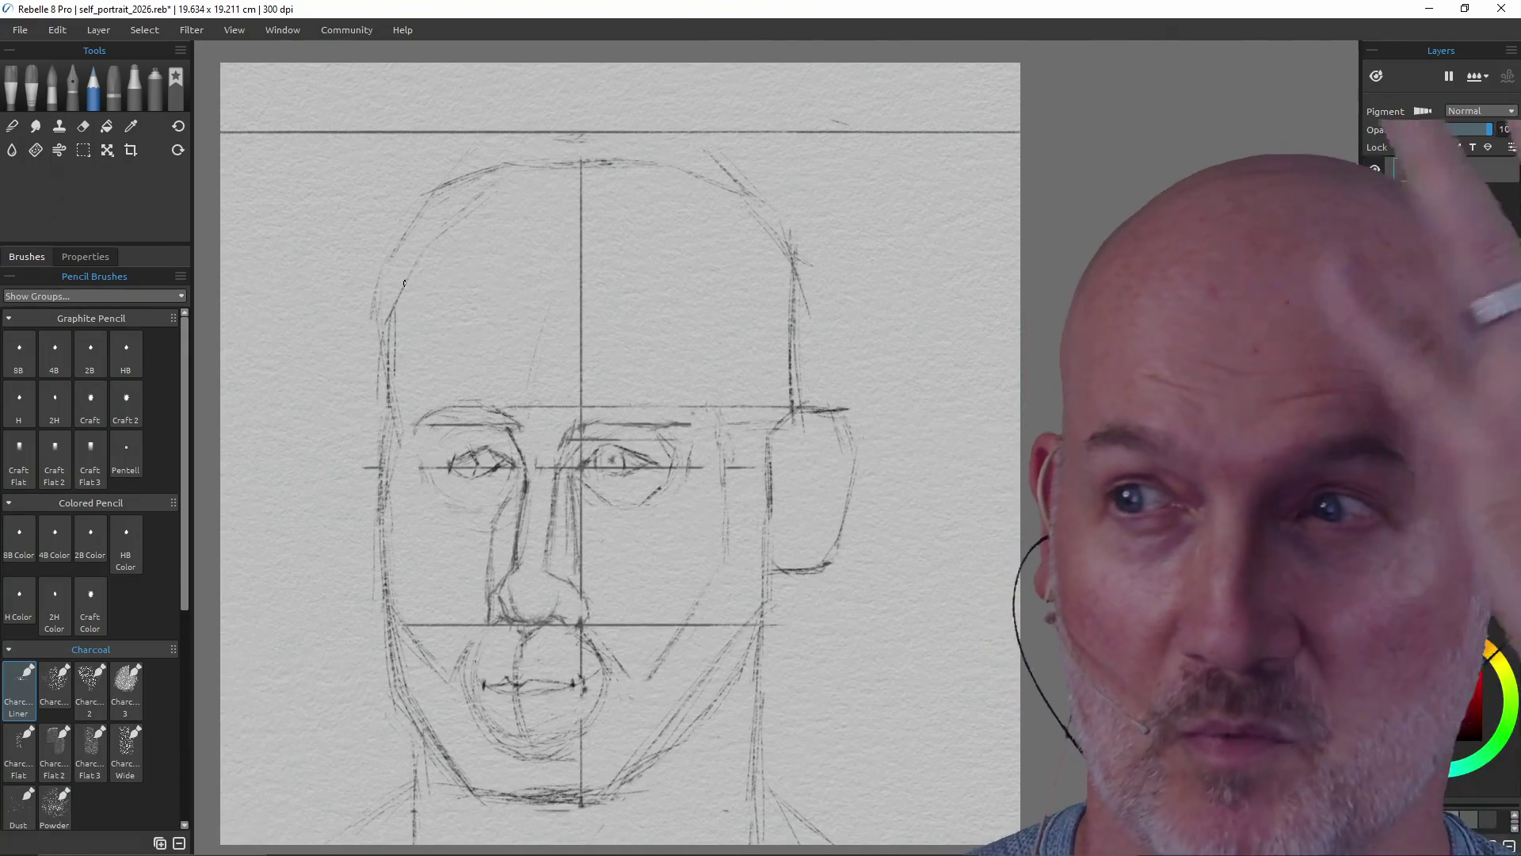
key("e")
mouse_move(431, 187)
left_mouse_down()
mouse_move(486, 153)
mouse_move(414, 212)
mouse_move(381, 265)
left_mouse_up()
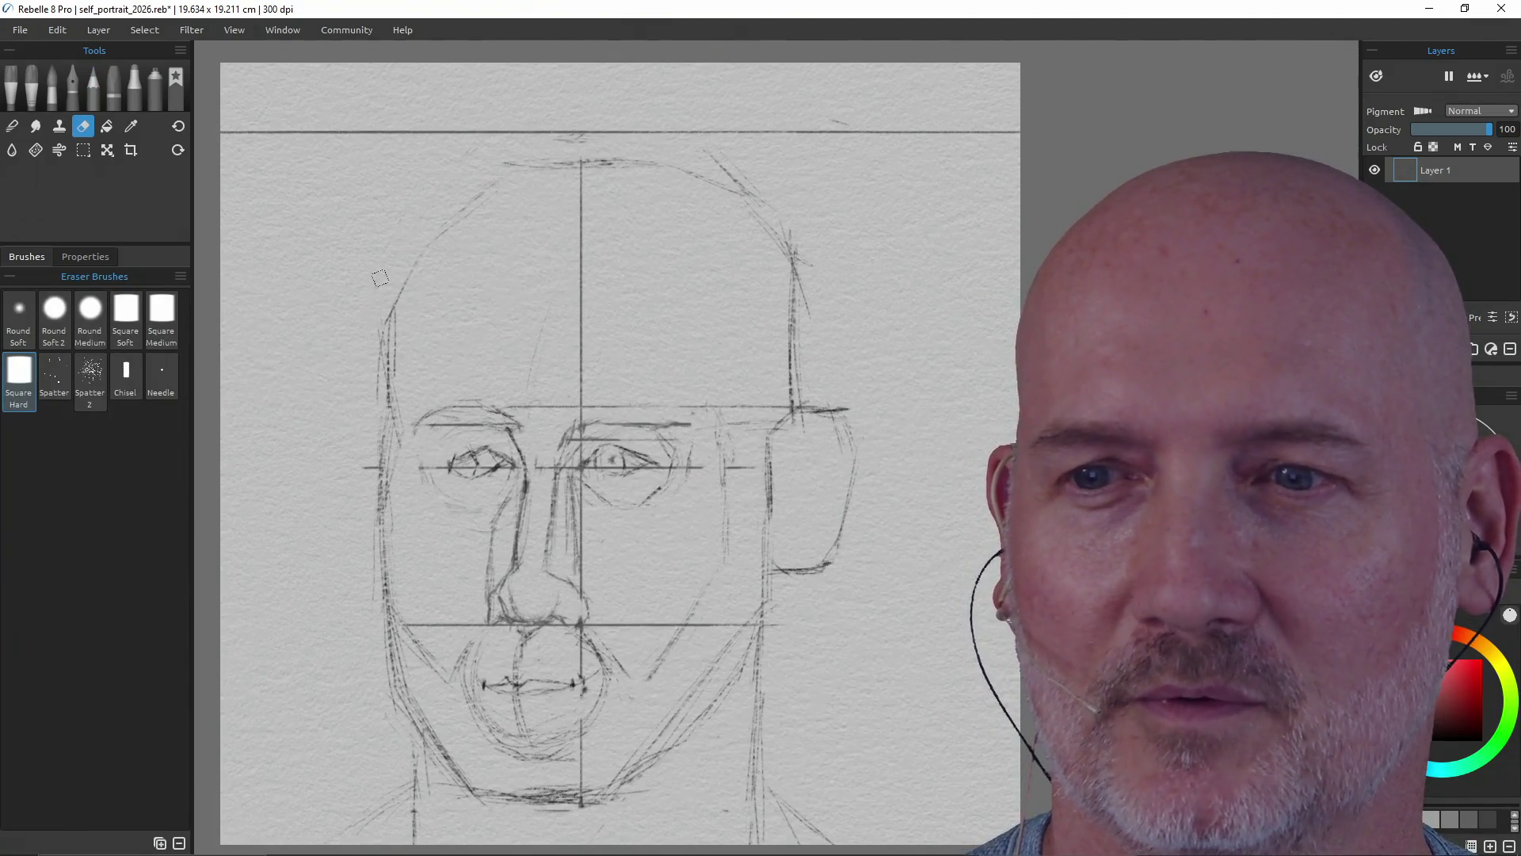
mouse_move(538, 152)
left_mouse_down()
mouse_move(567, 136)
mouse_move(885, 134)
left_mouse_up()
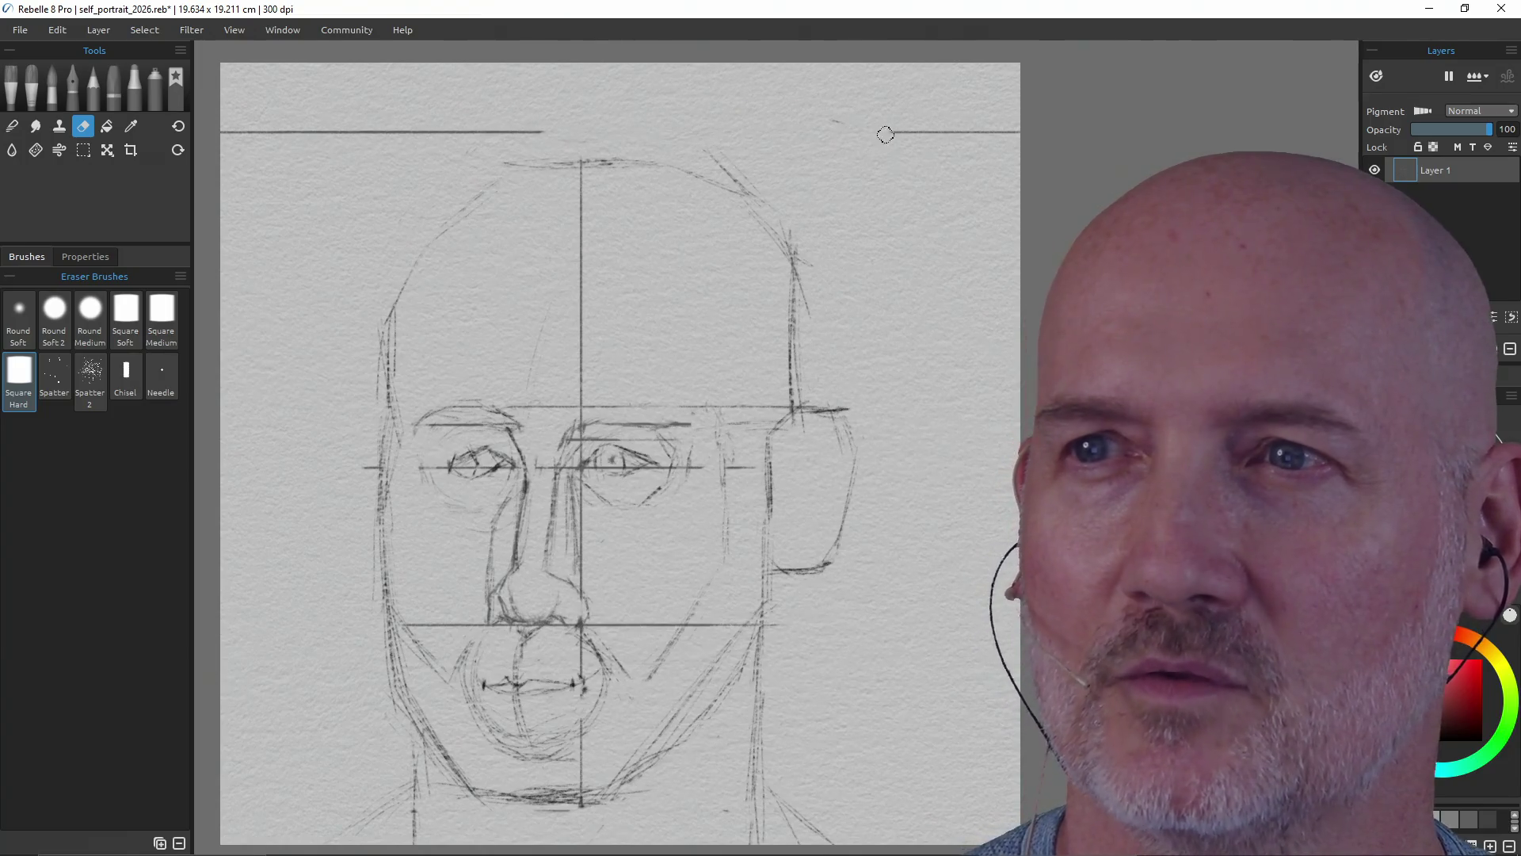
mouse_move(744, 138)
left_mouse_down()
mouse_move(737, 177)
mouse_move(782, 219)
mouse_move(799, 266)
left_mouse_up()
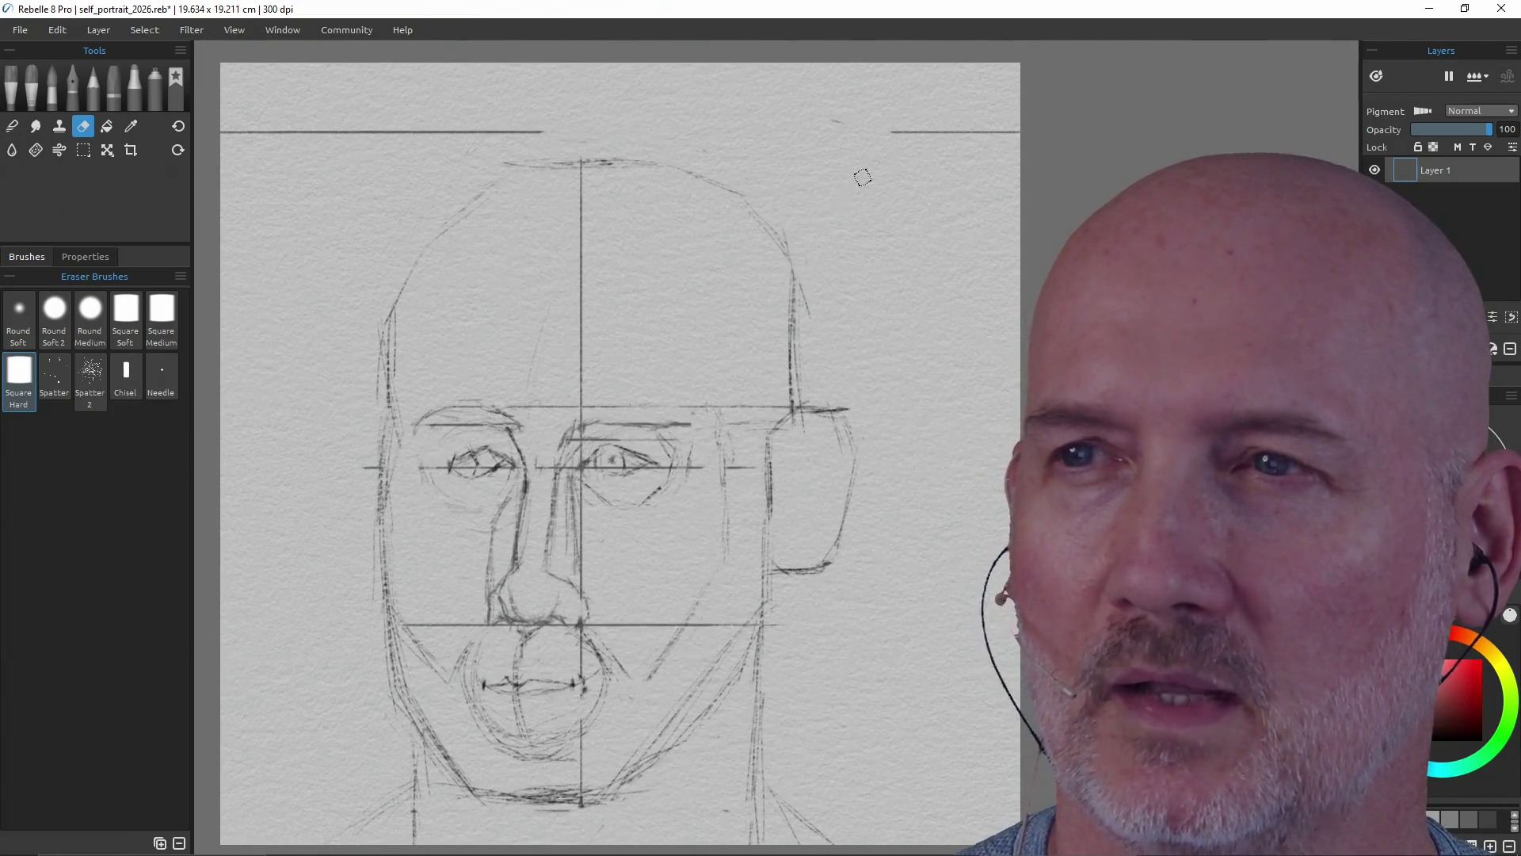
left_click_drag(908, 133, 1000, 133)
left_click_drag(532, 132, 224, 131)
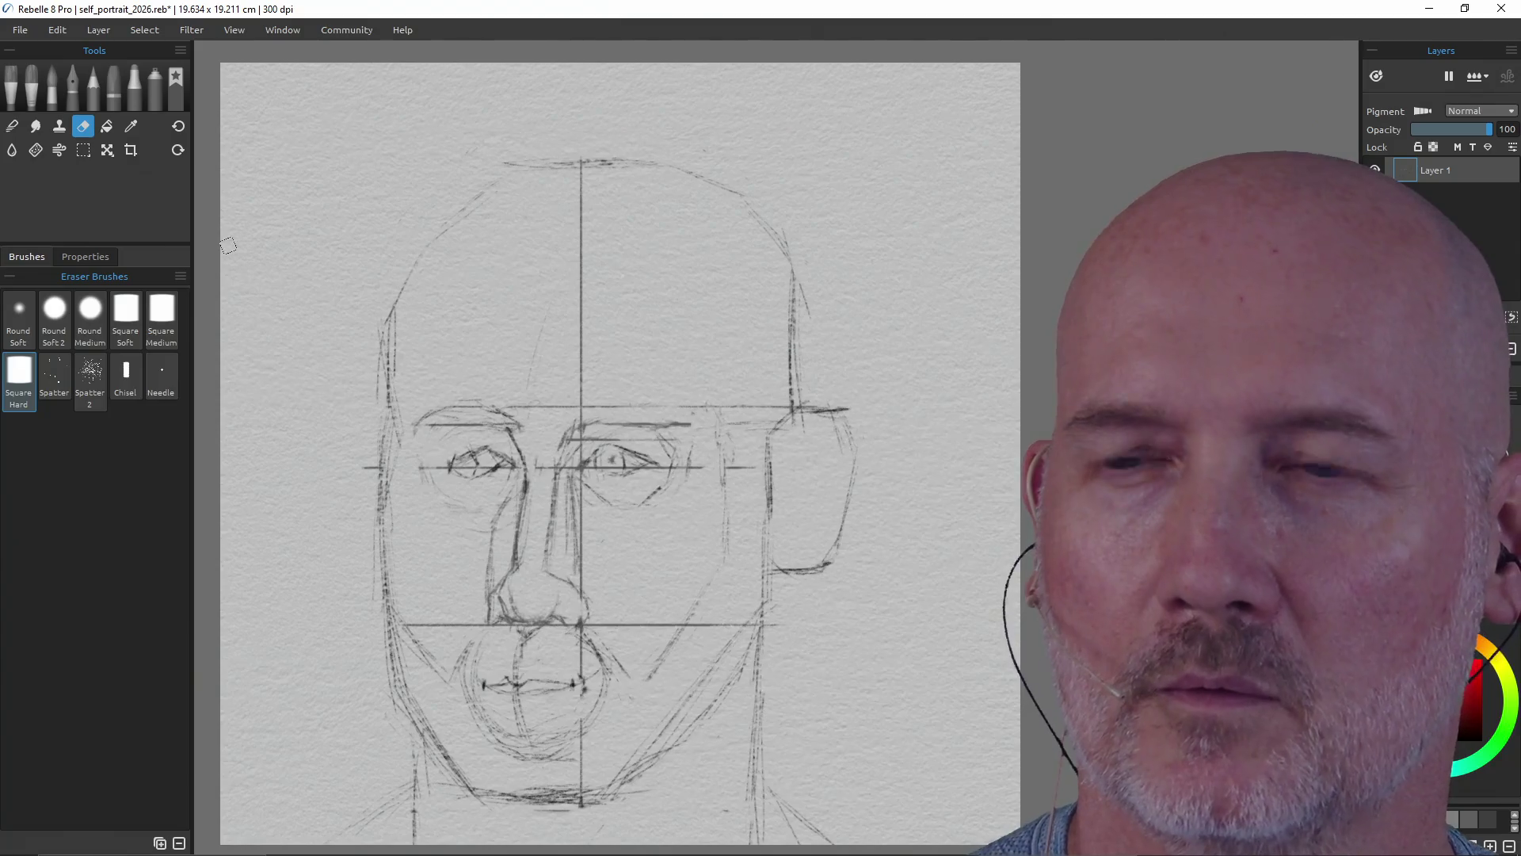
key("b")
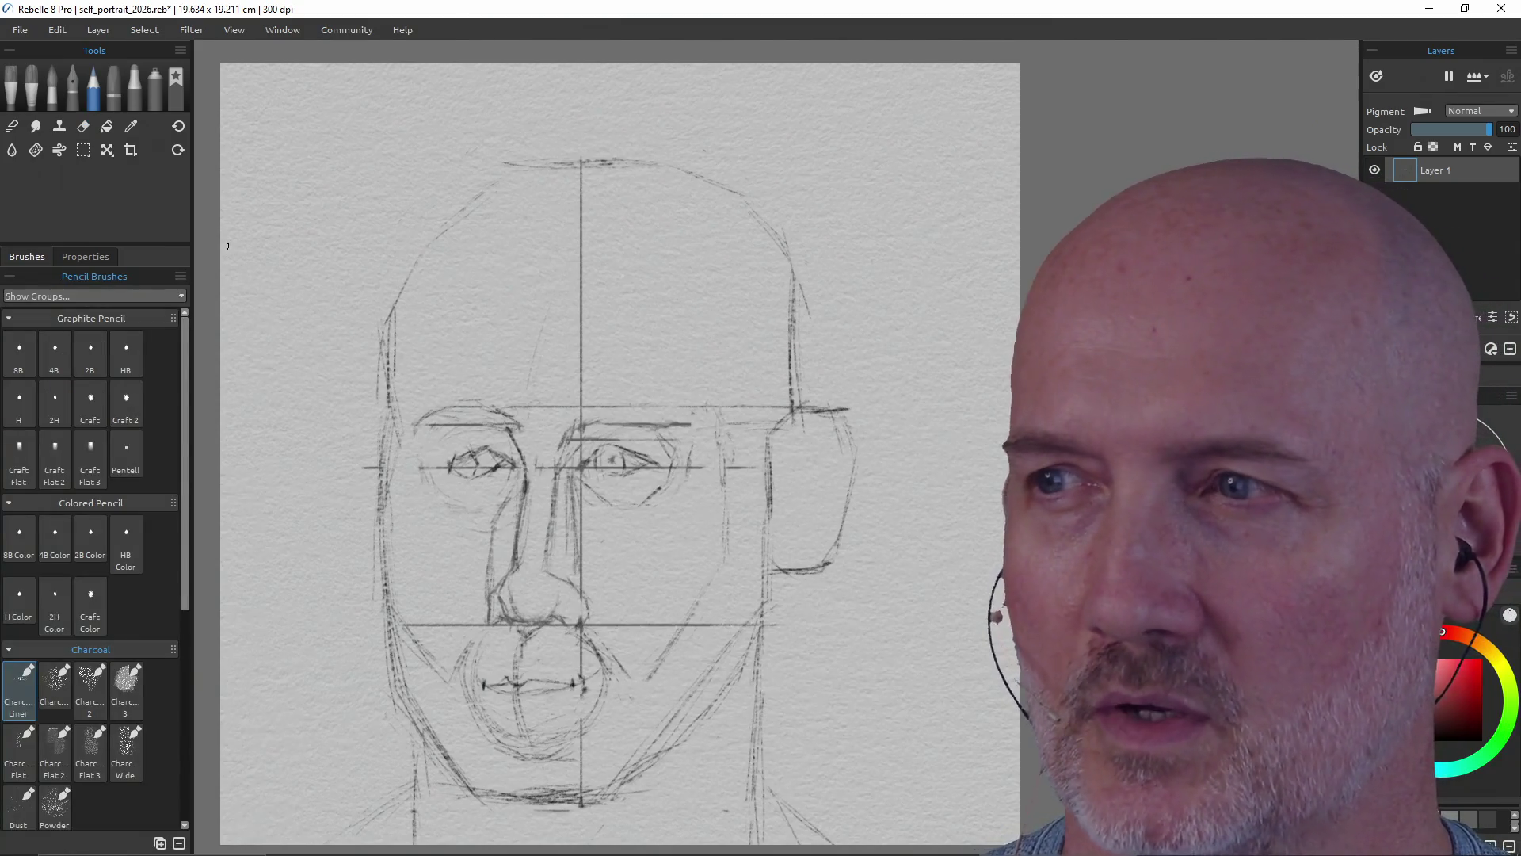
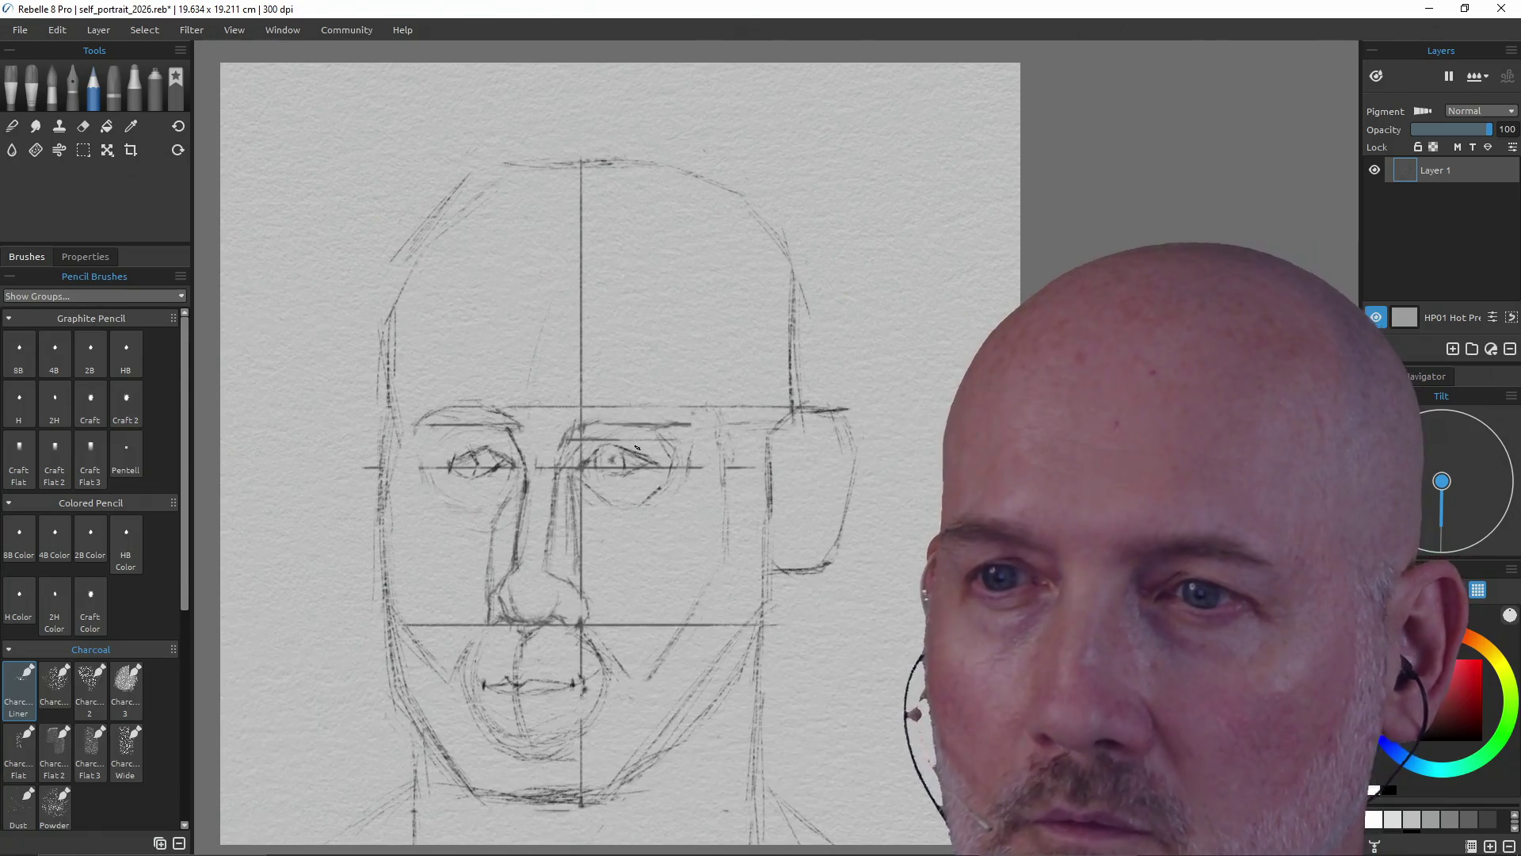
- Place a short straight tick at the crown of the skull and a small mark on the right head outline
key("shift")
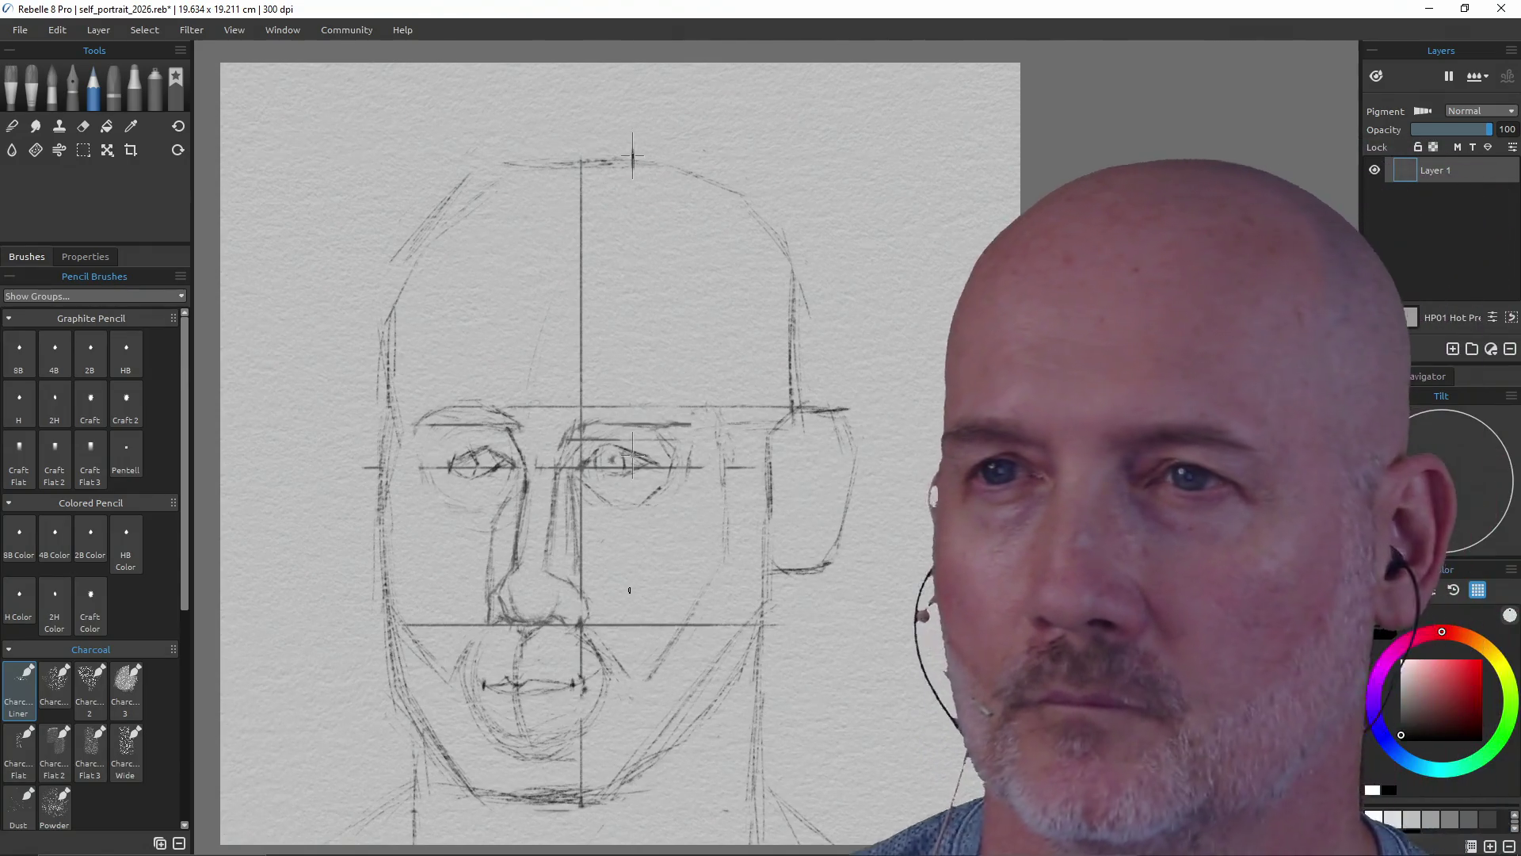
left_click(632, 157)
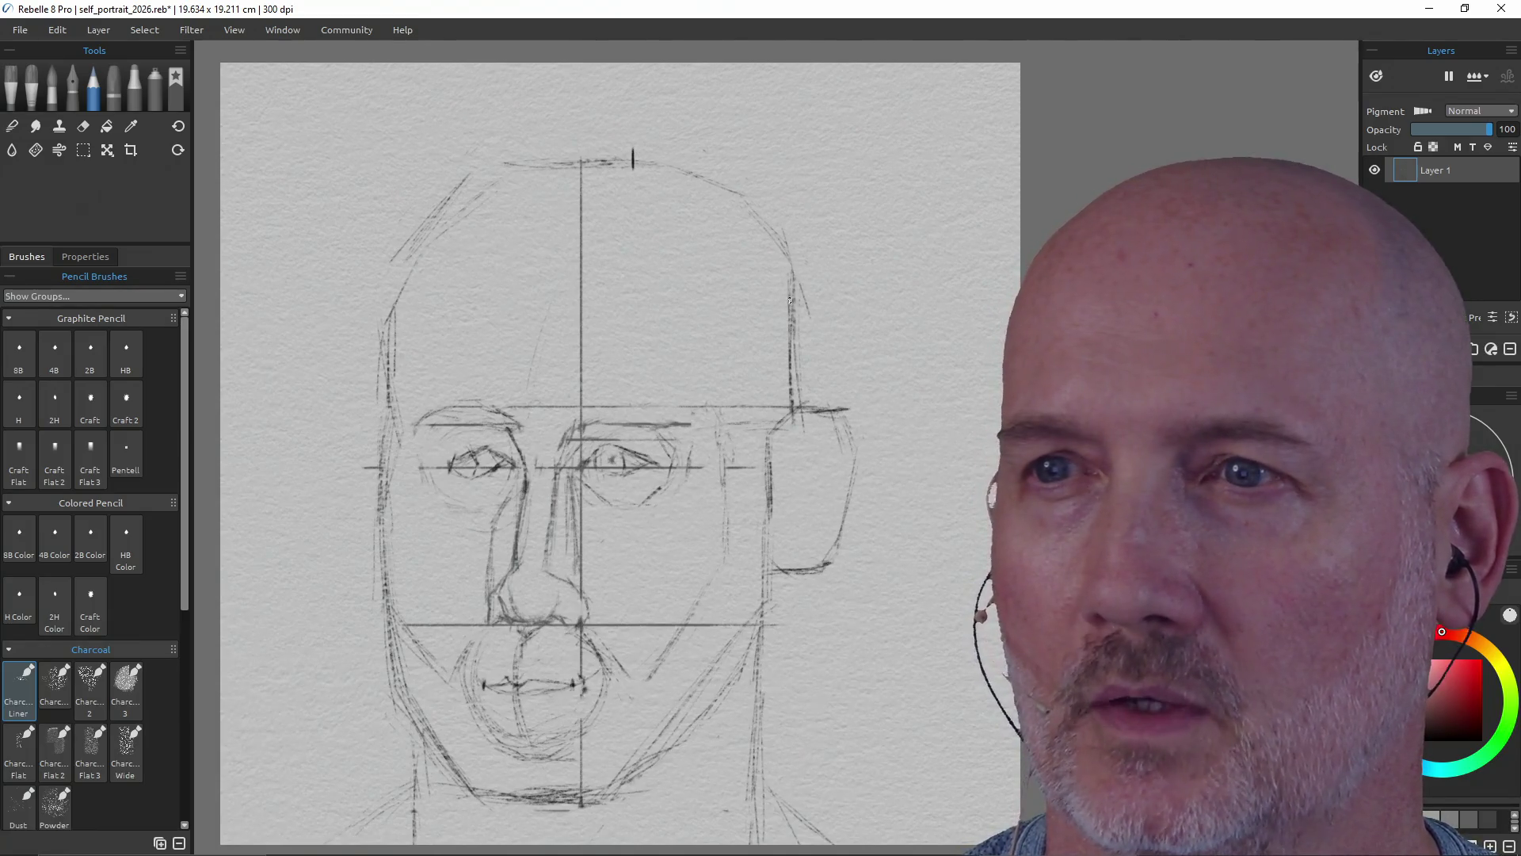
left_click(788, 305)
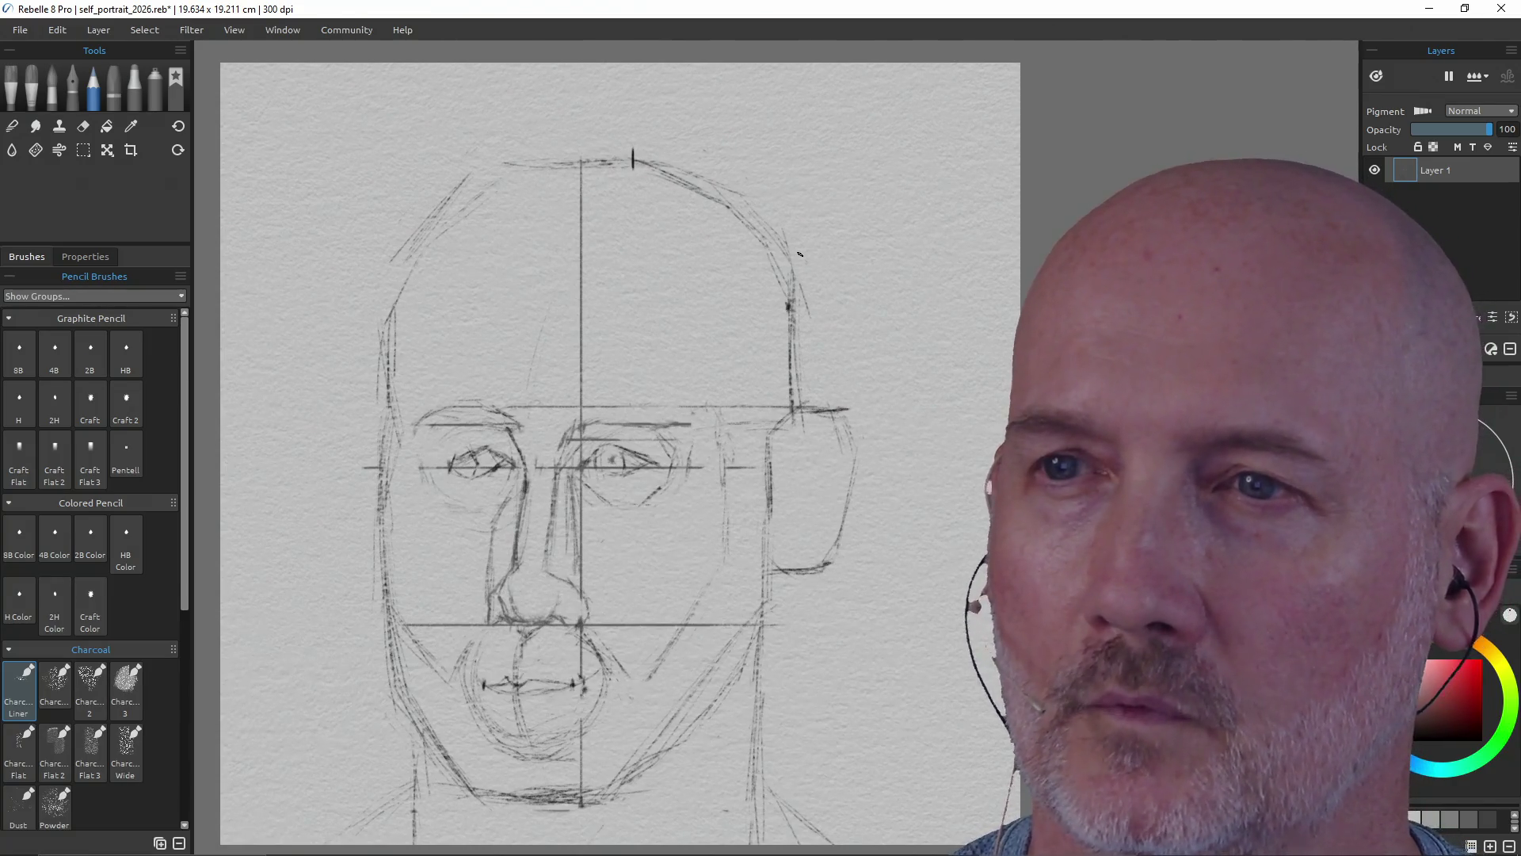
key("e")
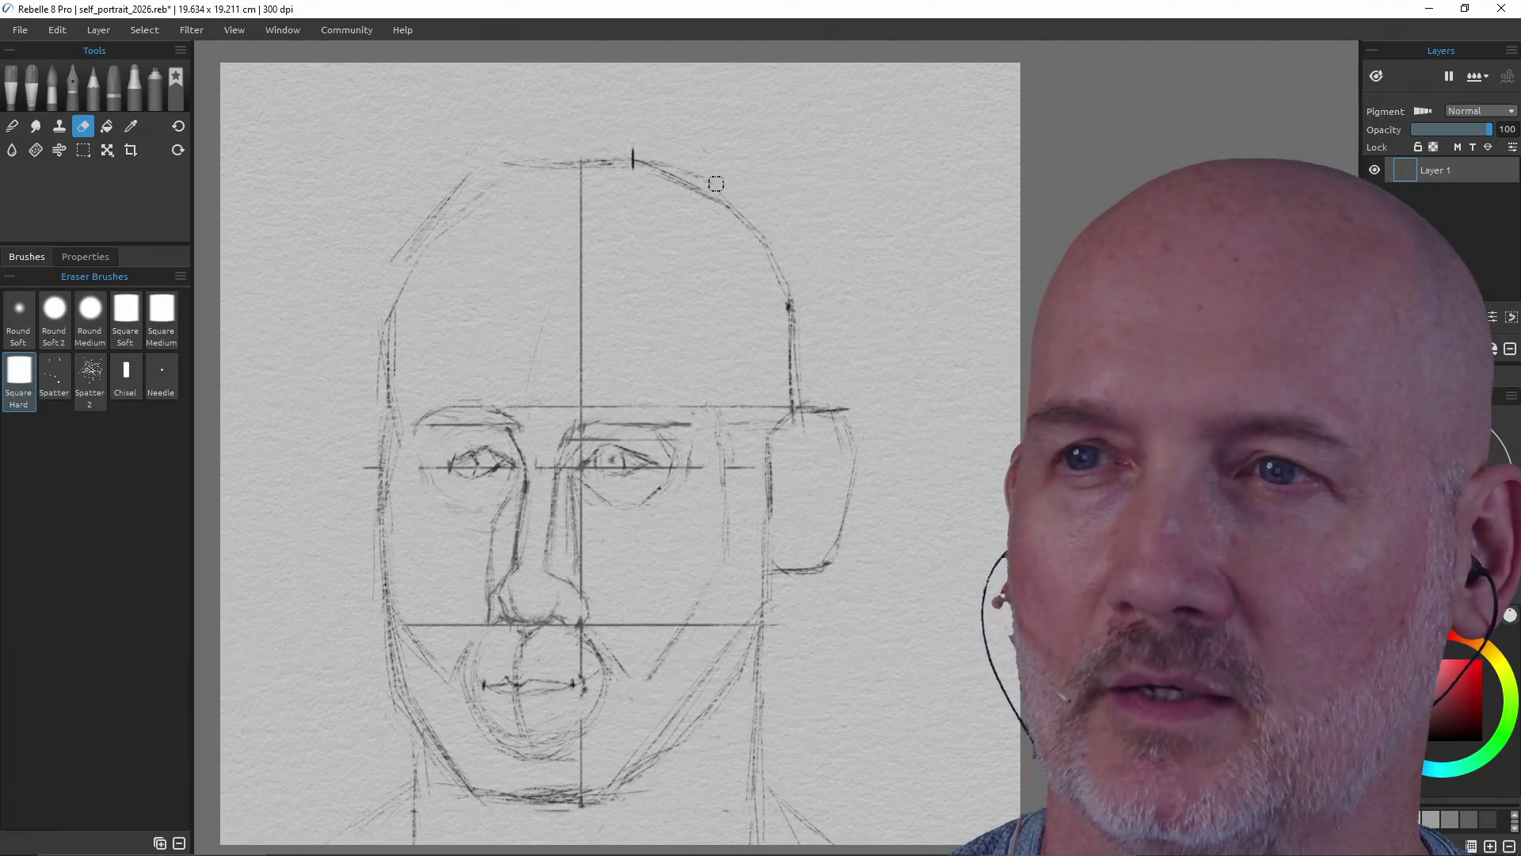
- Redraw the rounded crown curve across the top of the head in charcoal
key("p")
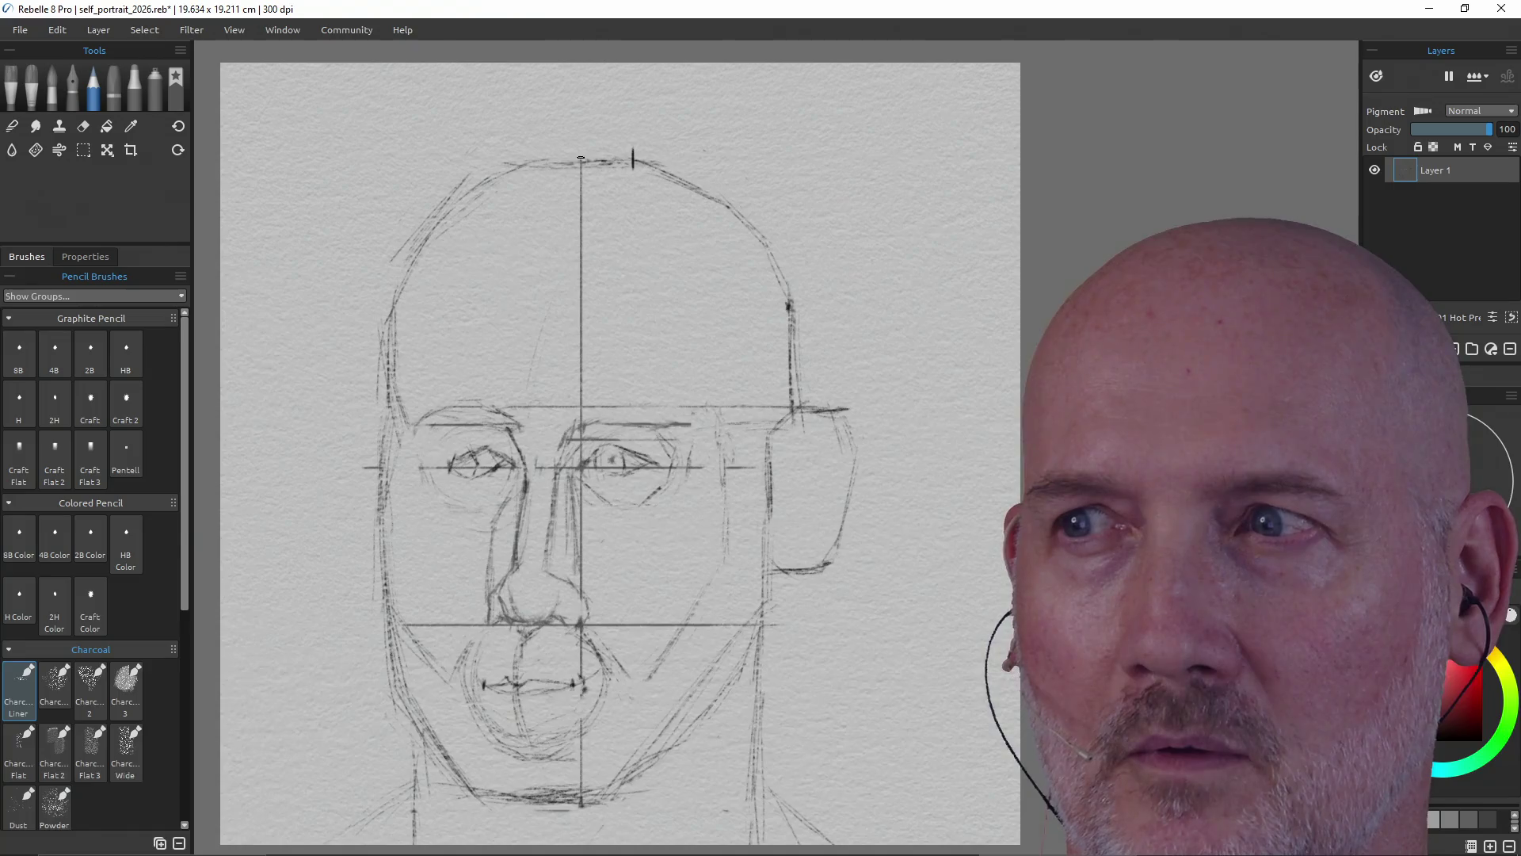
left_click_drag(597, 156, 511, 174)
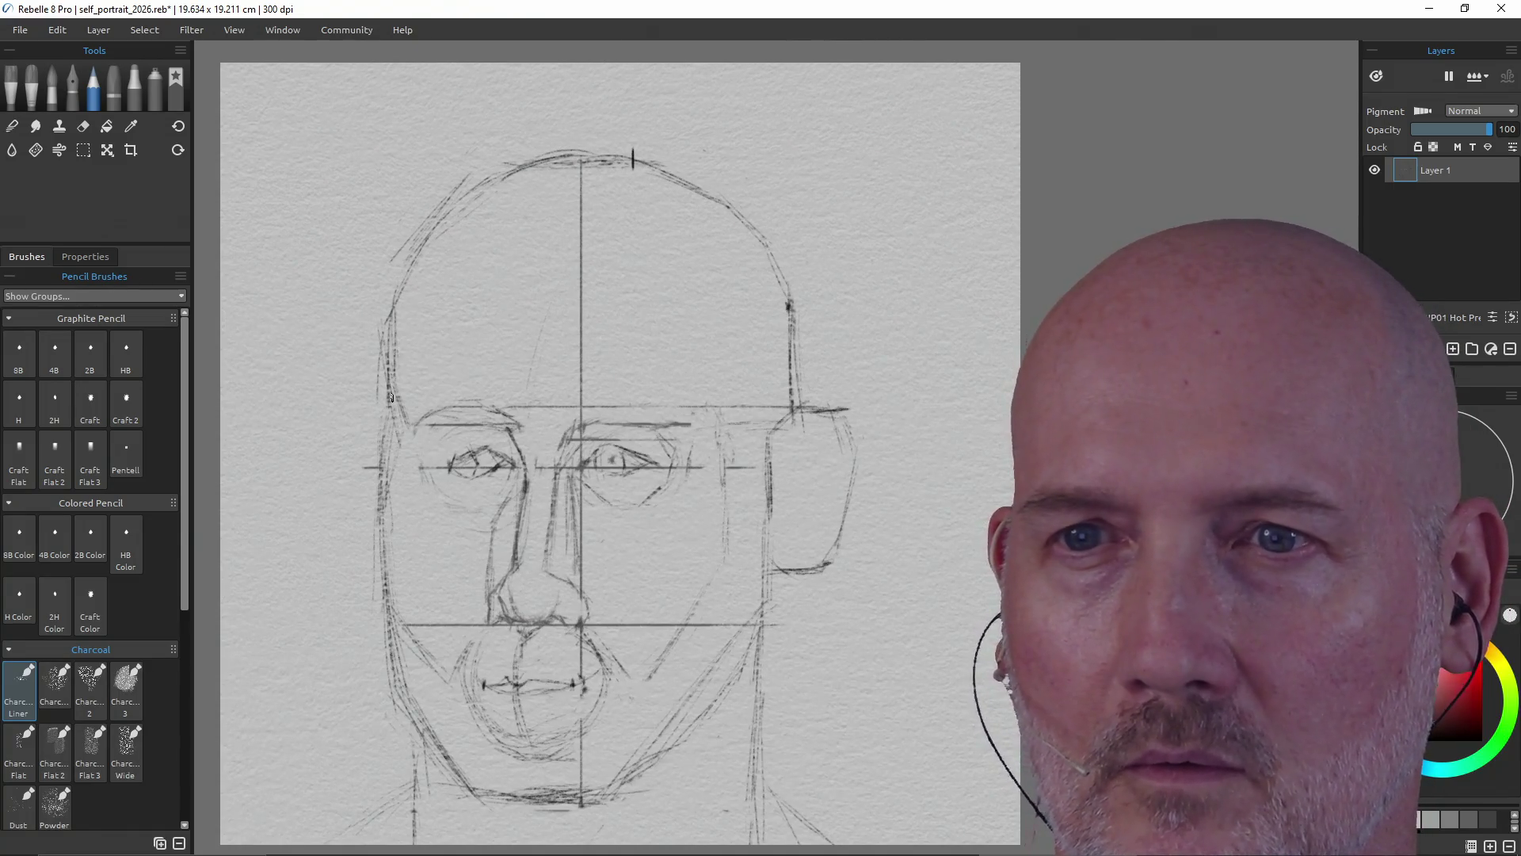
key("e")
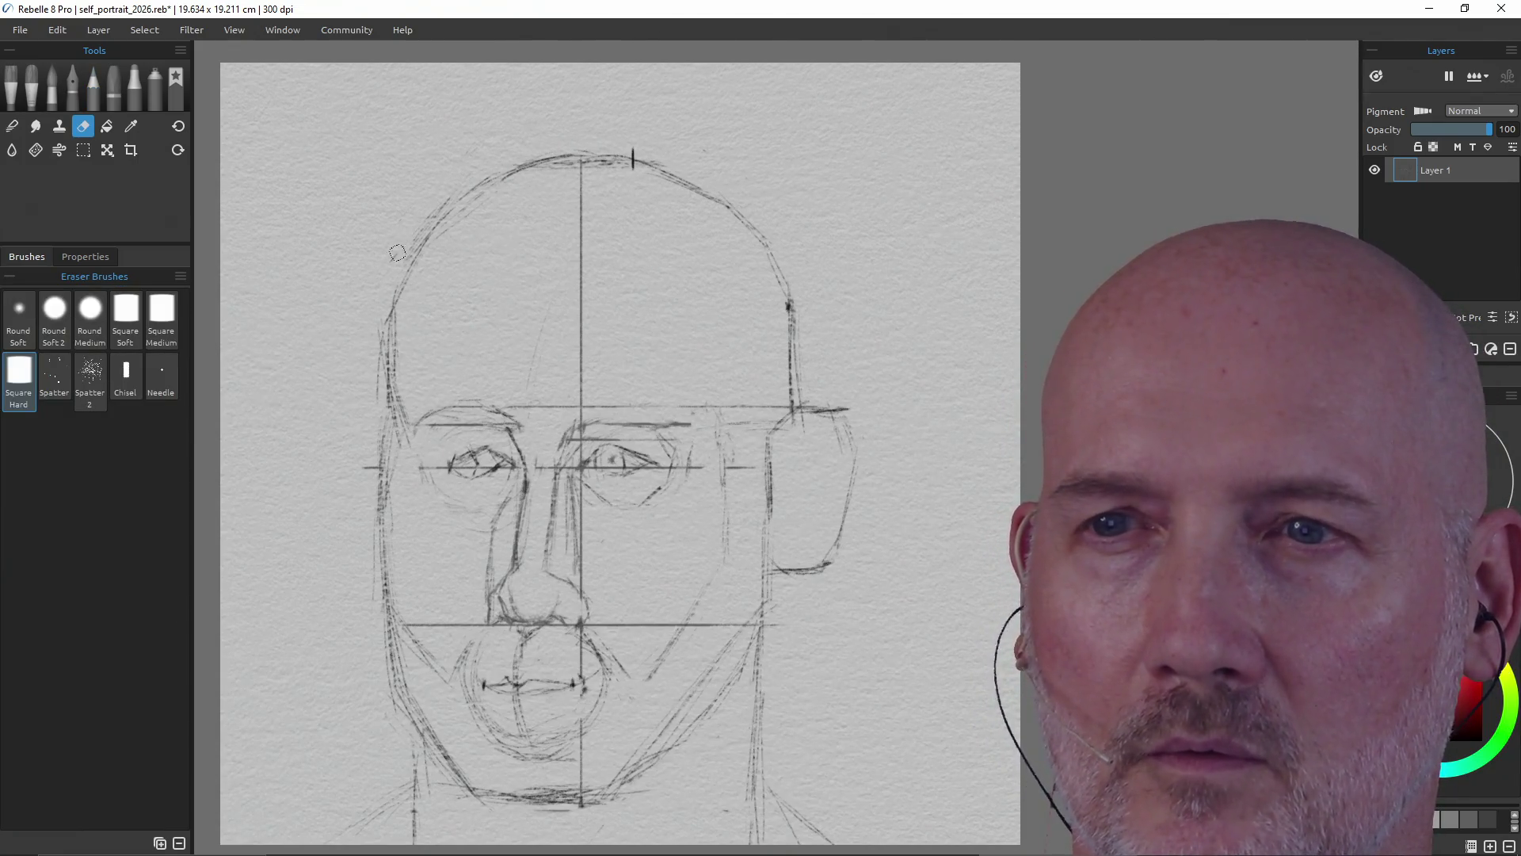
key("e")
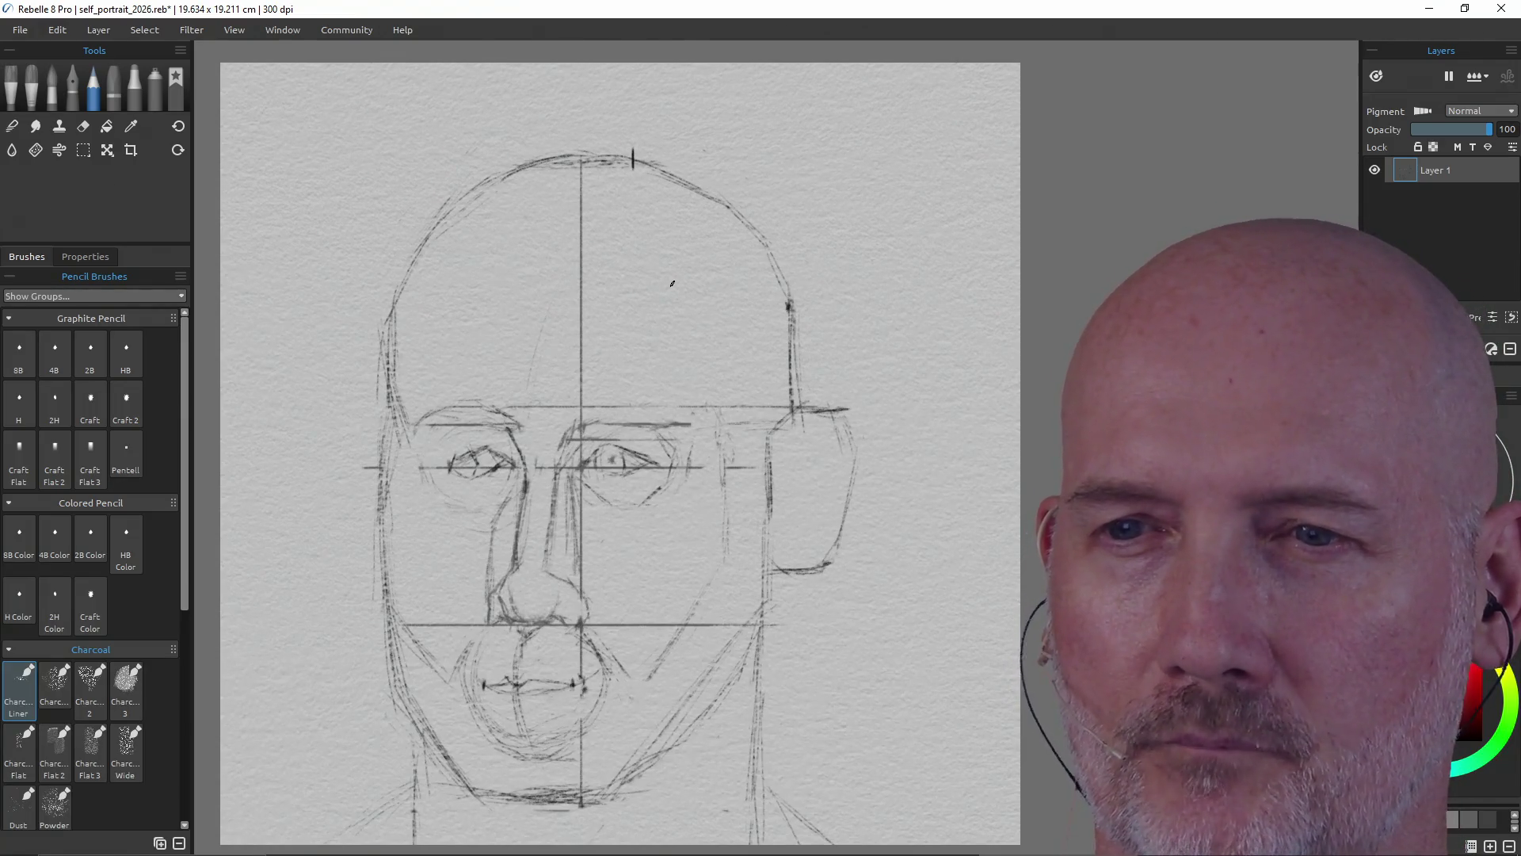
- Erase the vertical centre guide from the forehead past the nose down to the chin
key("e")
mouse_move(582, 231)
left_mouse_down()
mouse_move(582, 188)
mouse_move(586, 410)
mouse_move(587, 397)
mouse_move(510, 410)
left_mouse_up()
left_click_drag(575, 451, 588, 434)
mouse_move(585, 505)
left_mouse_down()
mouse_move(589, 564)
mouse_move(584, 526)
left_mouse_up()
mouse_move(581, 588)
left_mouse_down()
mouse_move(585, 781)
mouse_move(645, 642)
mouse_move(616, 624)
mouse_move(741, 622)
left_mouse_up()
- Erase the horizontal mouth guide and the eye-level guide beyond each eye
left_click_drag(608, 628, 676, 622)
mouse_move(479, 614)
left_mouse_down()
mouse_move(418, 621)
mouse_move(547, 649)
mouse_move(556, 628)
mouse_move(605, 649)
left_mouse_up()
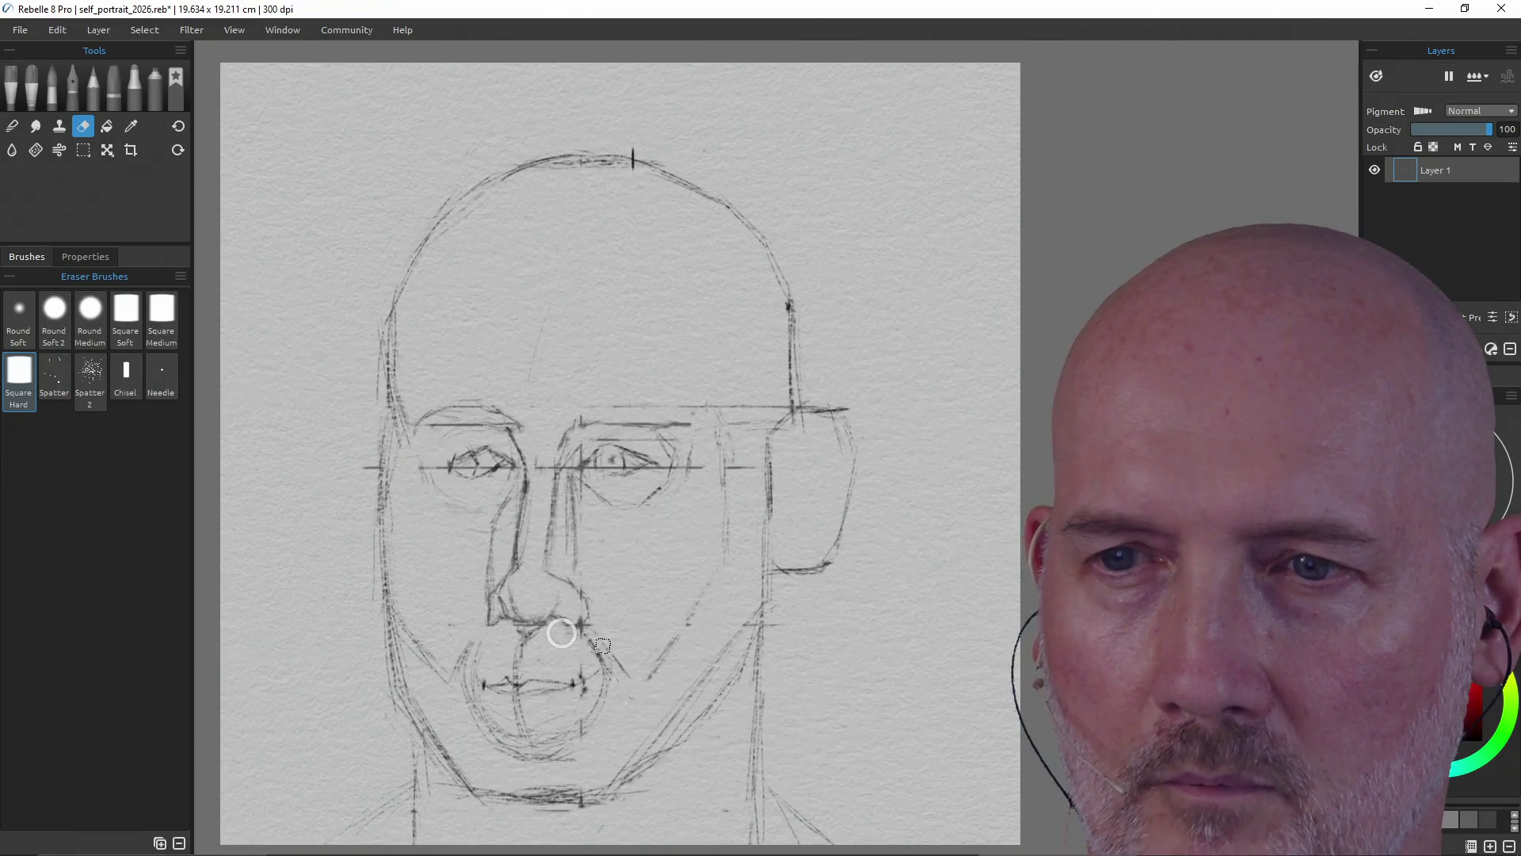
mouse_move(682, 474)
left_mouse_down()
mouse_move(744, 464)
mouse_move(653, 471)
left_mouse_up()
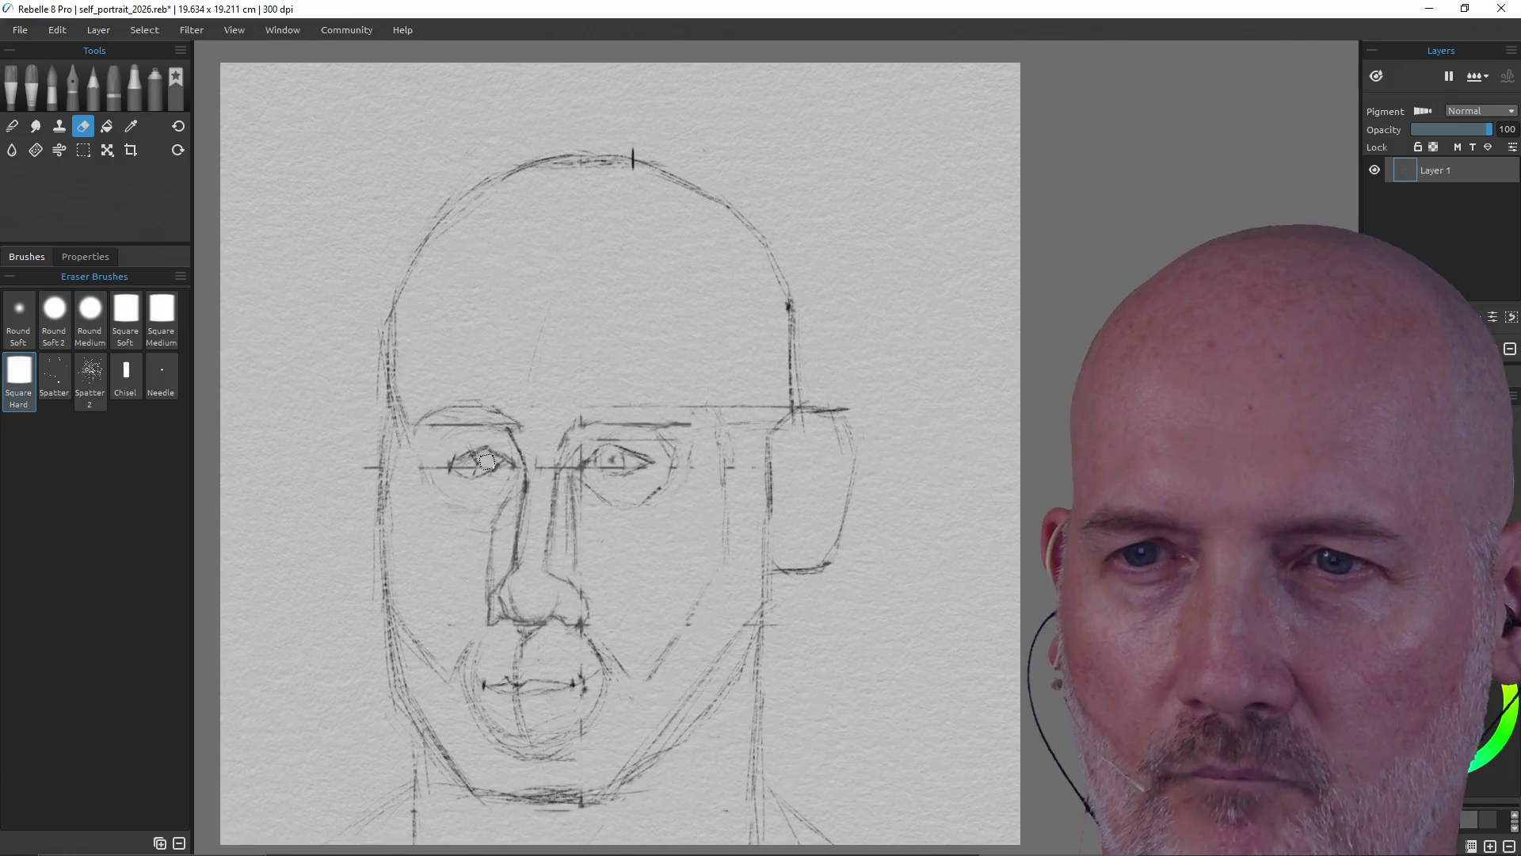
mouse_move(465, 465)
left_mouse_down()
mouse_move(436, 473)
mouse_move(383, 450)
mouse_move(373, 470)
left_mouse_up()
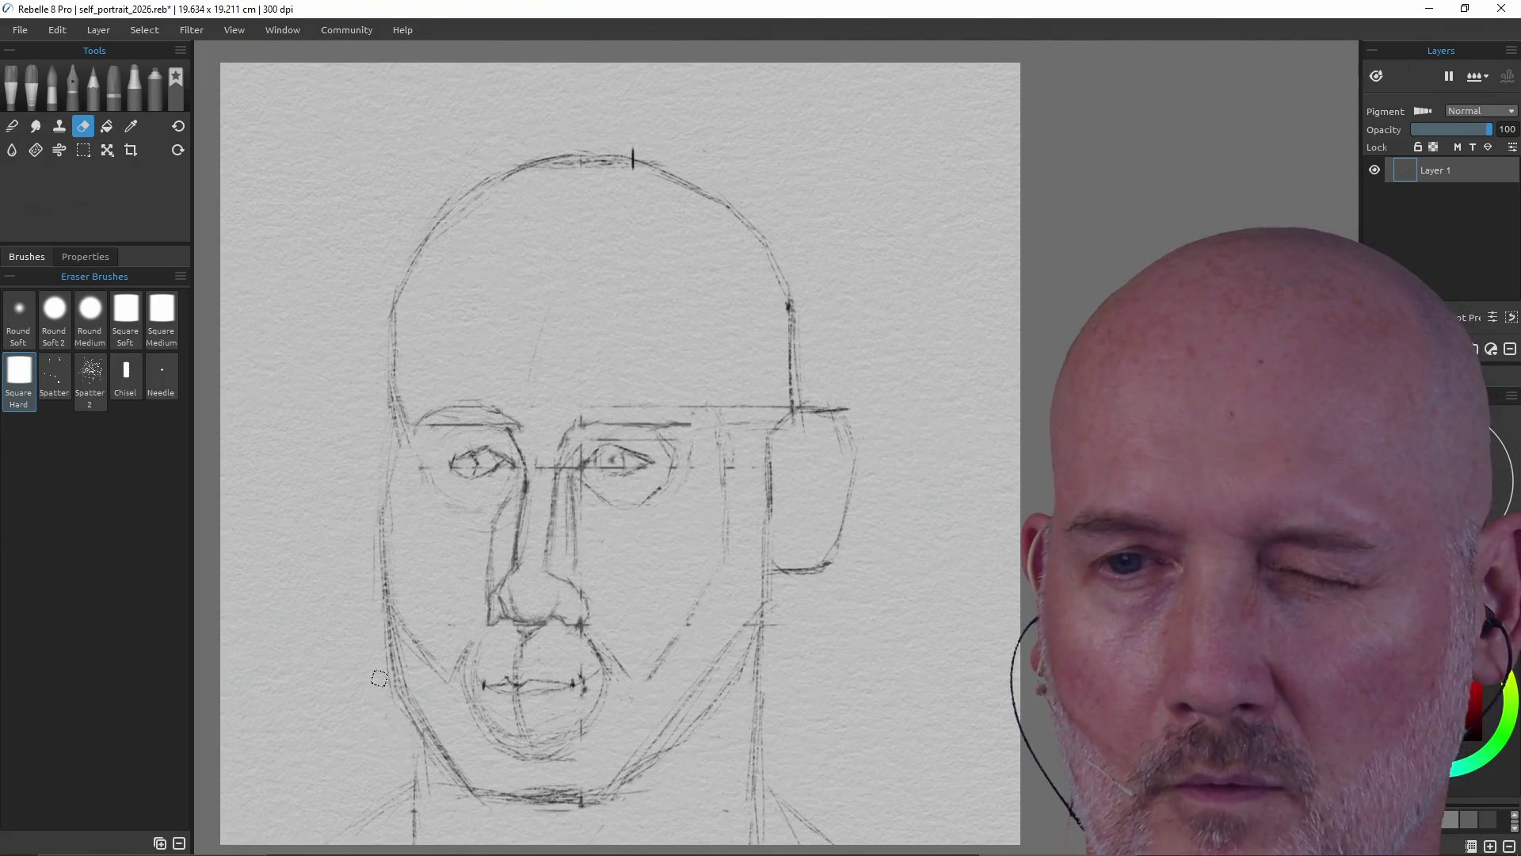
key("b")
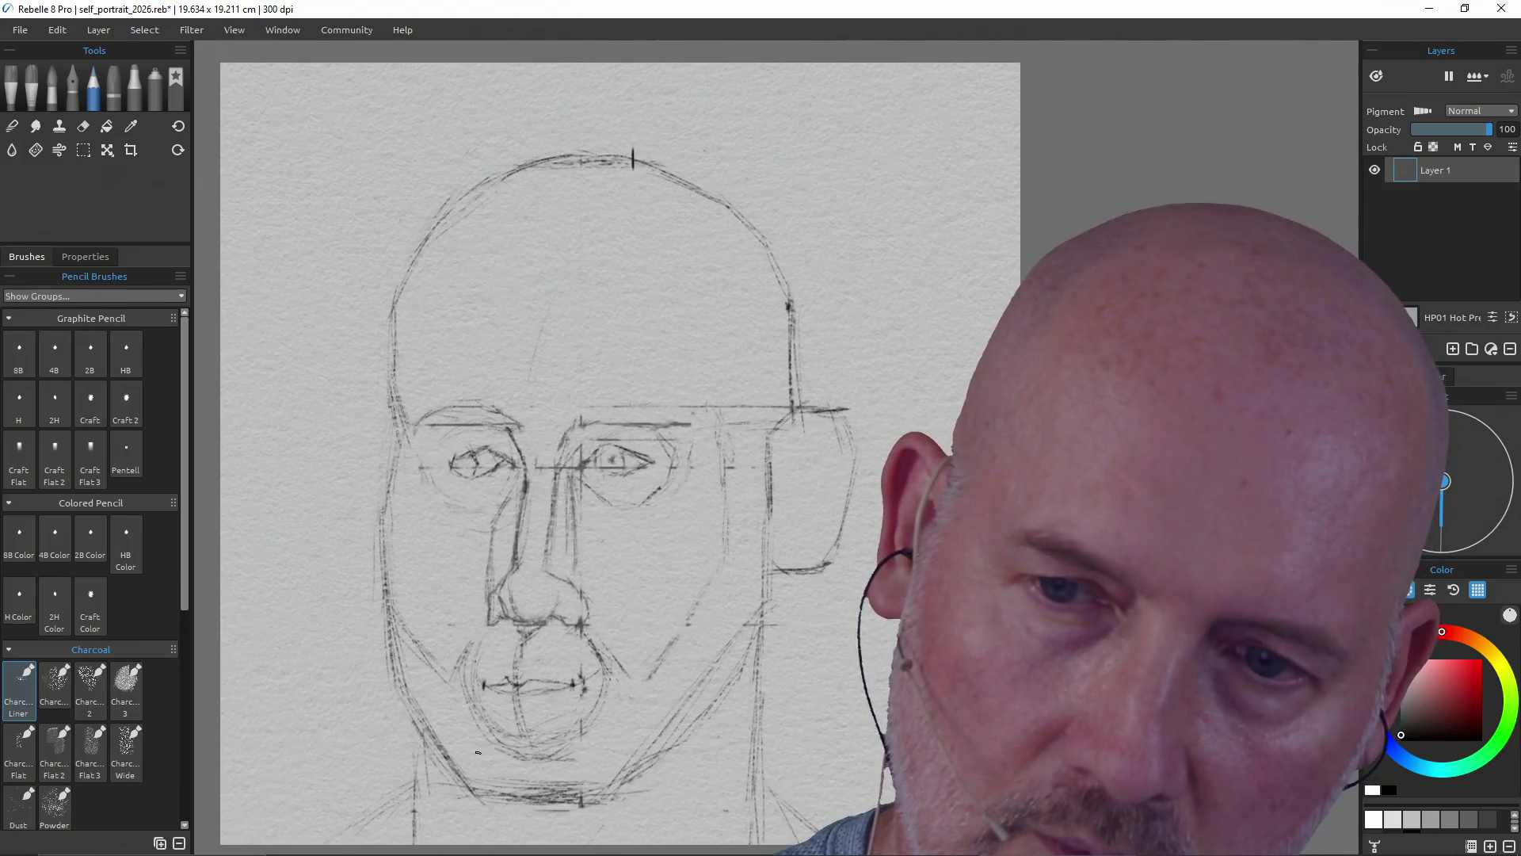
- Darken the chin and left jawline, erase stray lines under the chin and redraw it
left_click_drag(535, 780, 599, 783)
left_click_drag(420, 701, 489, 788)
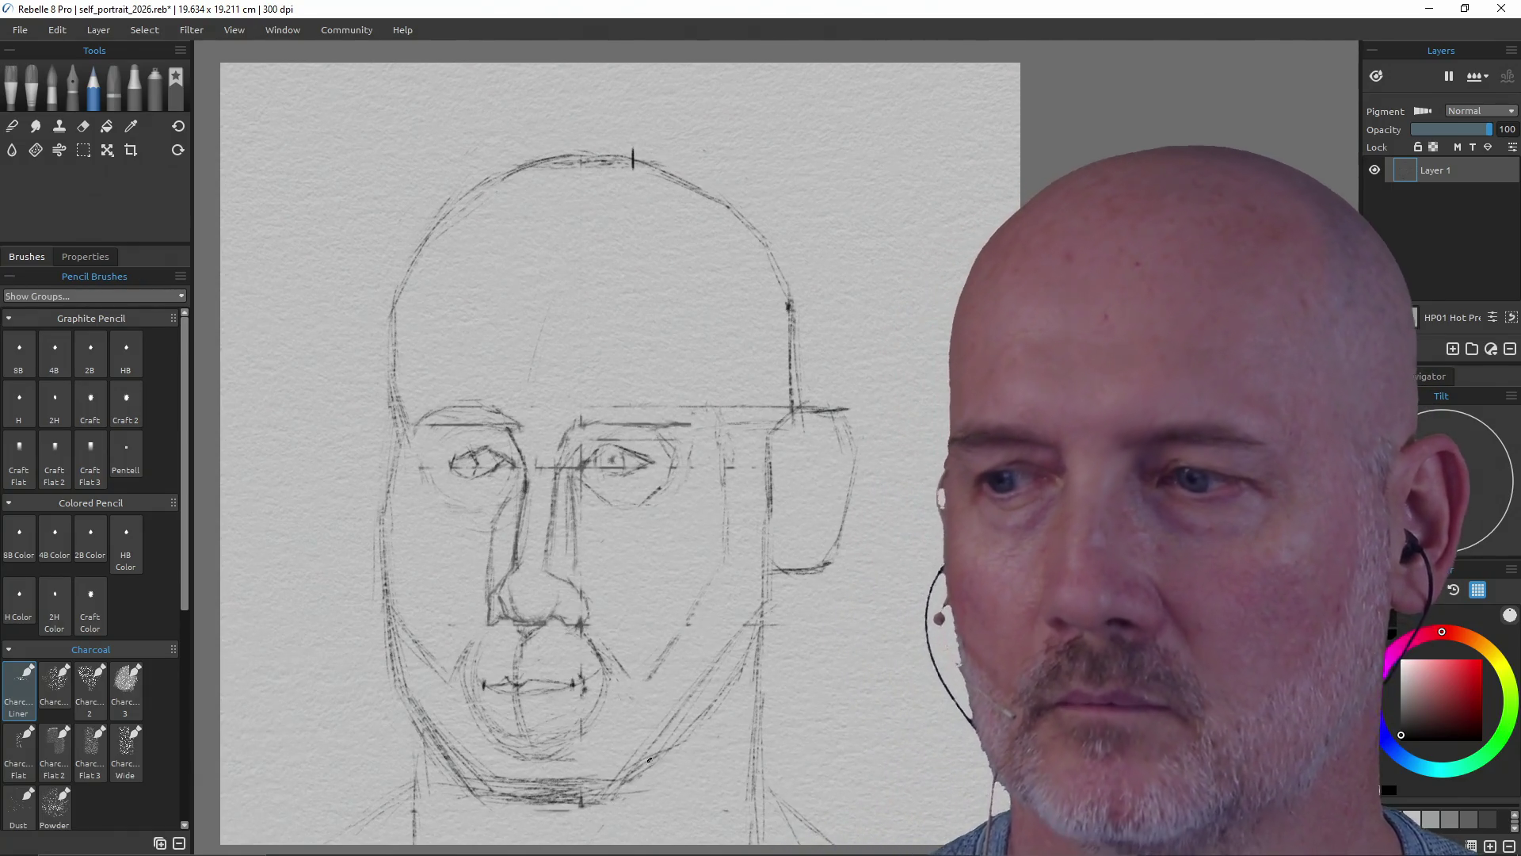
left_click_drag(641, 750, 697, 730)
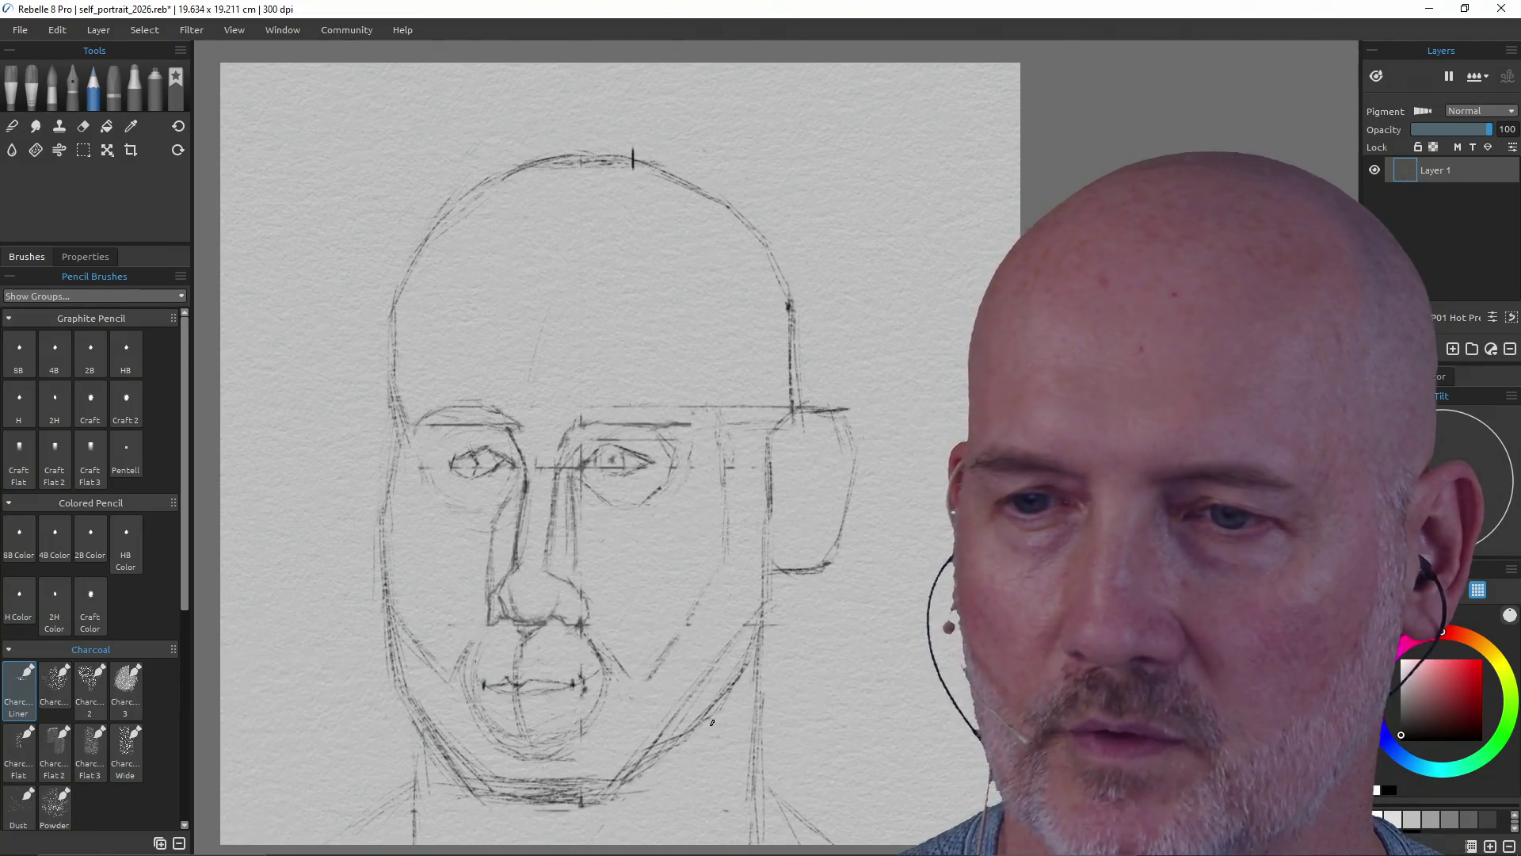
key("e")
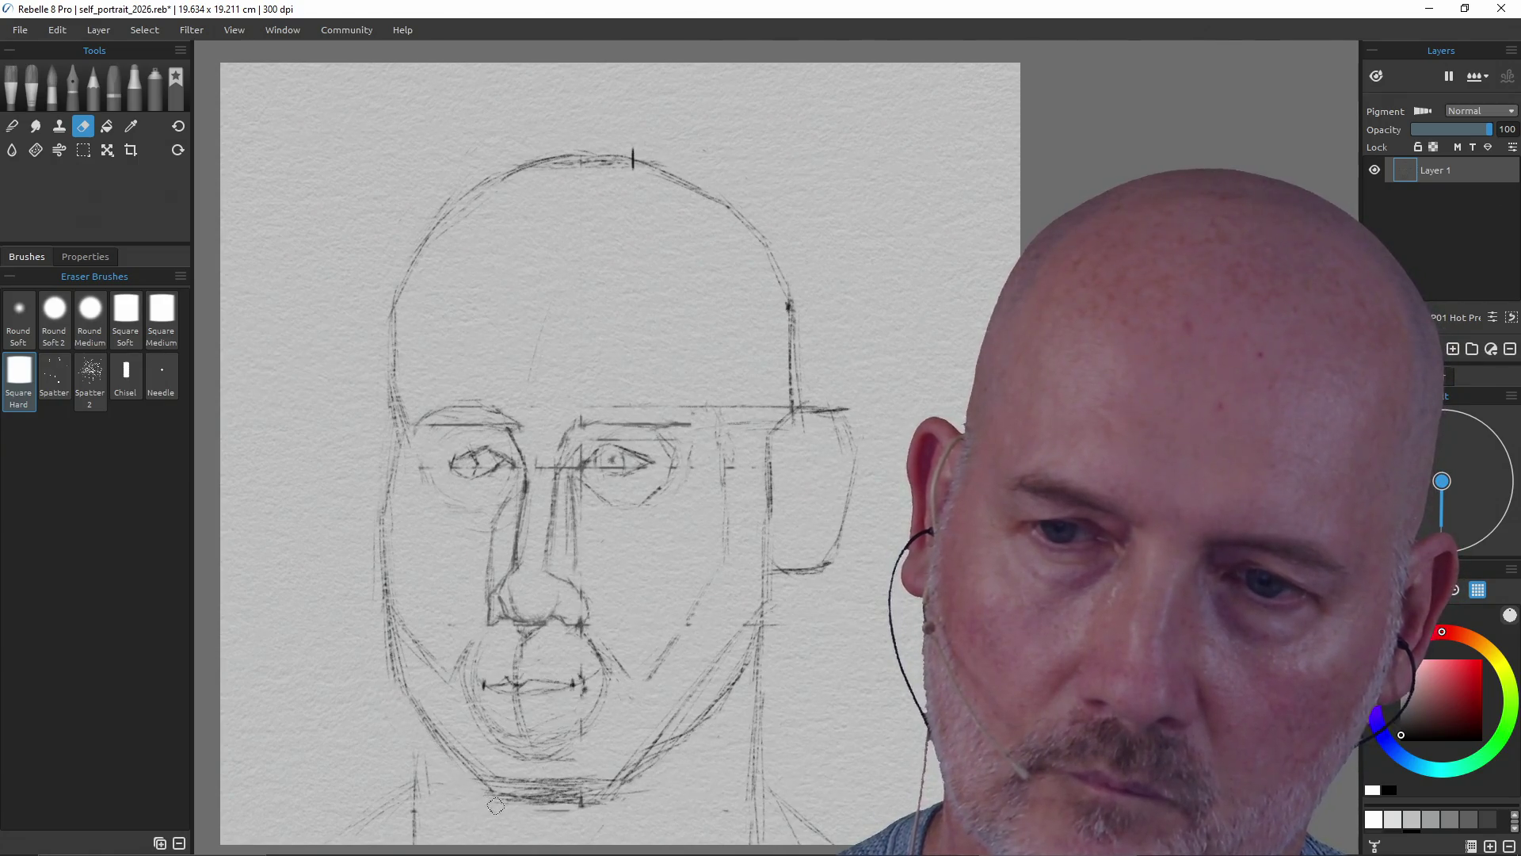
mouse_move(494, 824)
left_mouse_down()
mouse_move(610, 796)
mouse_move(565, 805)
left_mouse_up()
key("p")
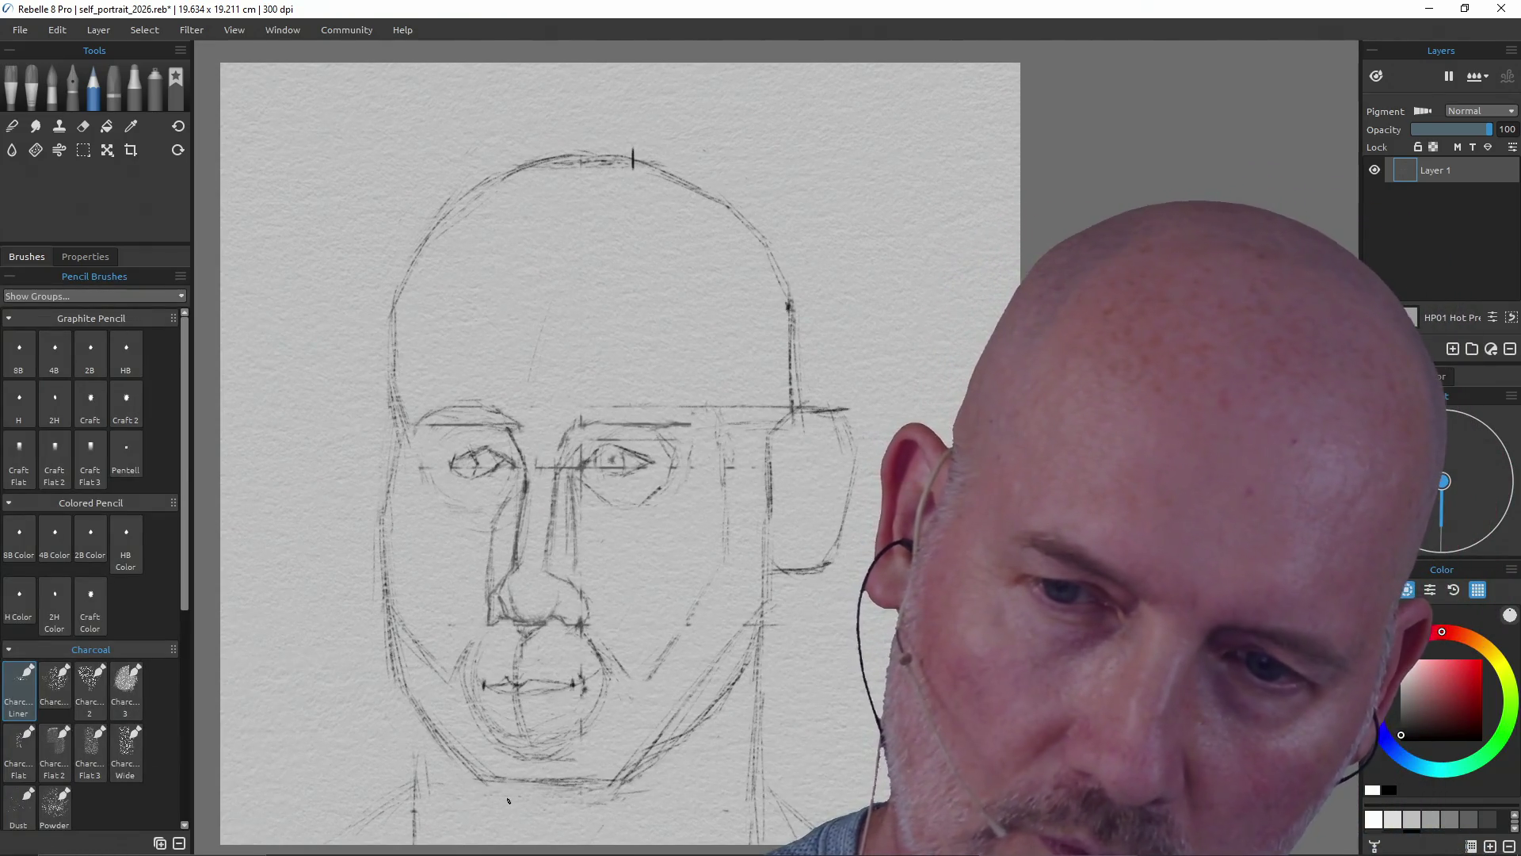
mouse_move(501, 802)
left_mouse_down()
mouse_move(592, 799)
mouse_move(647, 759)
mouse_move(615, 785)
left_mouse_up()
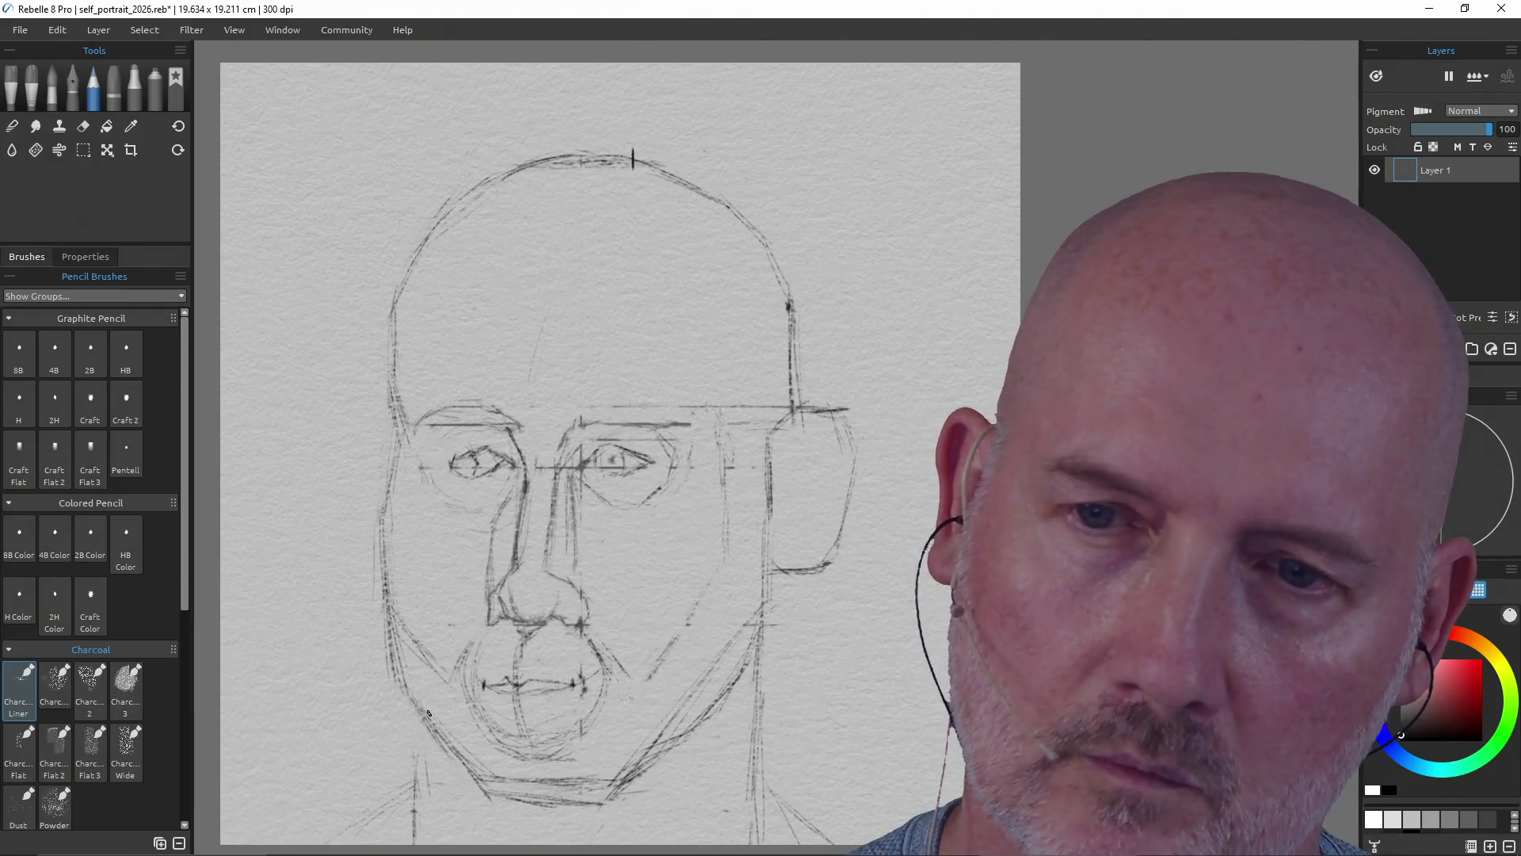
- Reinforce both jawlines and darken the line down the right side of the neck
left_click_drag(396, 643, 446, 754)
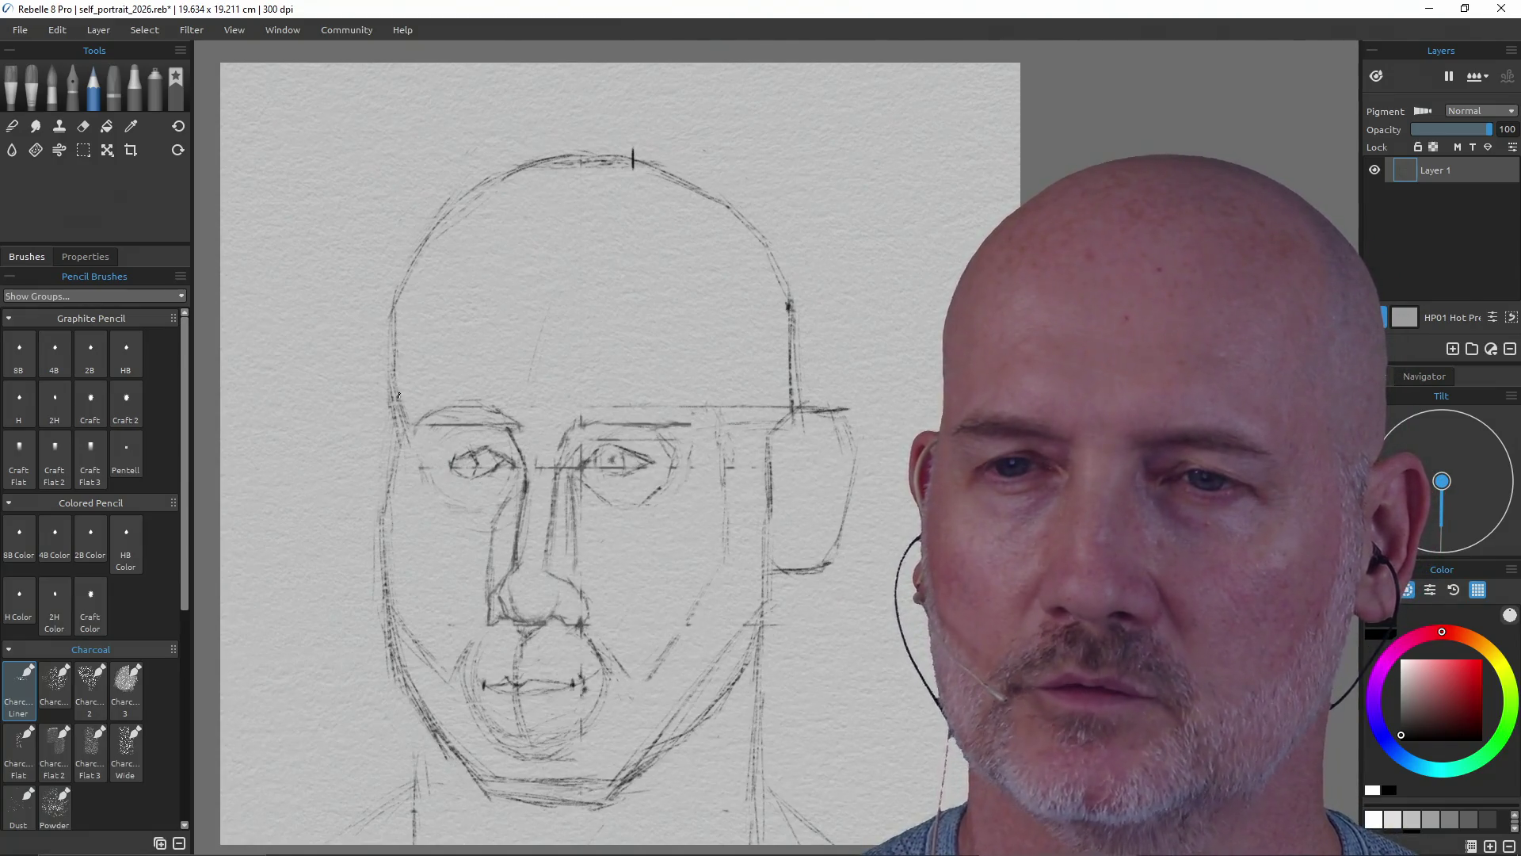
key("e")
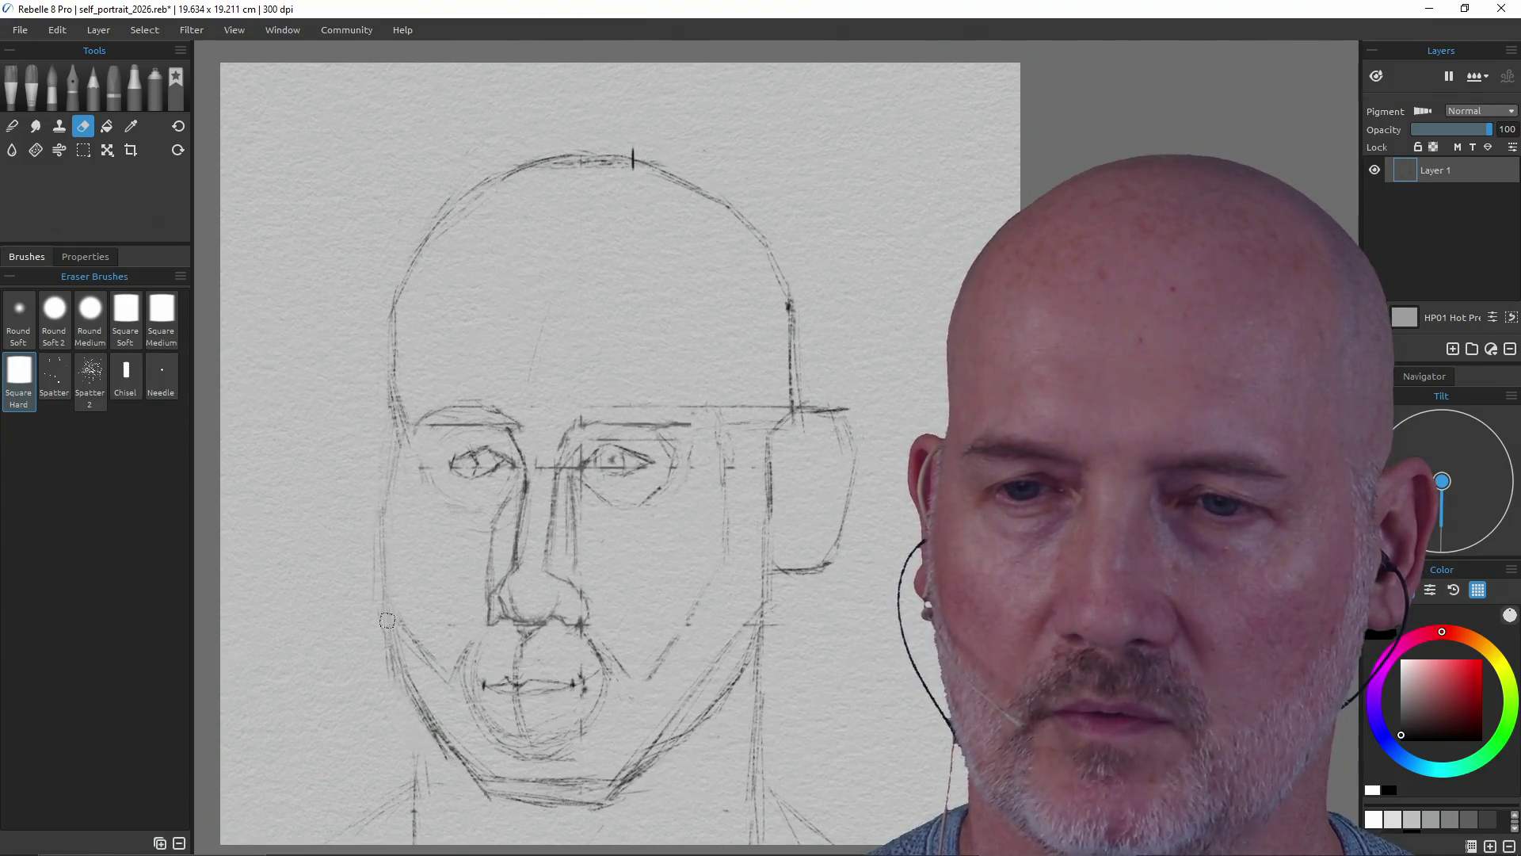
key("p")
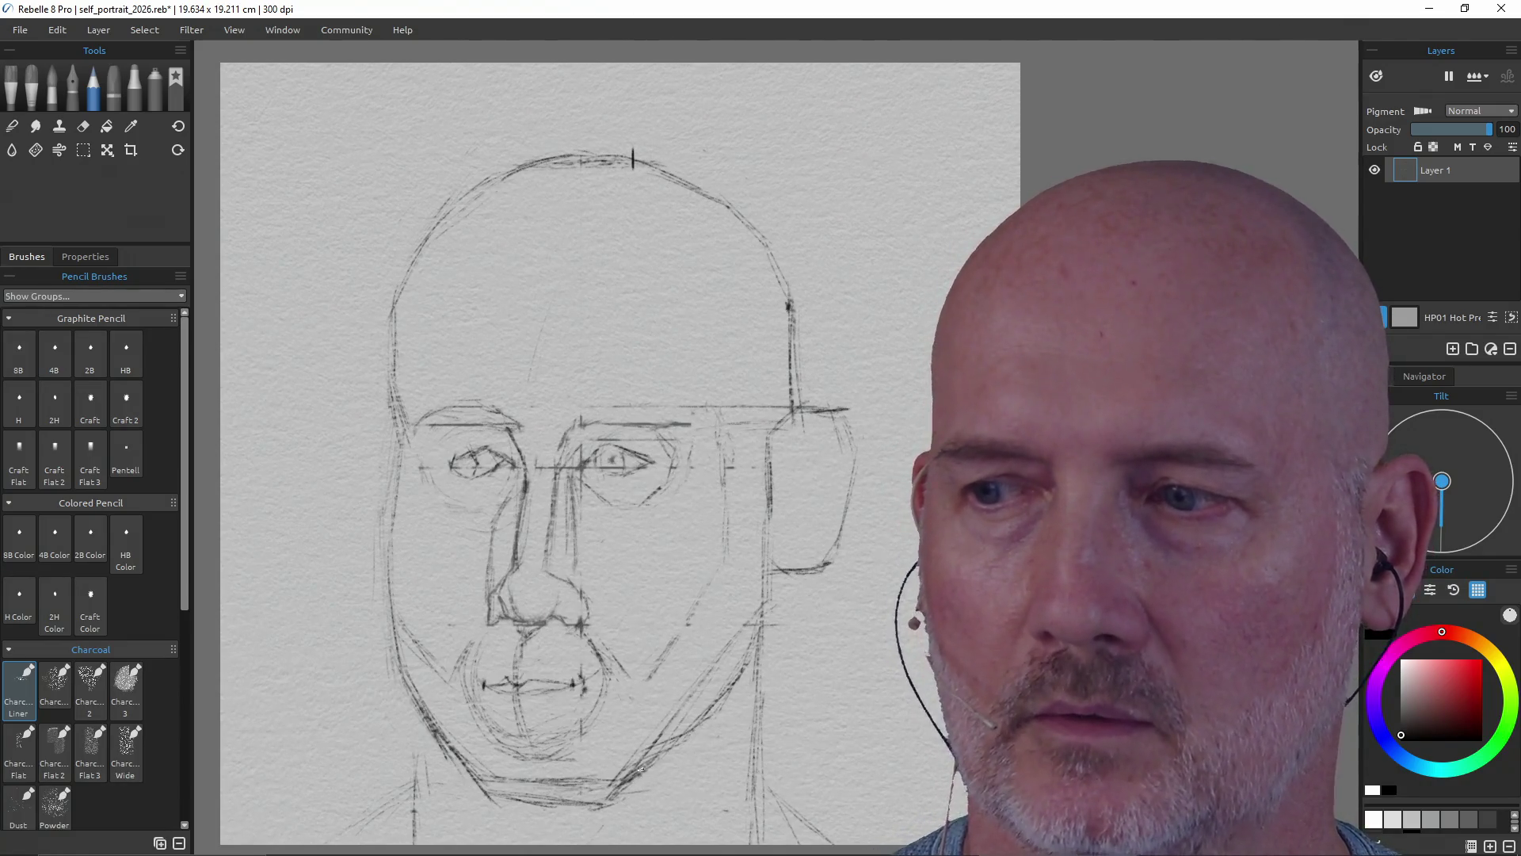
left_click_drag(751, 639, 667, 759)
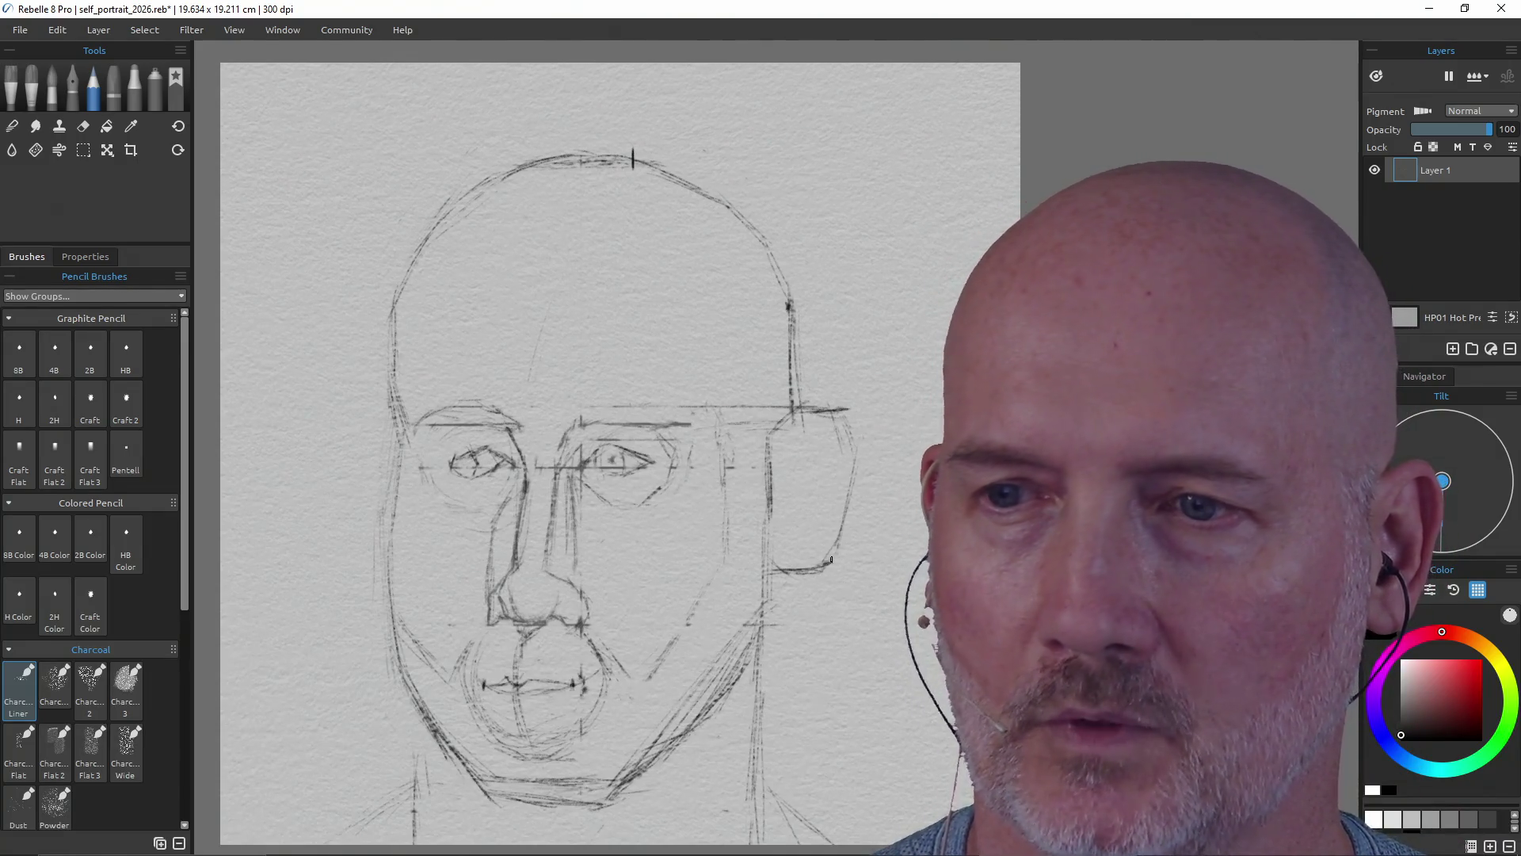
mouse_move(750, 672)
left_mouse_down()
mouse_move(745, 782)
mouse_move(740, 758)
left_mouse_up()
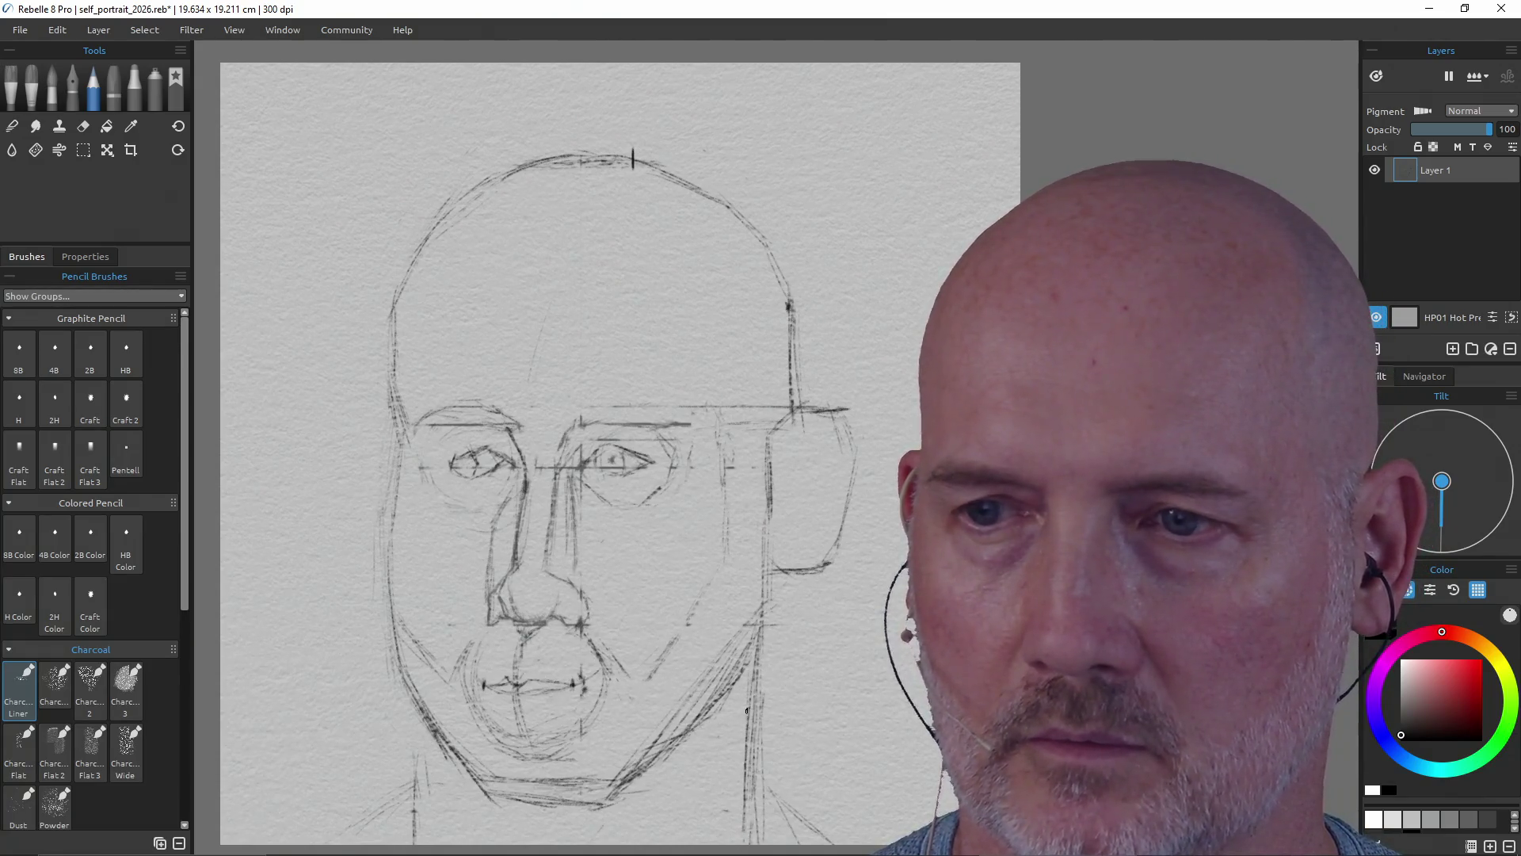
key("e")
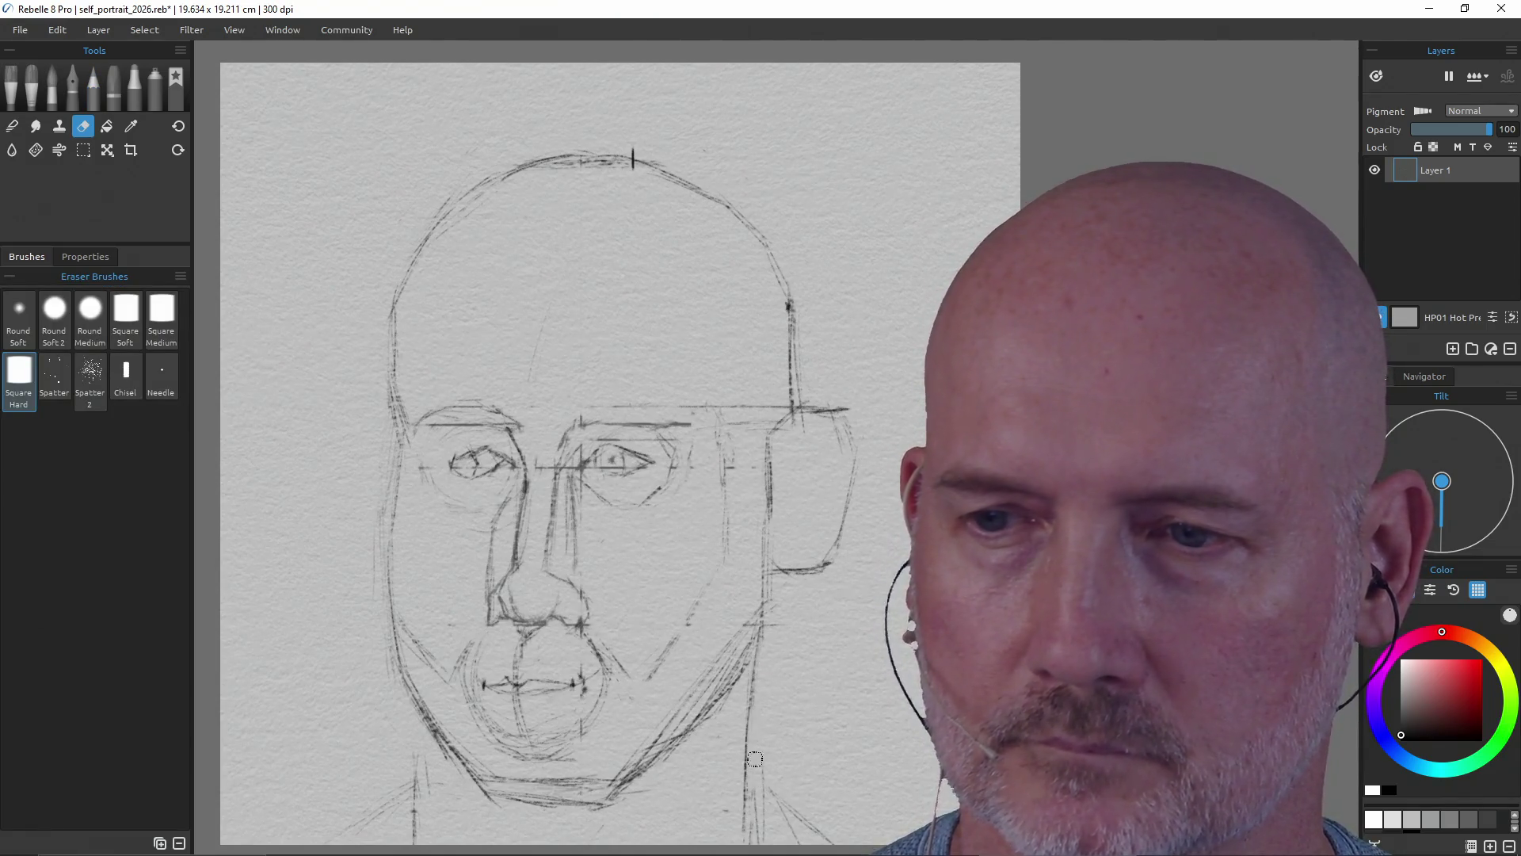
- Darken the neck line with the charcoal pencil
key("b")
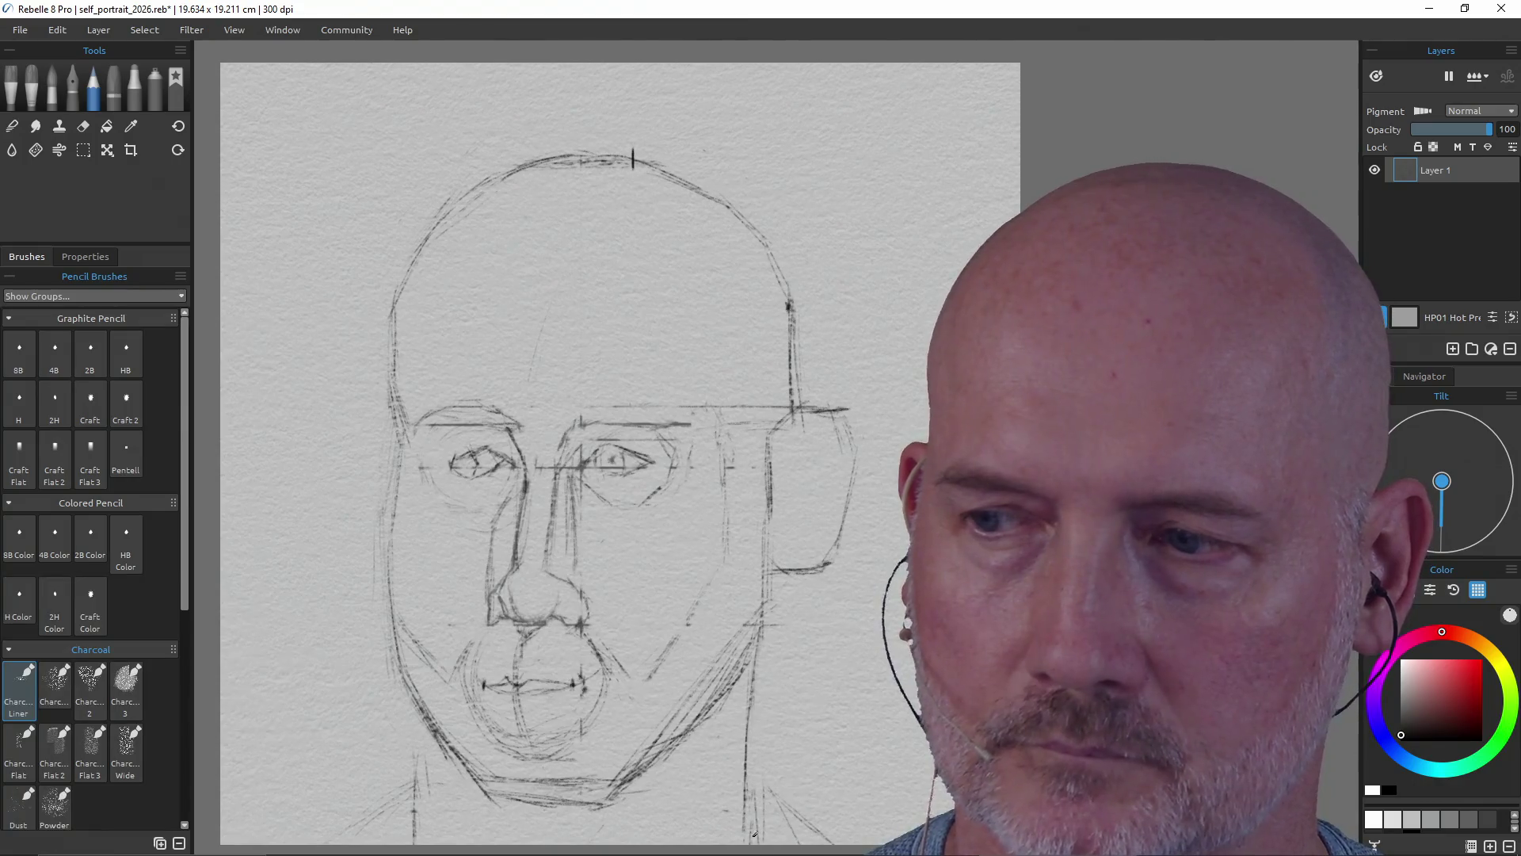
mouse_move(765, 851)
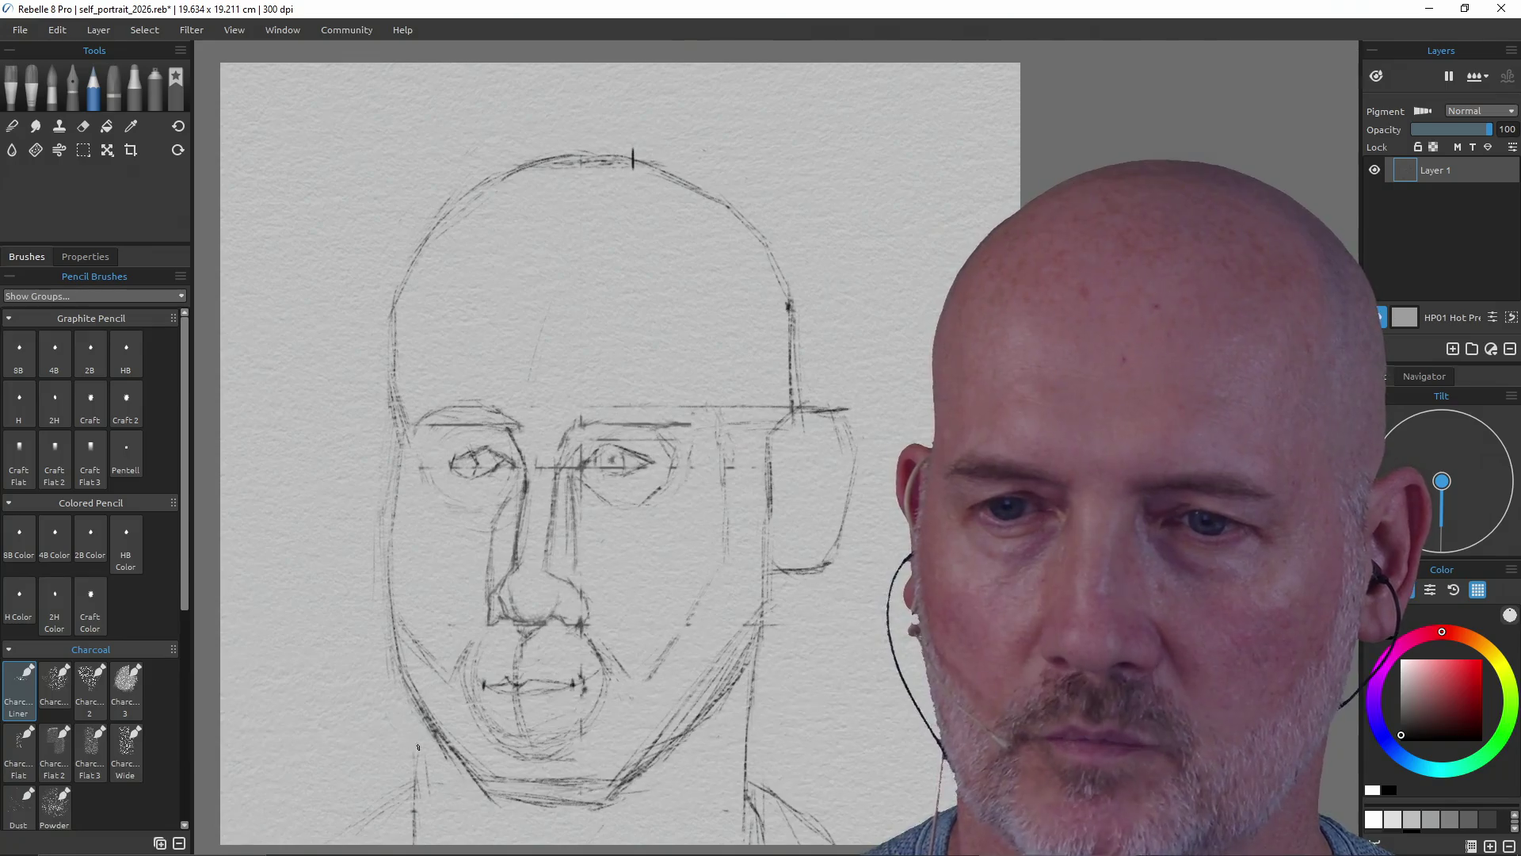
left_click_drag(410, 720, 412, 833)
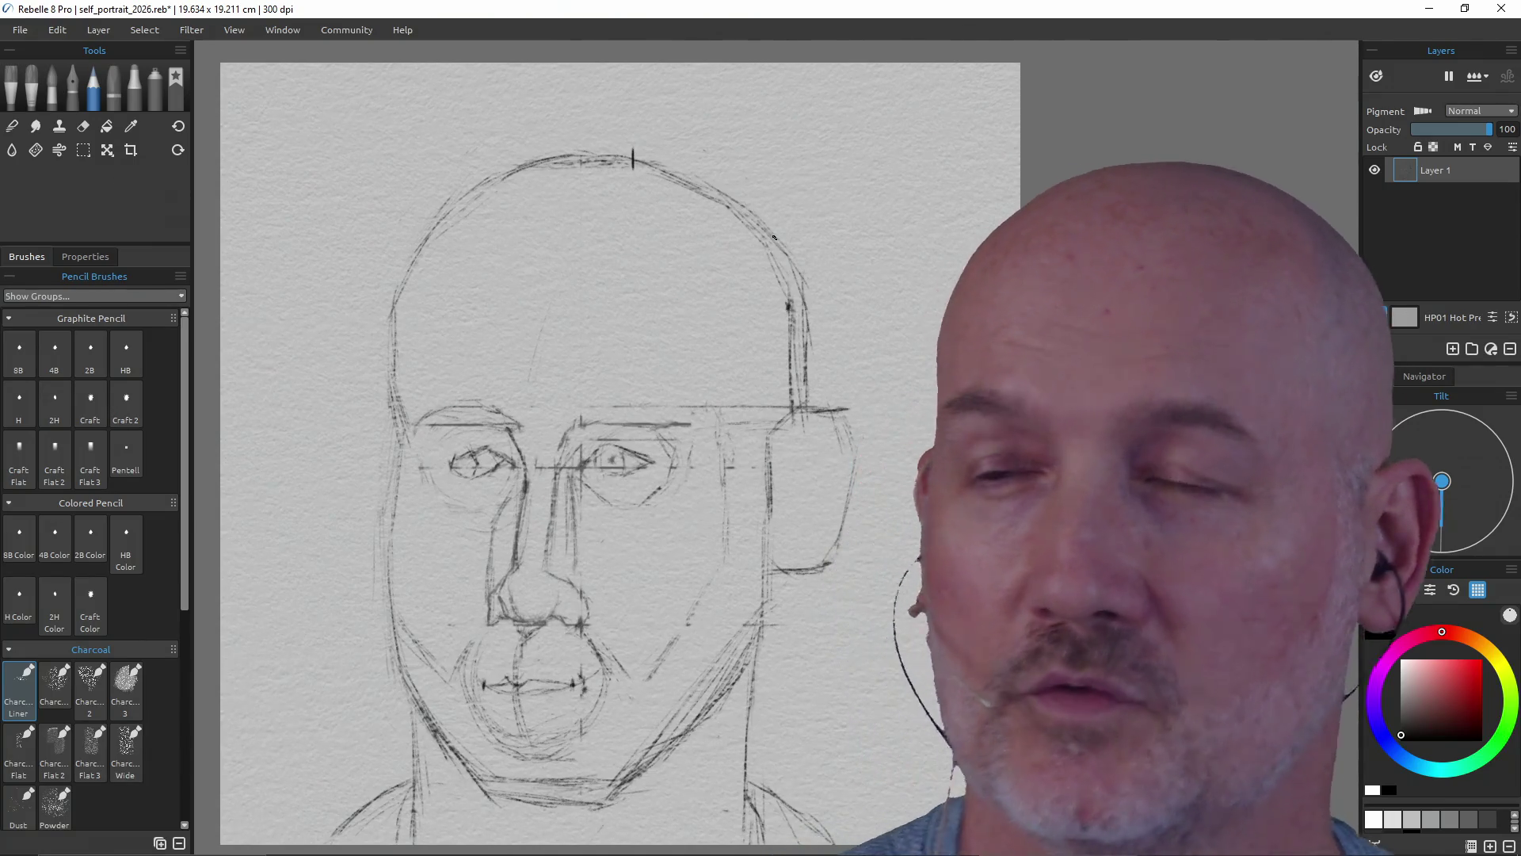
- Erase the stray inner strokes along the head's right outline
key("e")
mouse_move(782, 303)
left_mouse_down()
mouse_move(793, 381)
mouse_move(792, 366)
left_mouse_up()
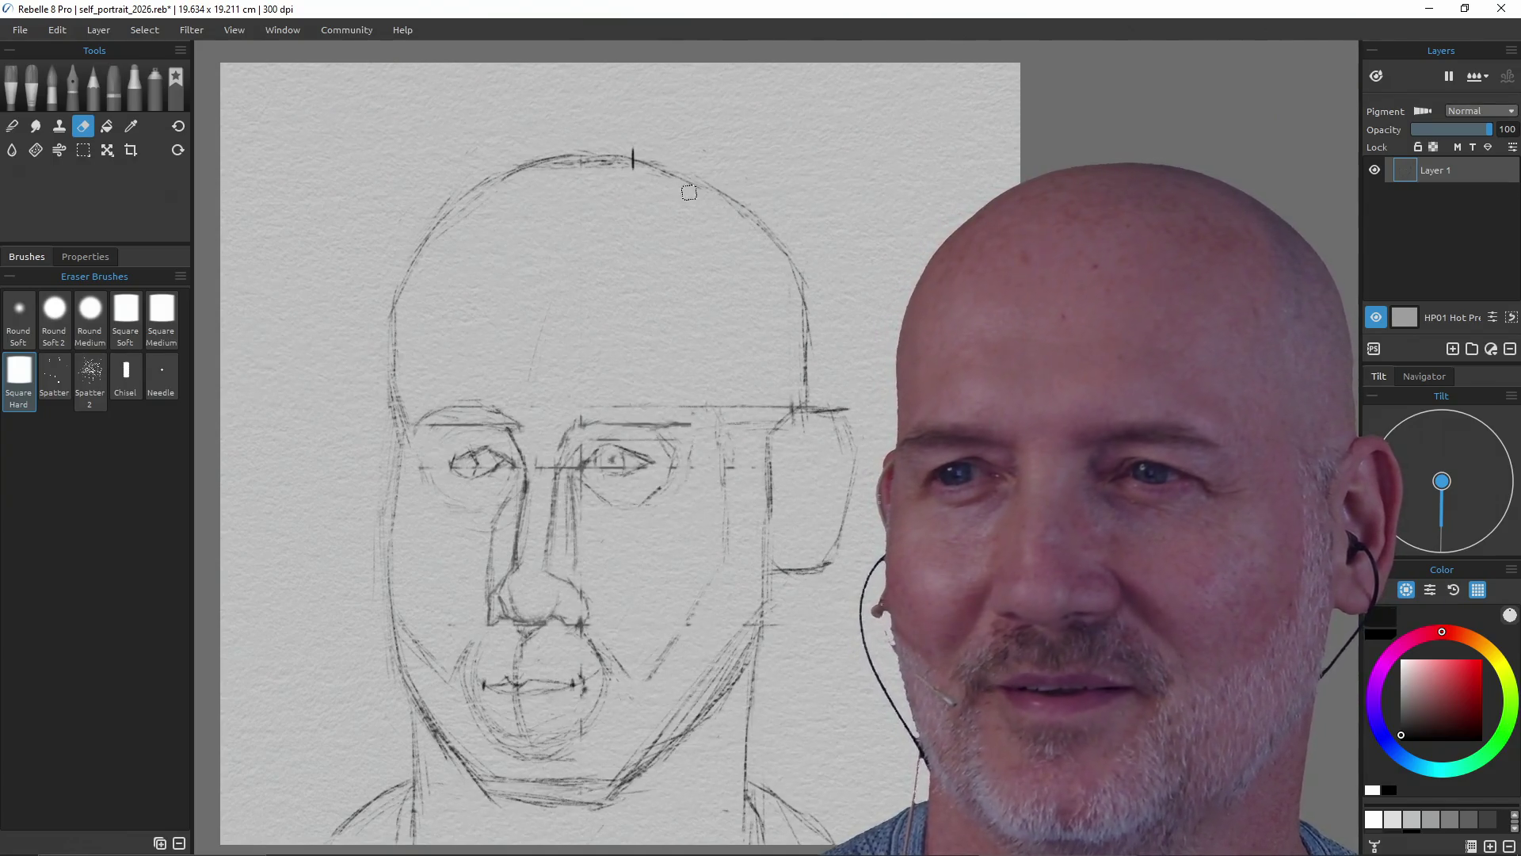
key("b")
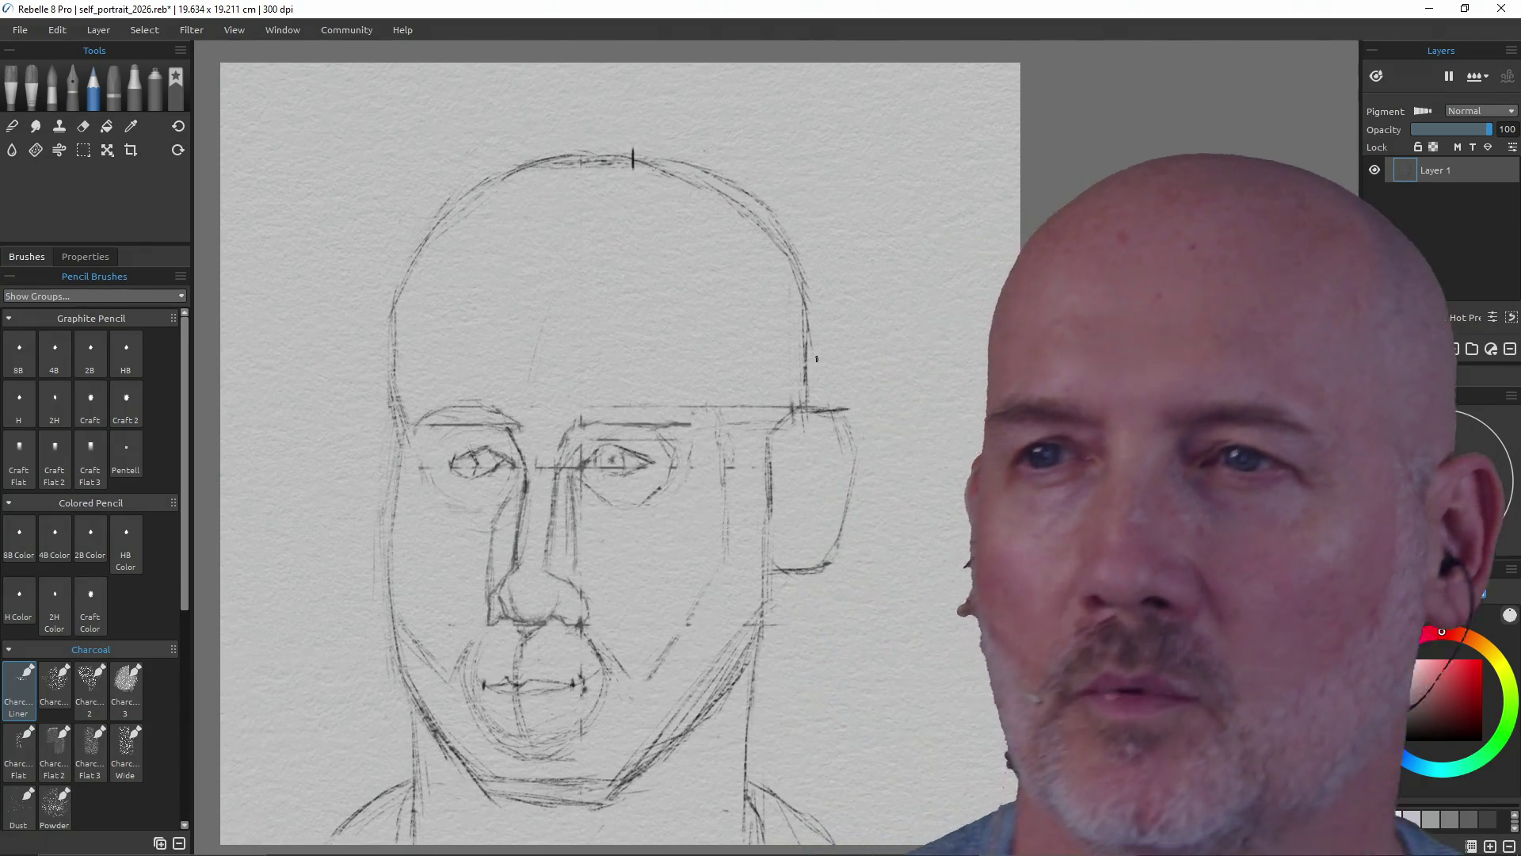
- Sketch the left ear and firm up the left head contour, correcting strokes with the eraser
key("e")
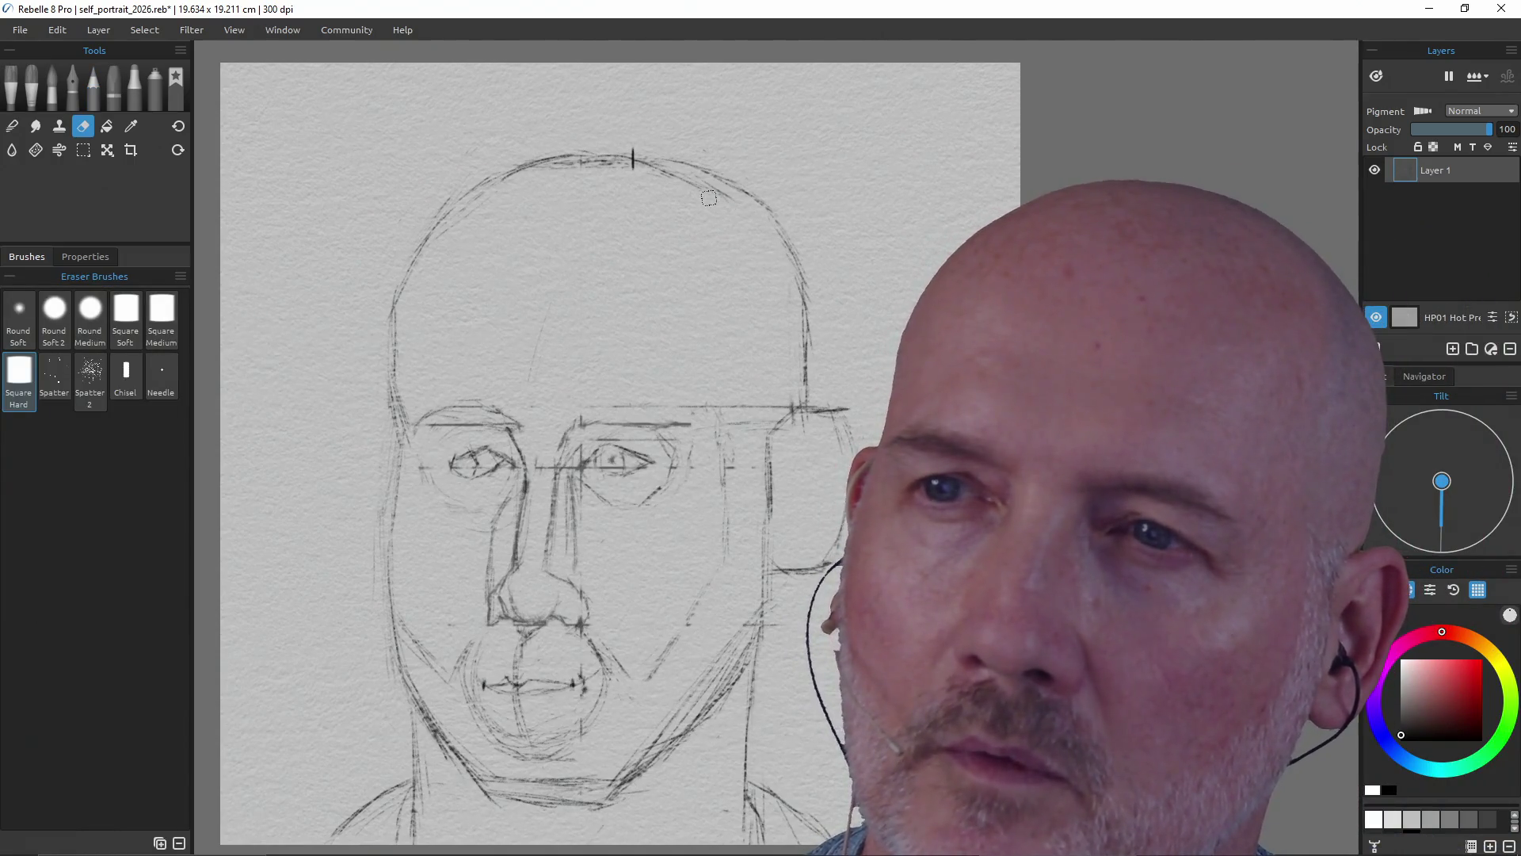
key("p")
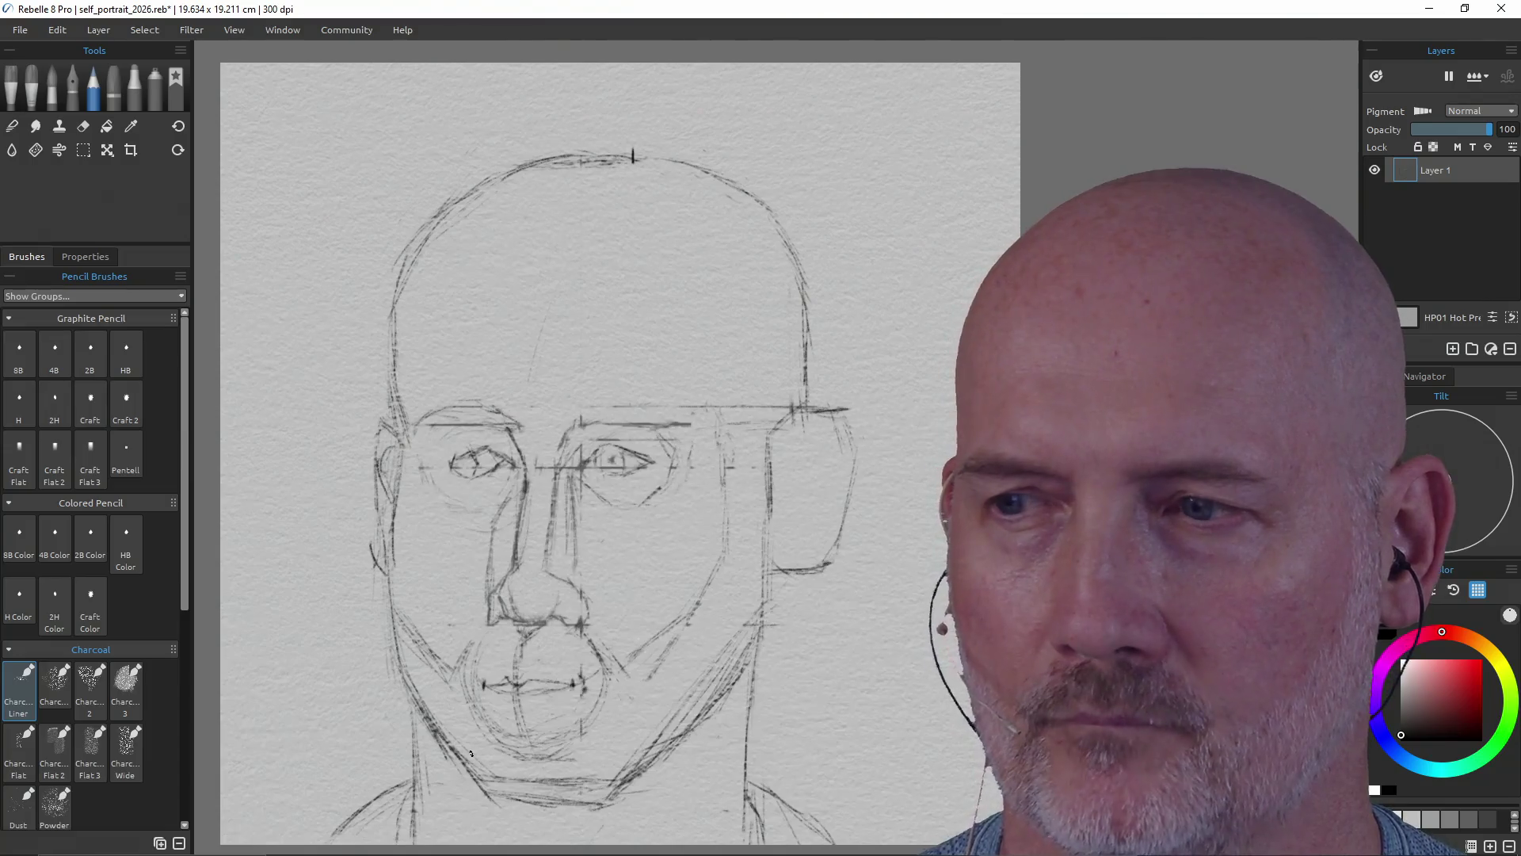
key("e")
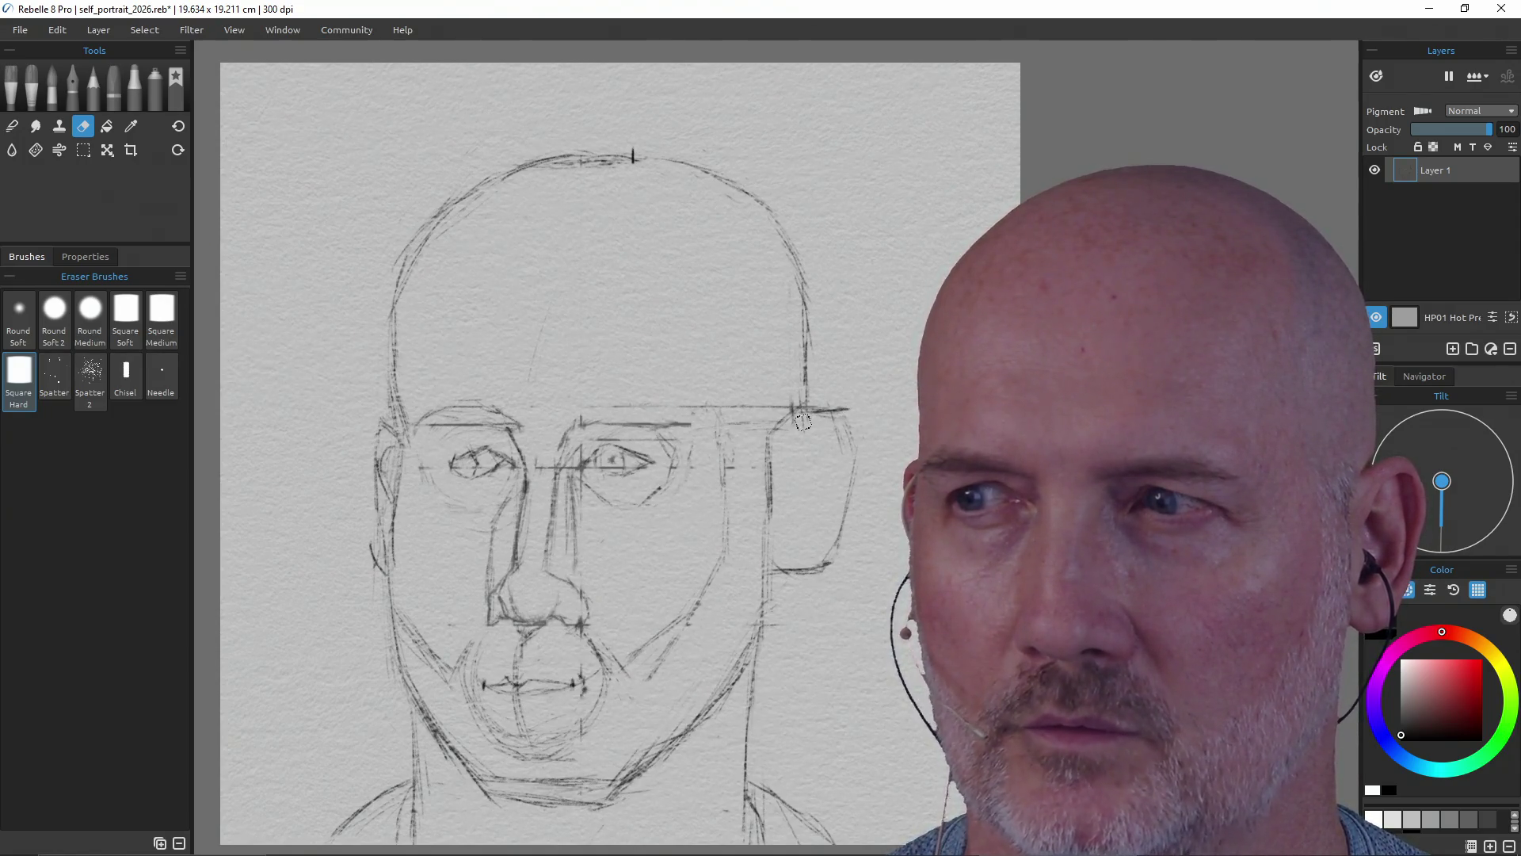
key("e")
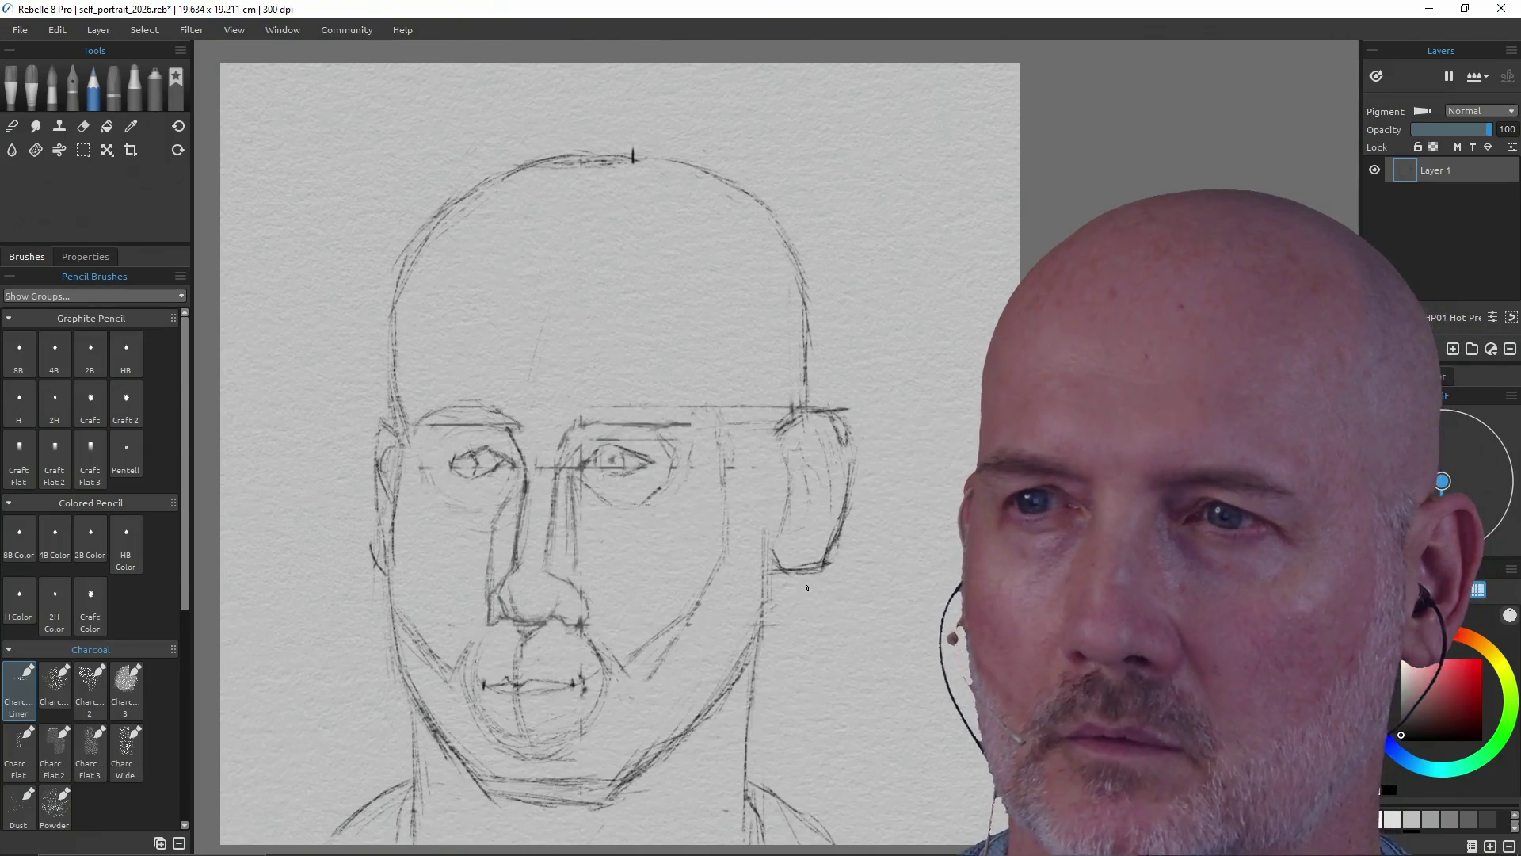
- Redraw the right ear's outer rim and inner fold in charcoal
key("e")
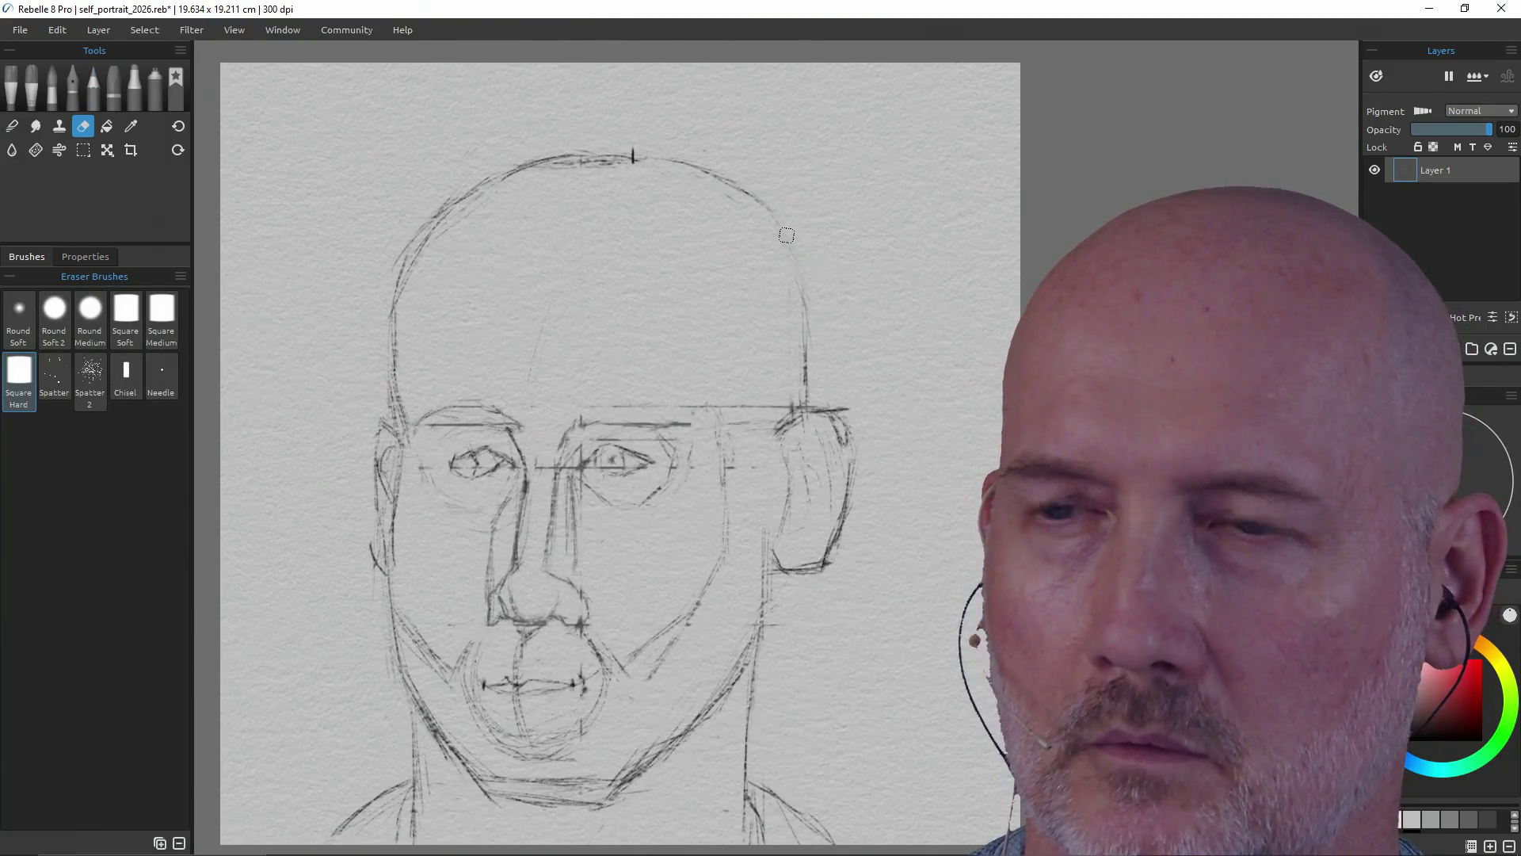
key("e")
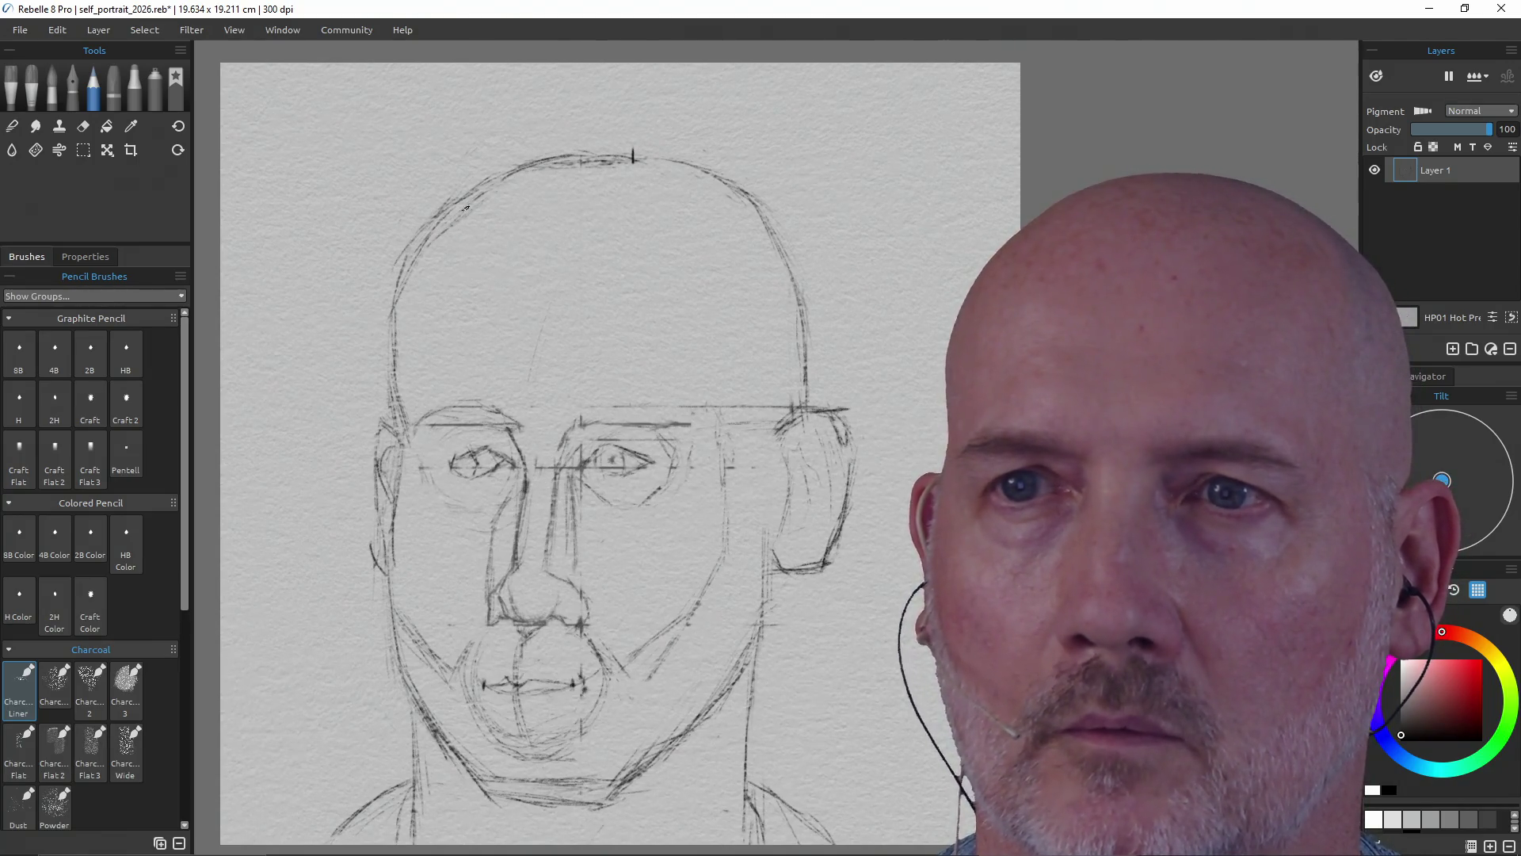
- Strengthen the left head outline and lighten the old upper-left skull curve
left_click_drag(402, 319, 413, 269)
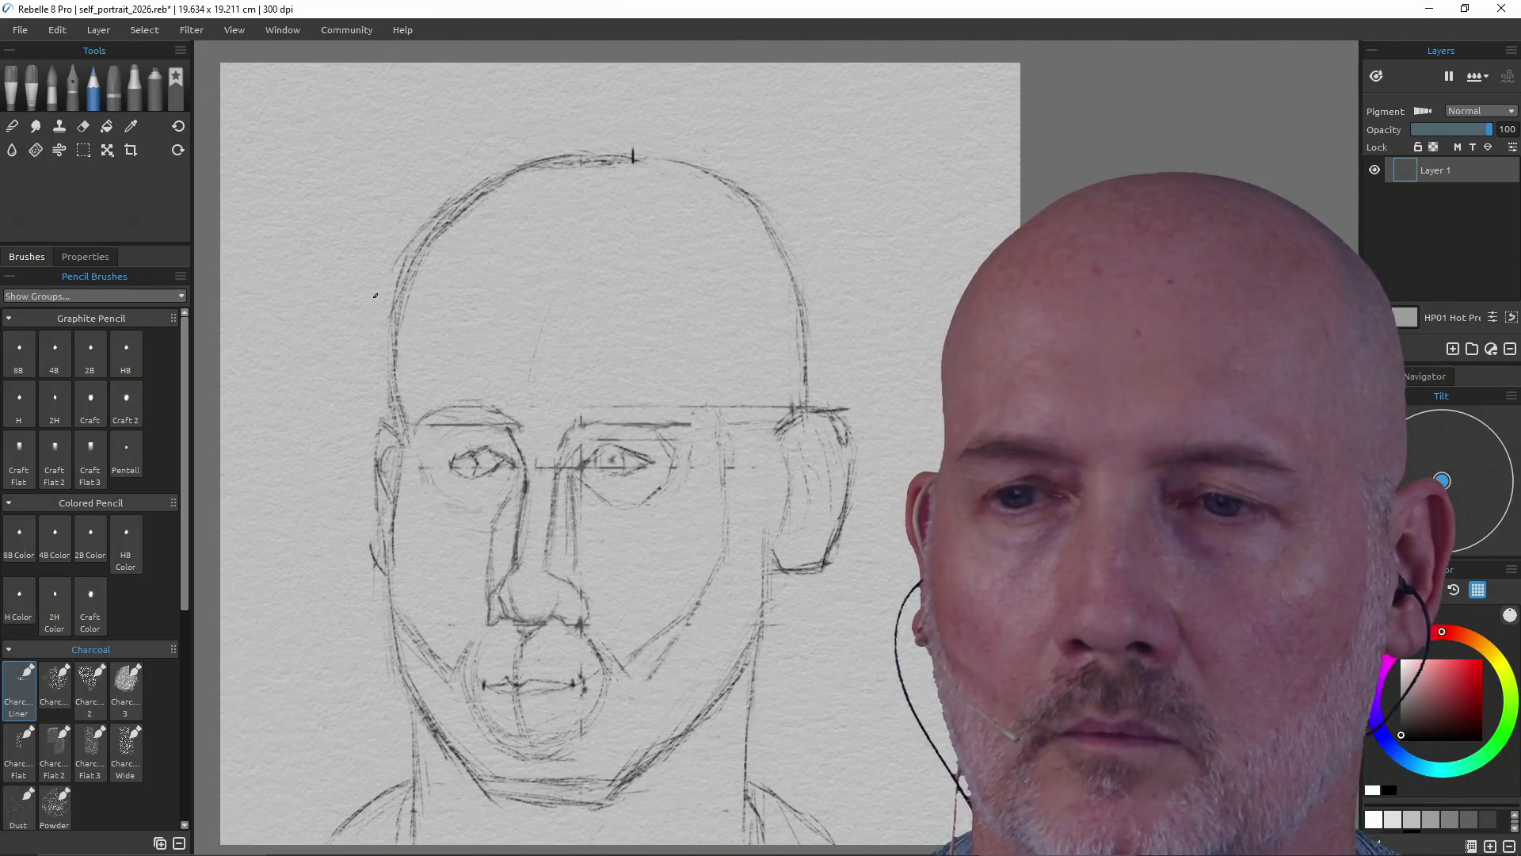
key("e")
left_click_drag(491, 172, 396, 270)
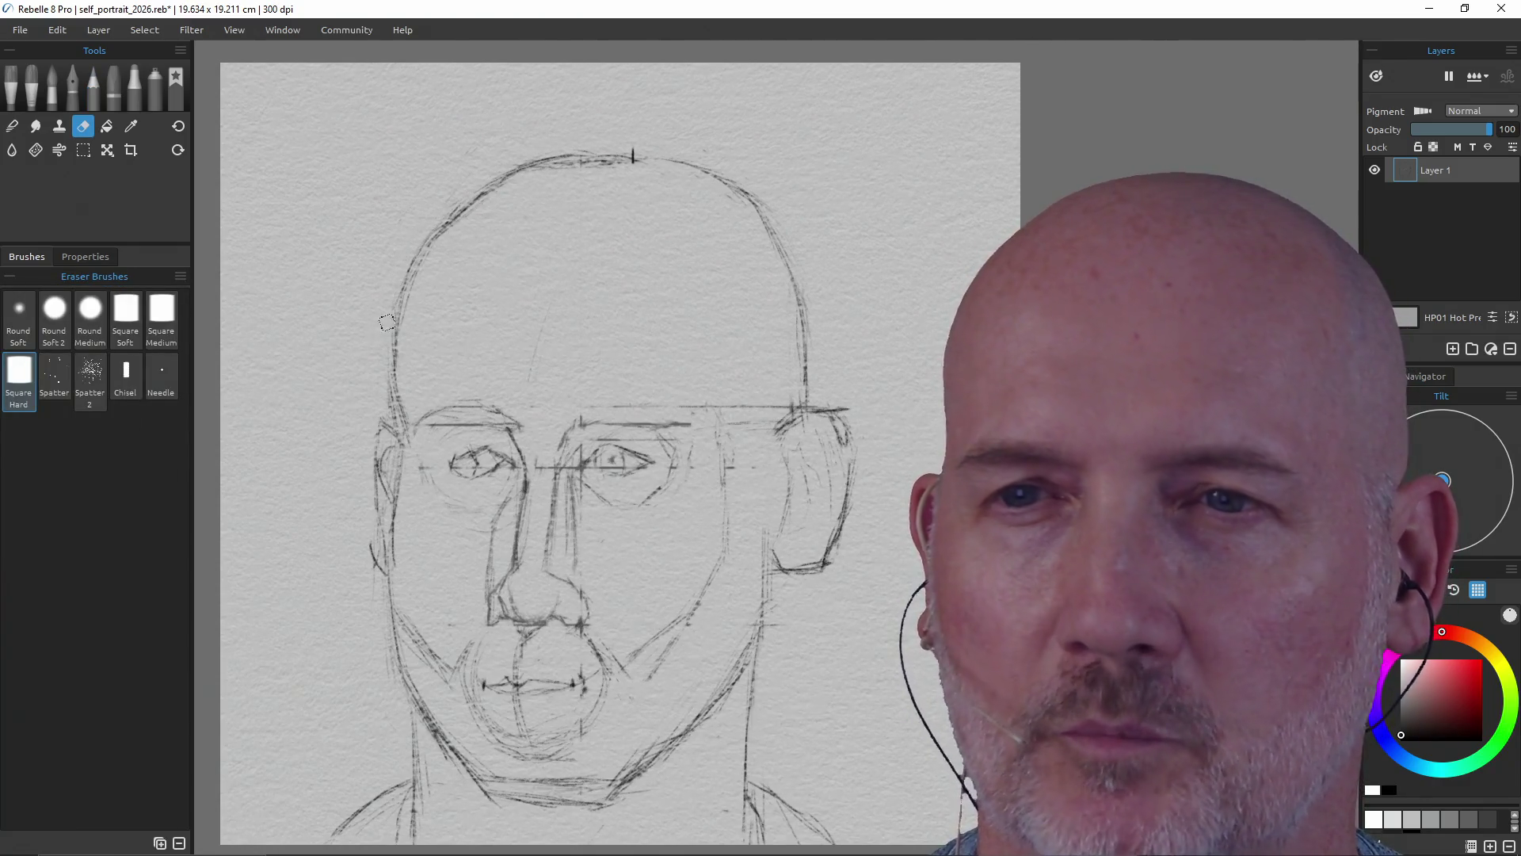
key("p")
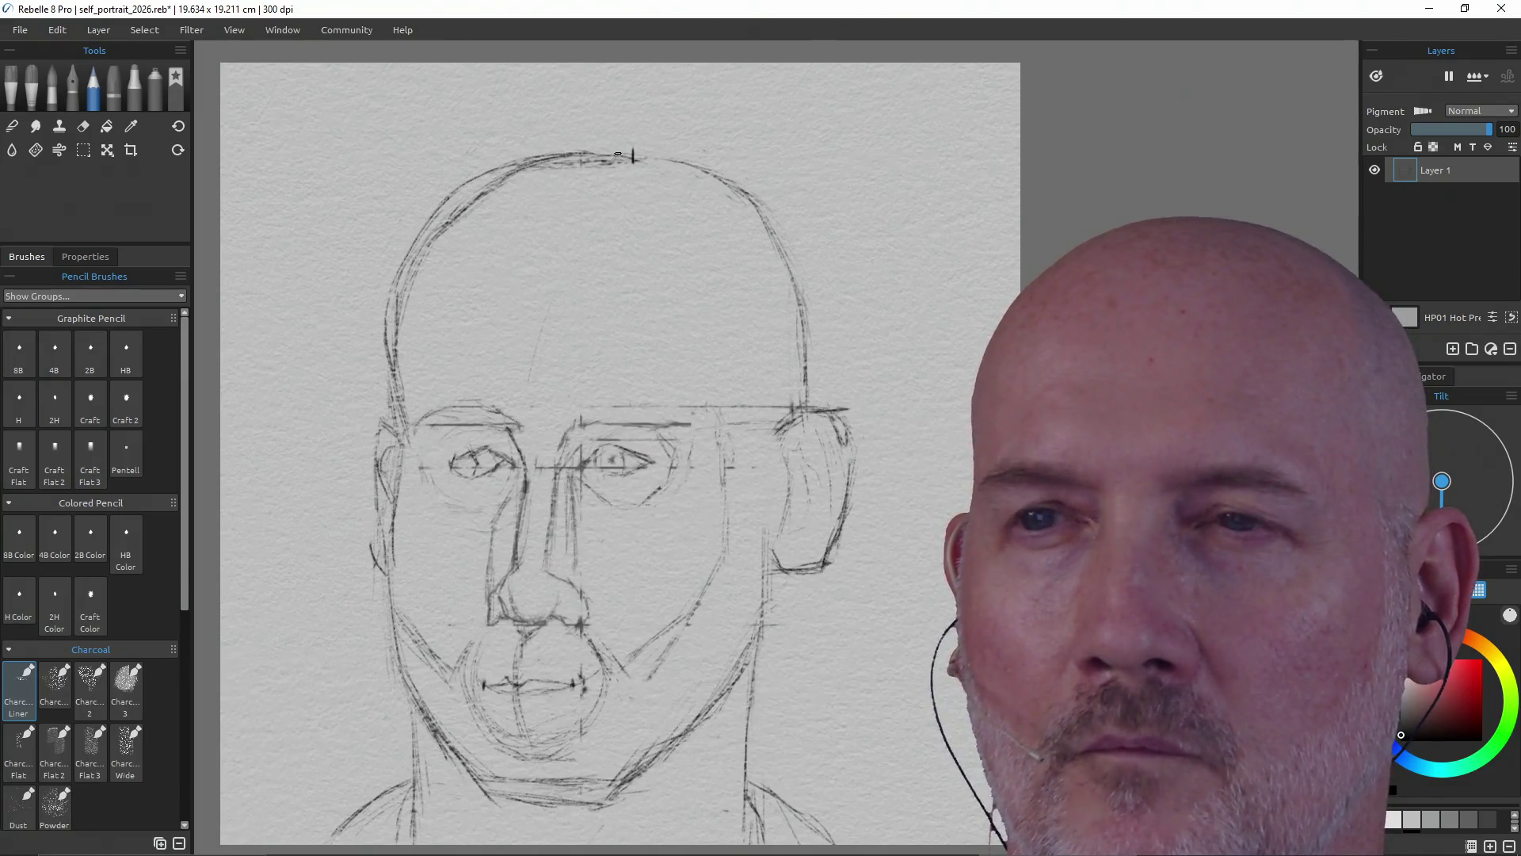
- Fade the old top-of-head line, draw a darker crown line, and darken the left head outline
key("e")
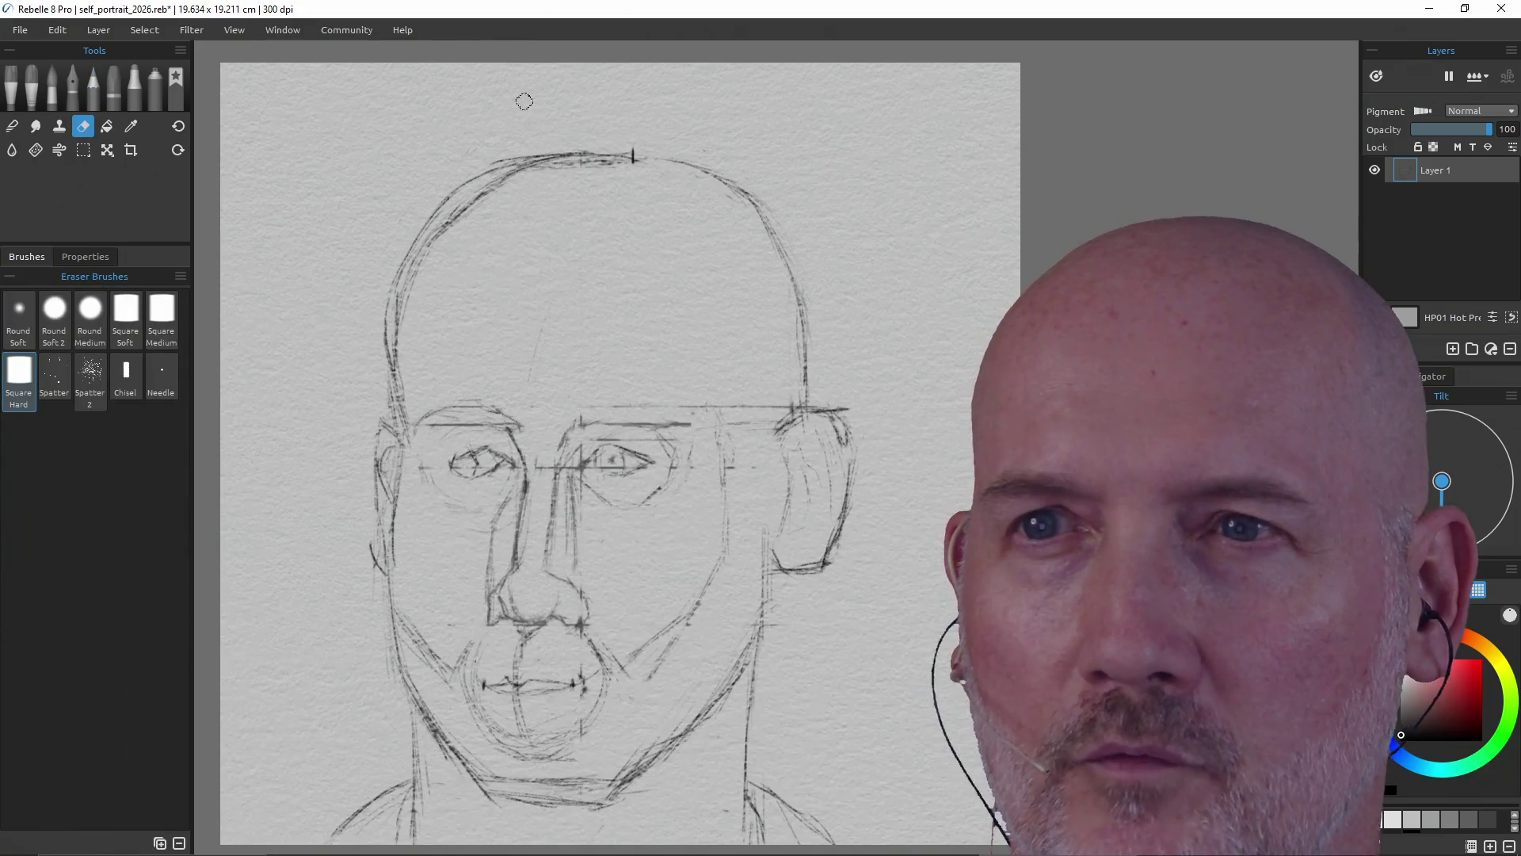
mouse_move(610, 168)
left_mouse_down()
mouse_move(499, 181)
mouse_move(448, 218)
mouse_move(398, 347)
left_mouse_up()
key("p")
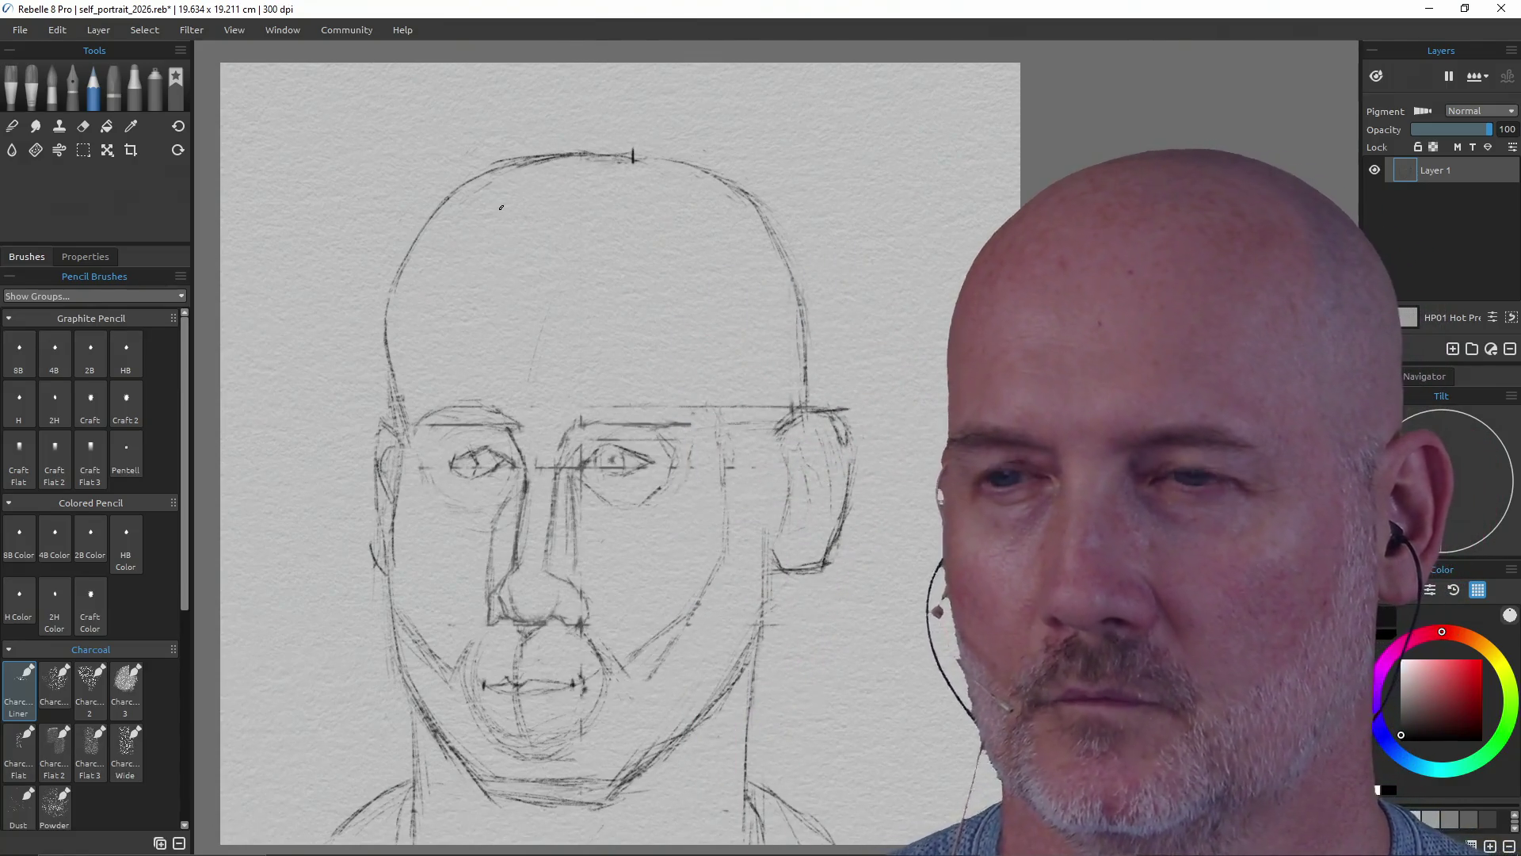
key("e")
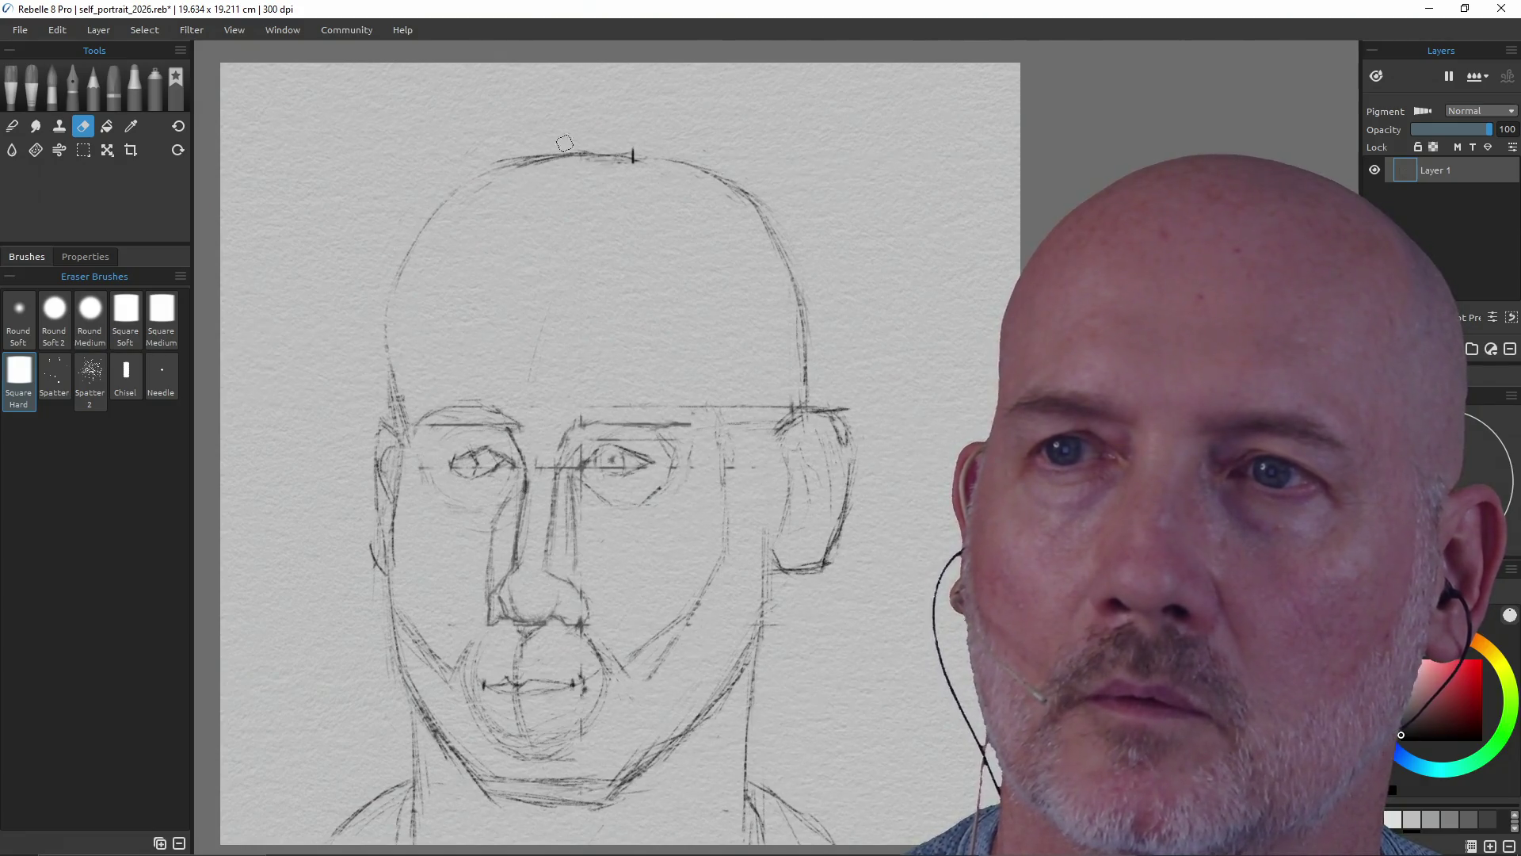
left_click_drag(558, 150, 517, 165)
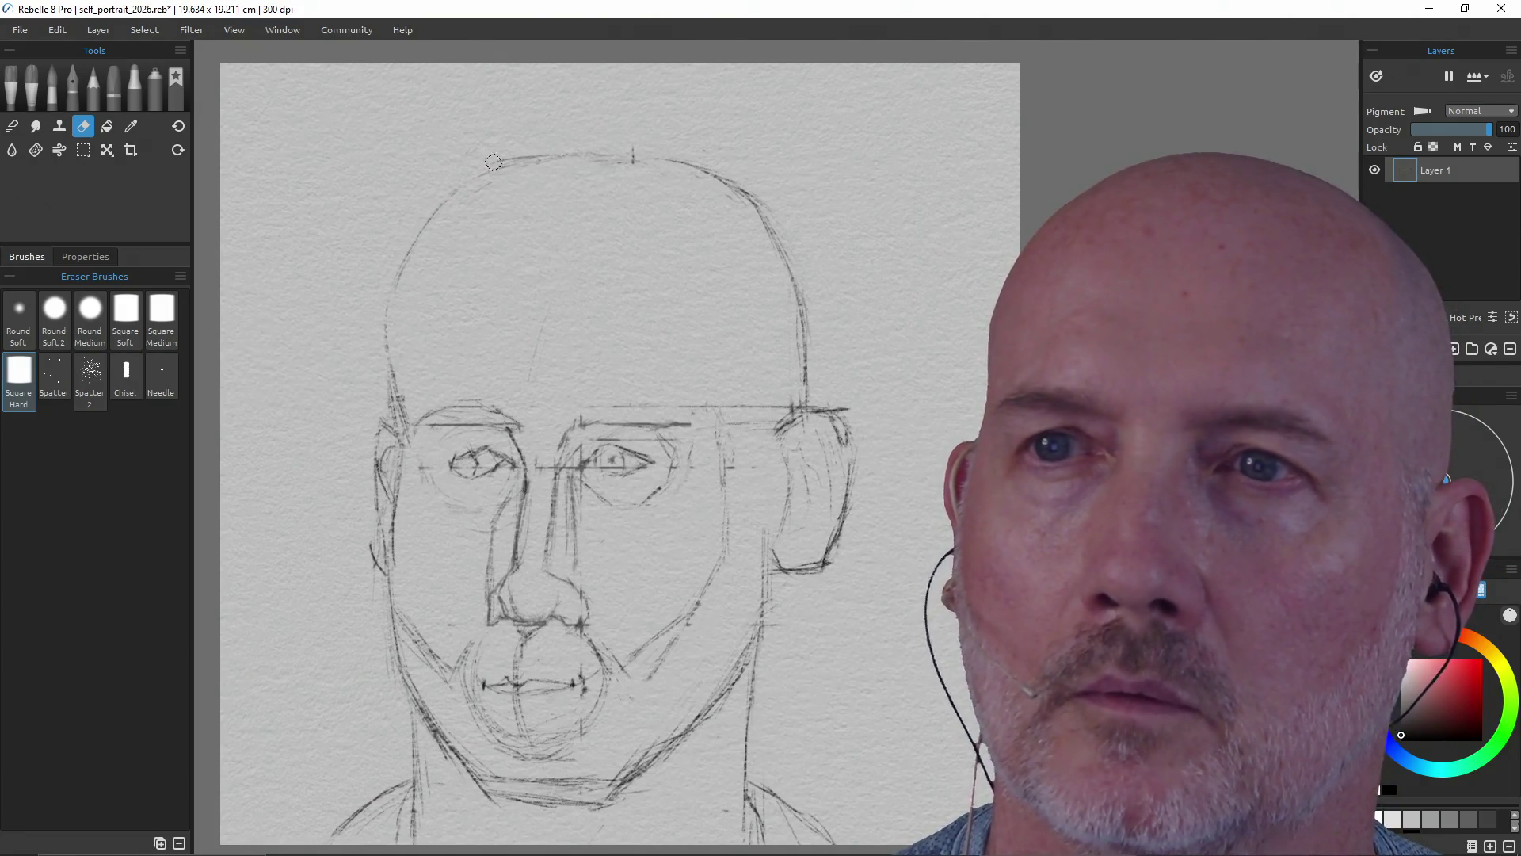
key("p")
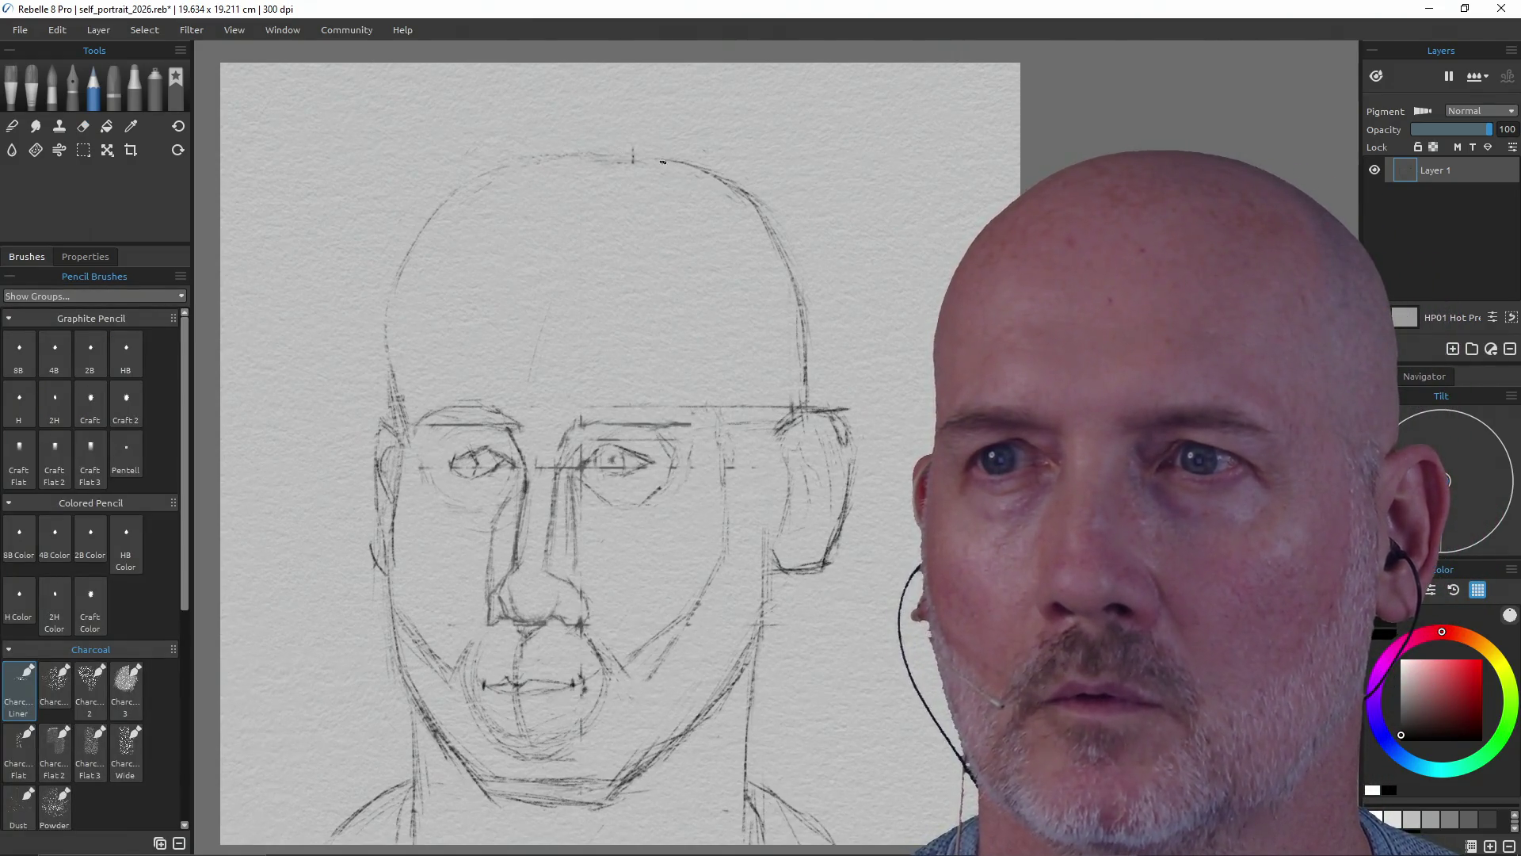
left_click_drag(537, 148, 622, 147)
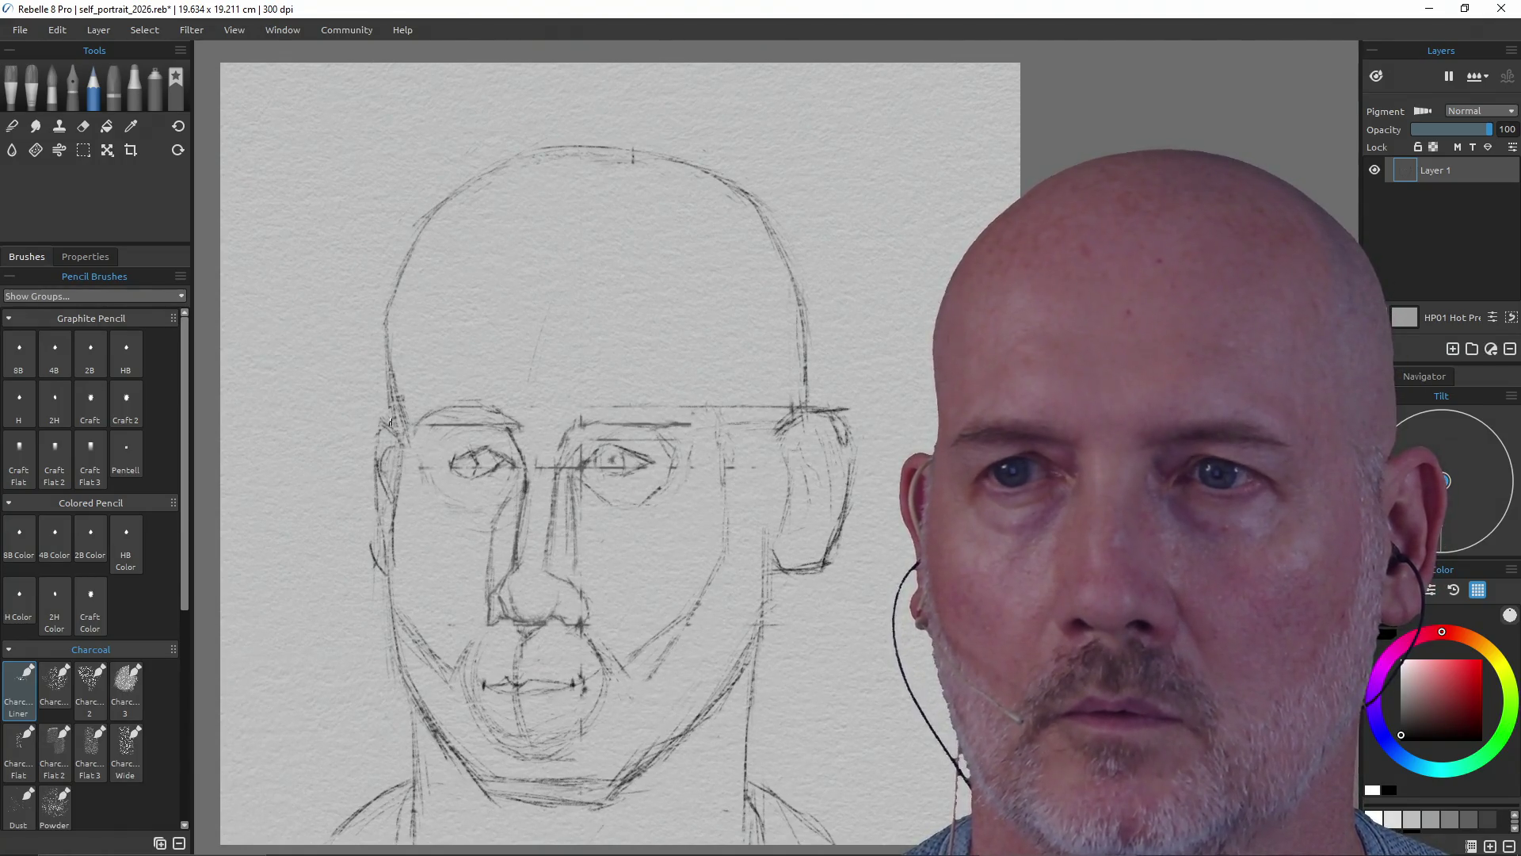
left_click_drag(387, 349, 389, 392)
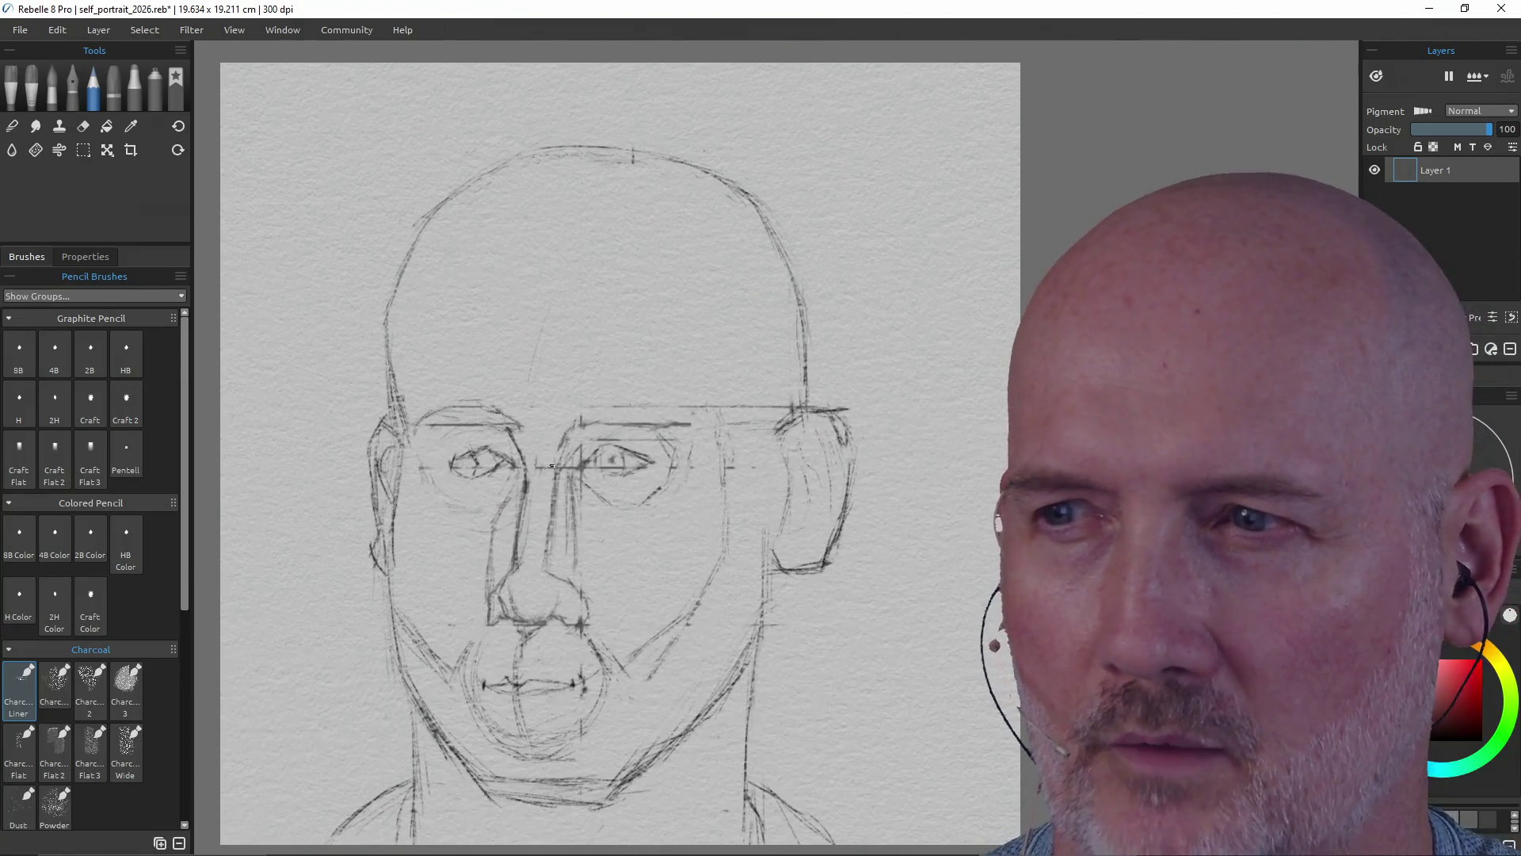
- Erase the old left eye sketch and redraw its almond outline and pupil in charcoal
key("e")
left_click_drag(519, 456, 458, 457)
key("b")
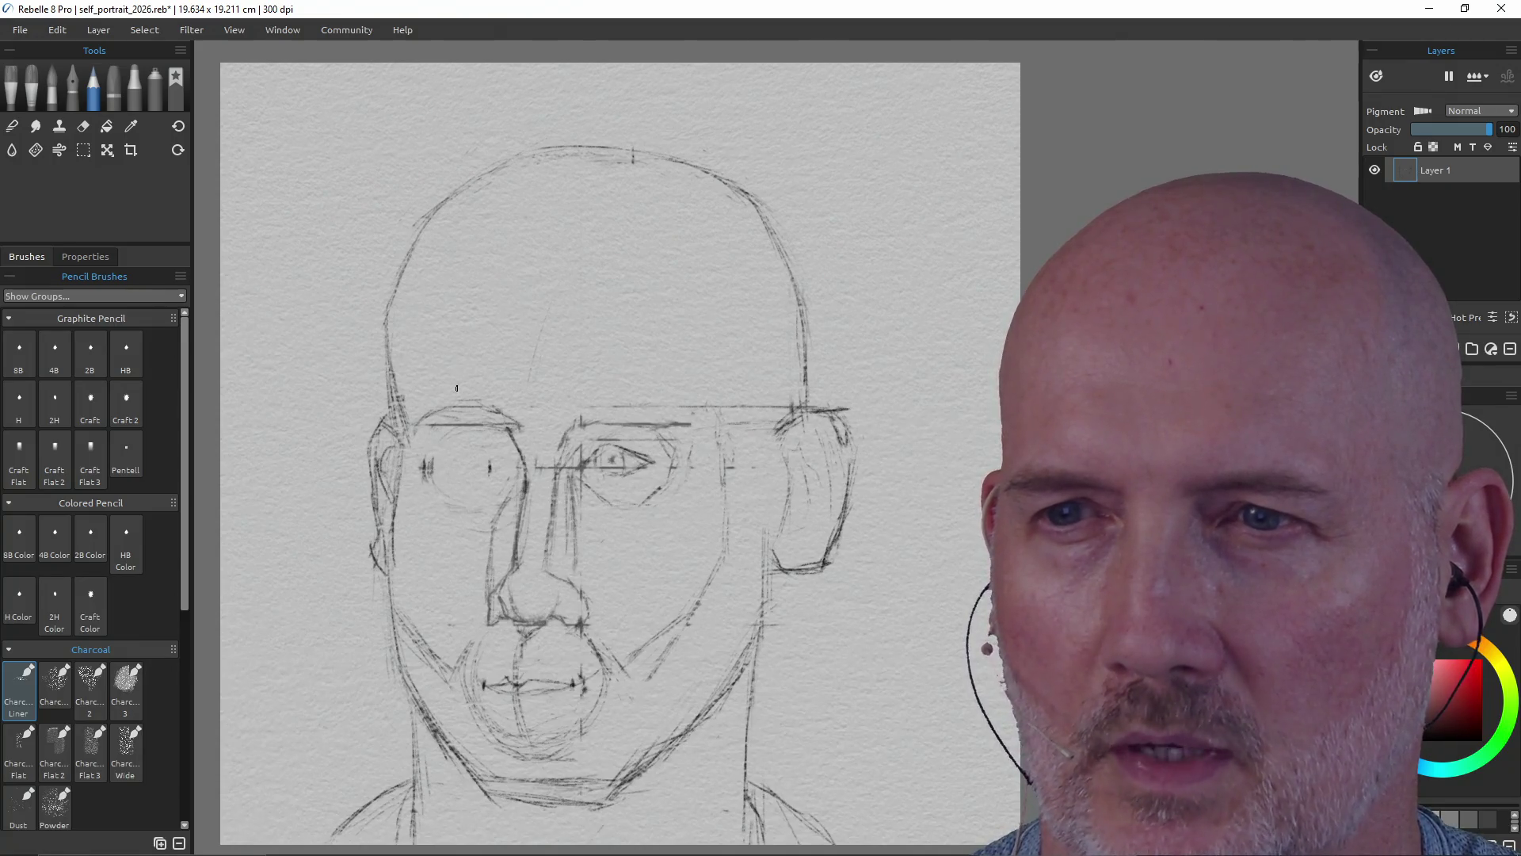
key("e")
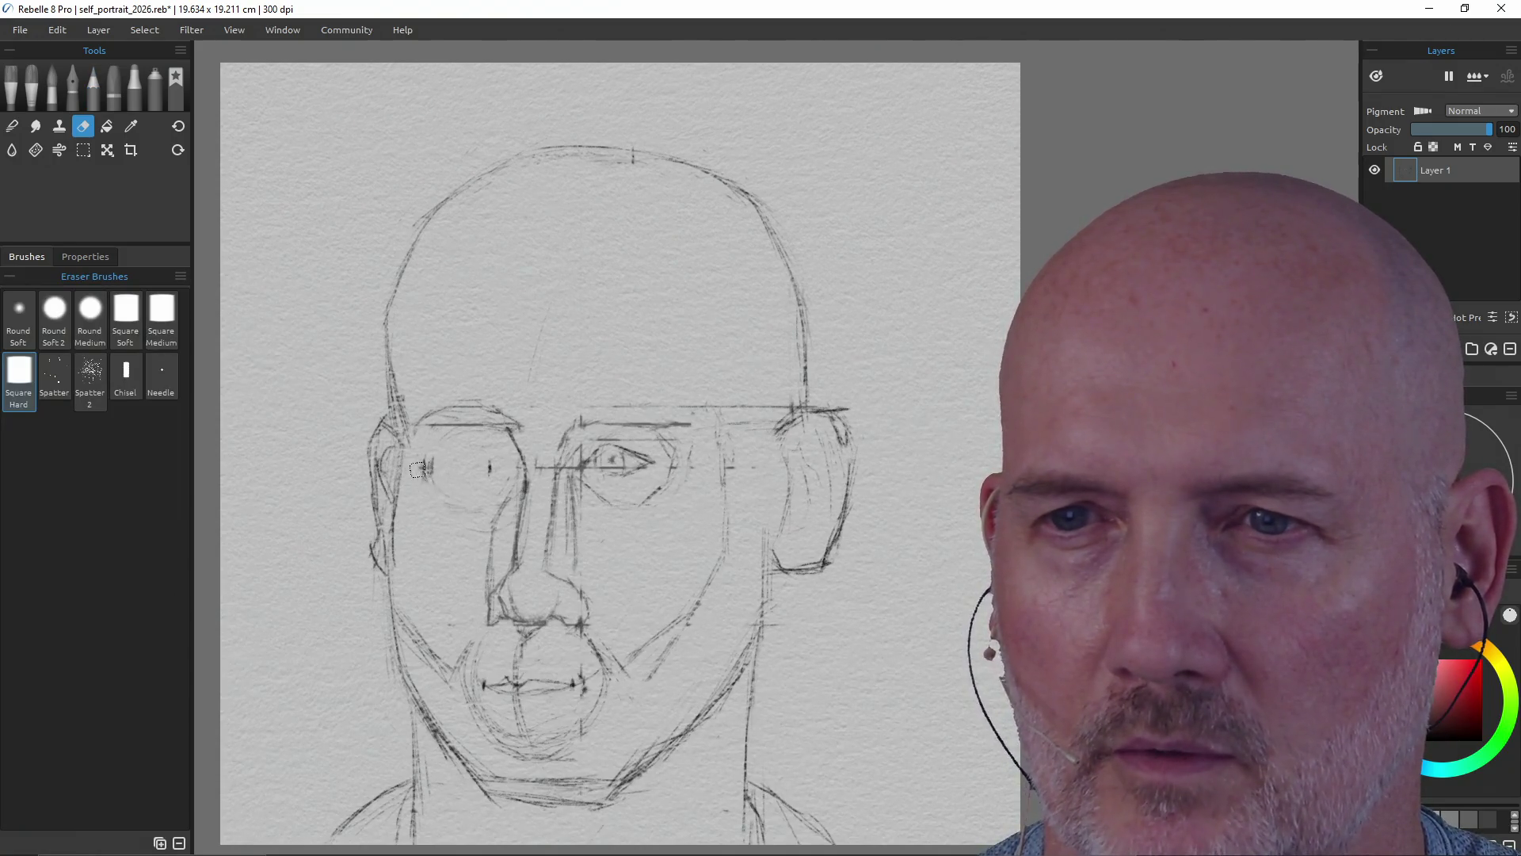
key("p")
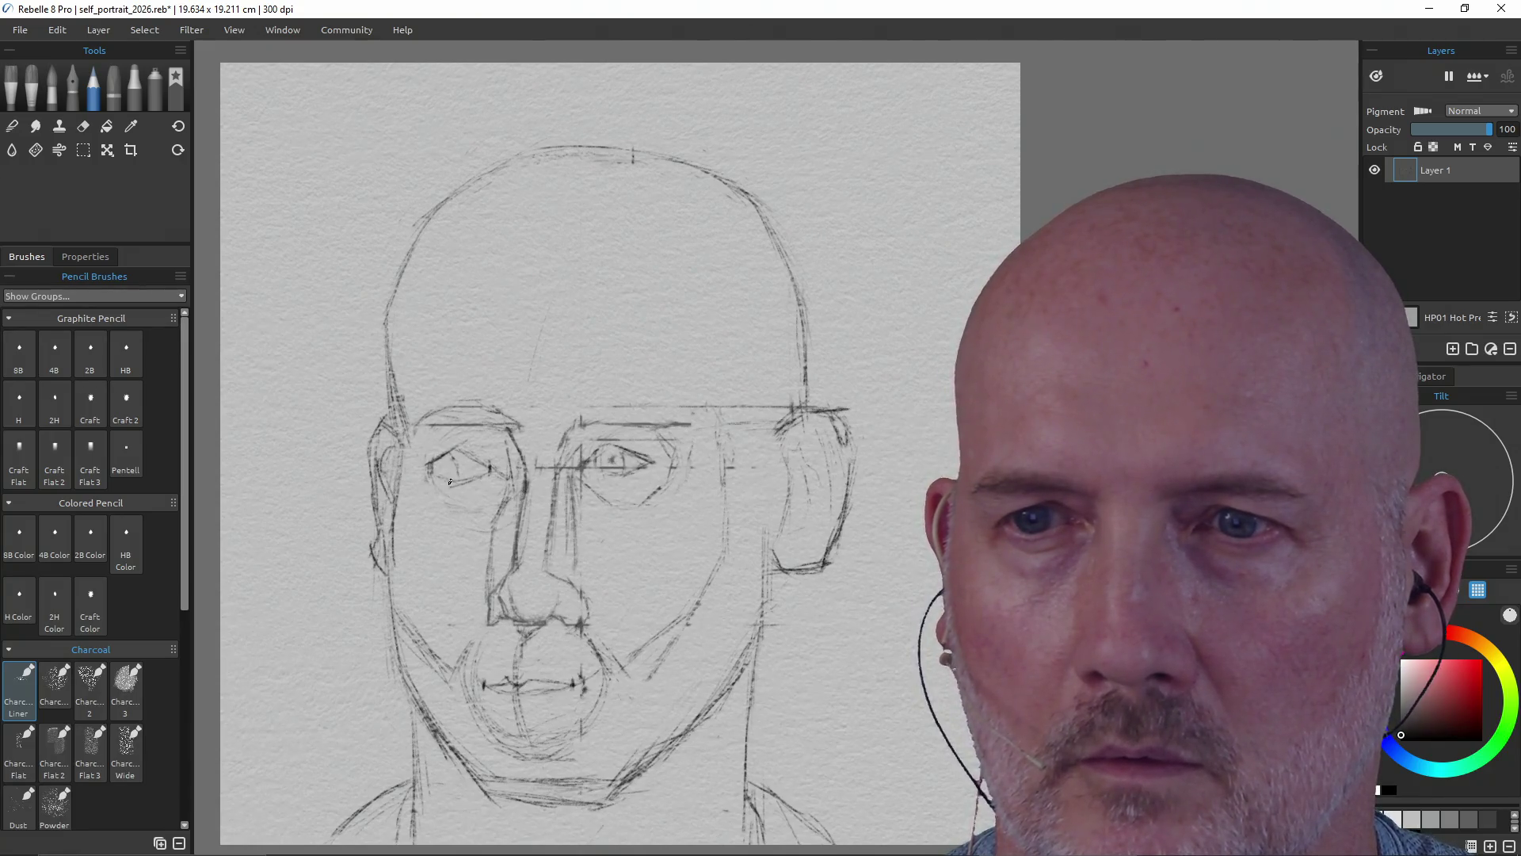
left_click_drag(457, 468, 462, 478)
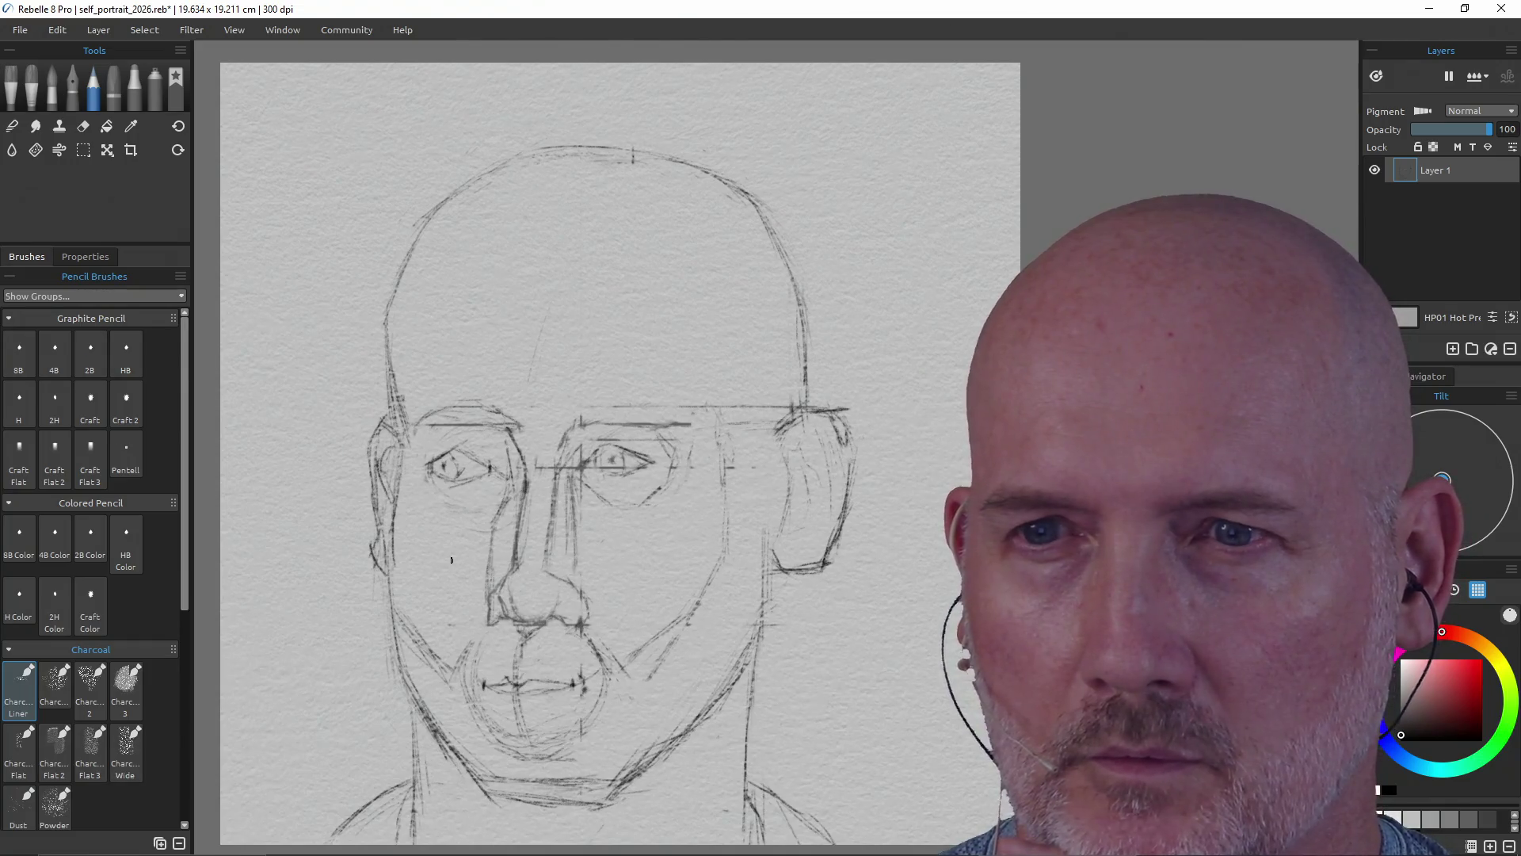
key("e")
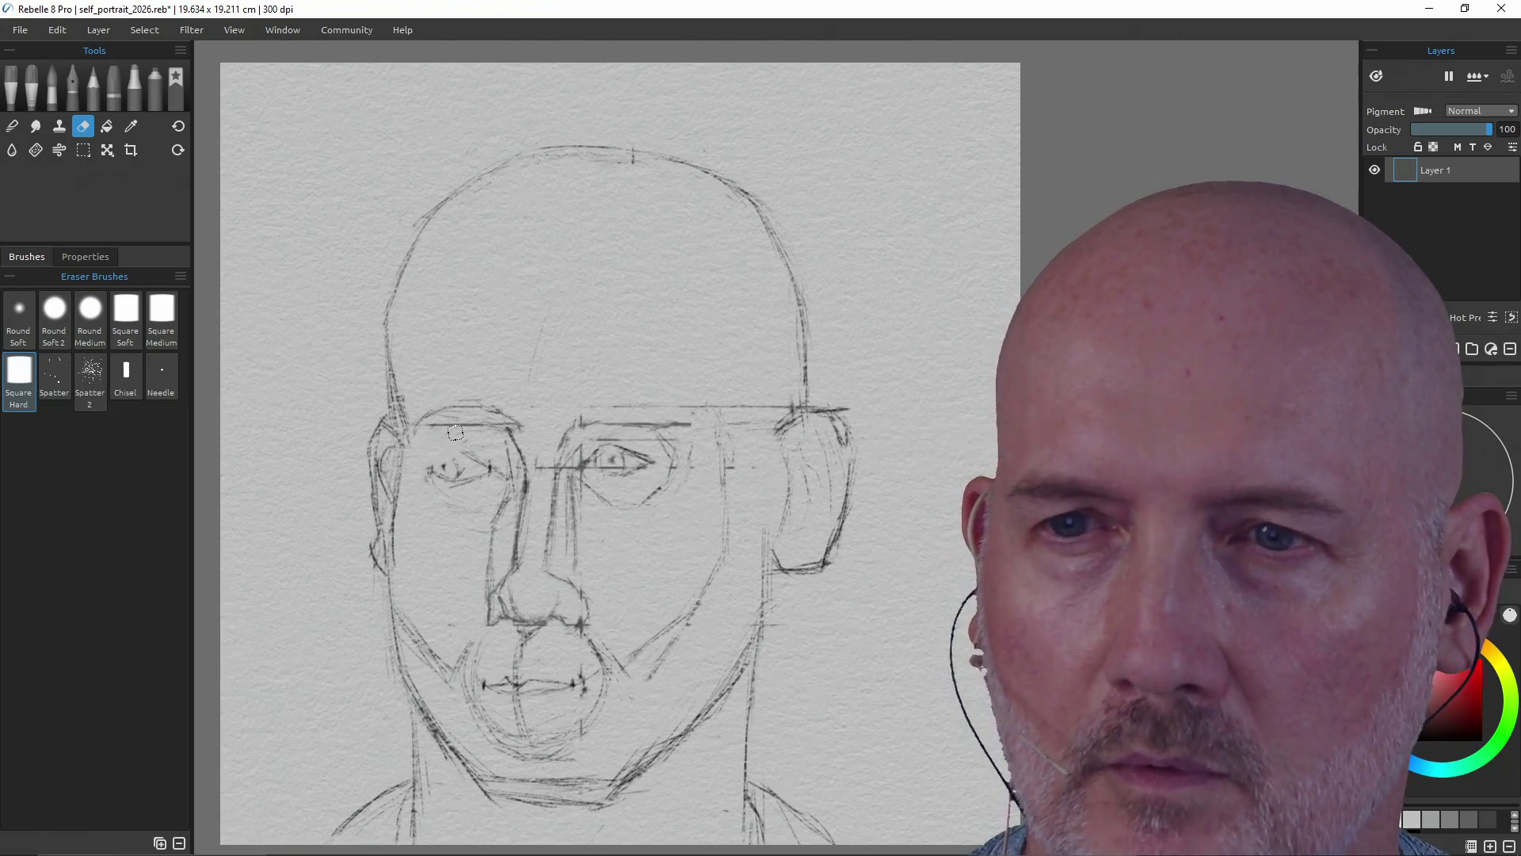
- Rub out the left-hand eye's lines with the Square Hard eraser, leaving the right eye intact
key("b")
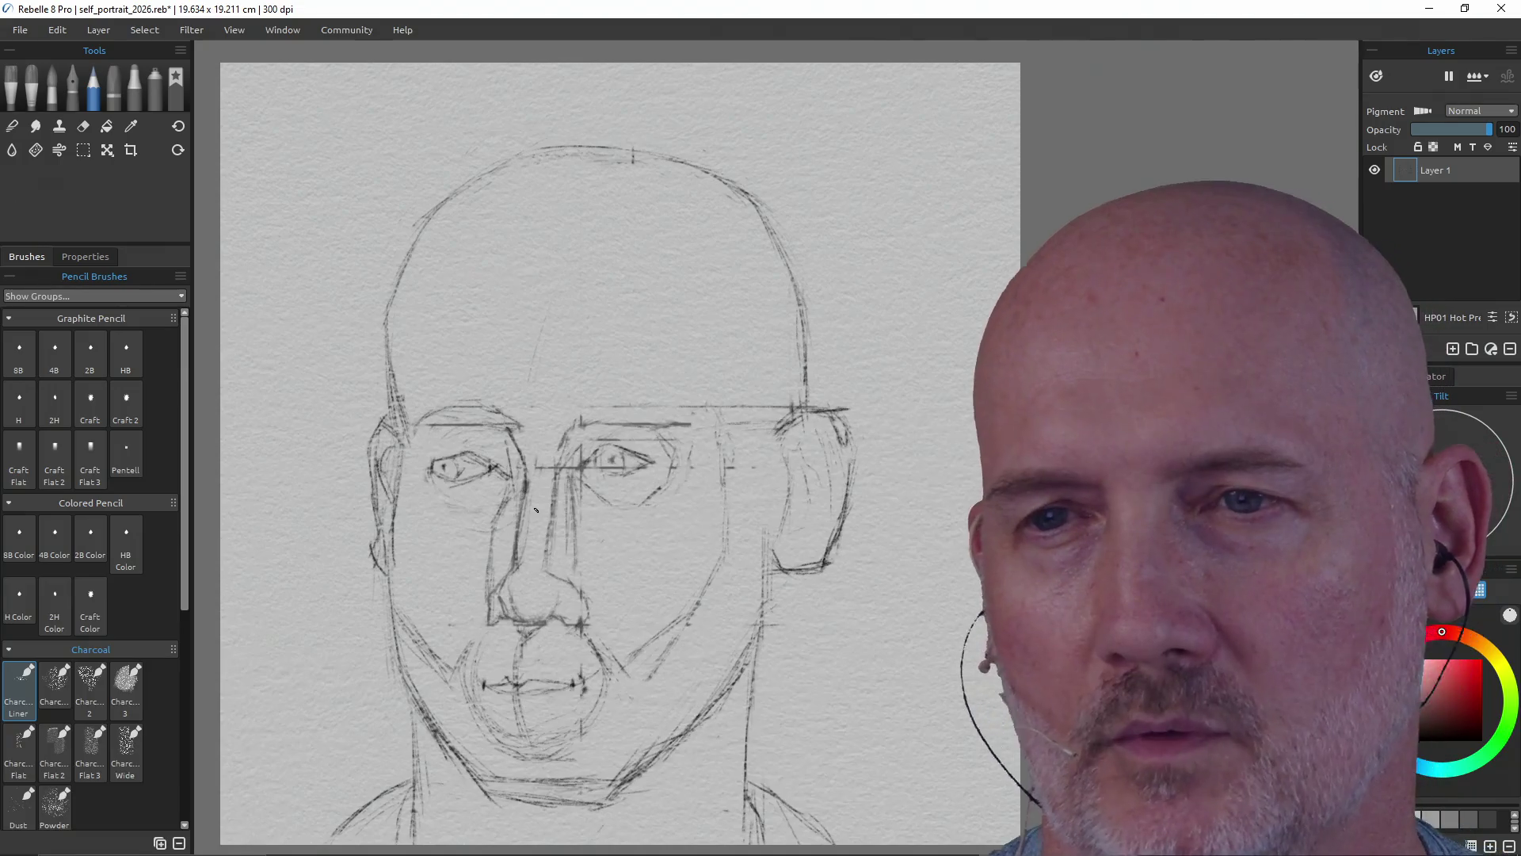
key("e")
key("c")
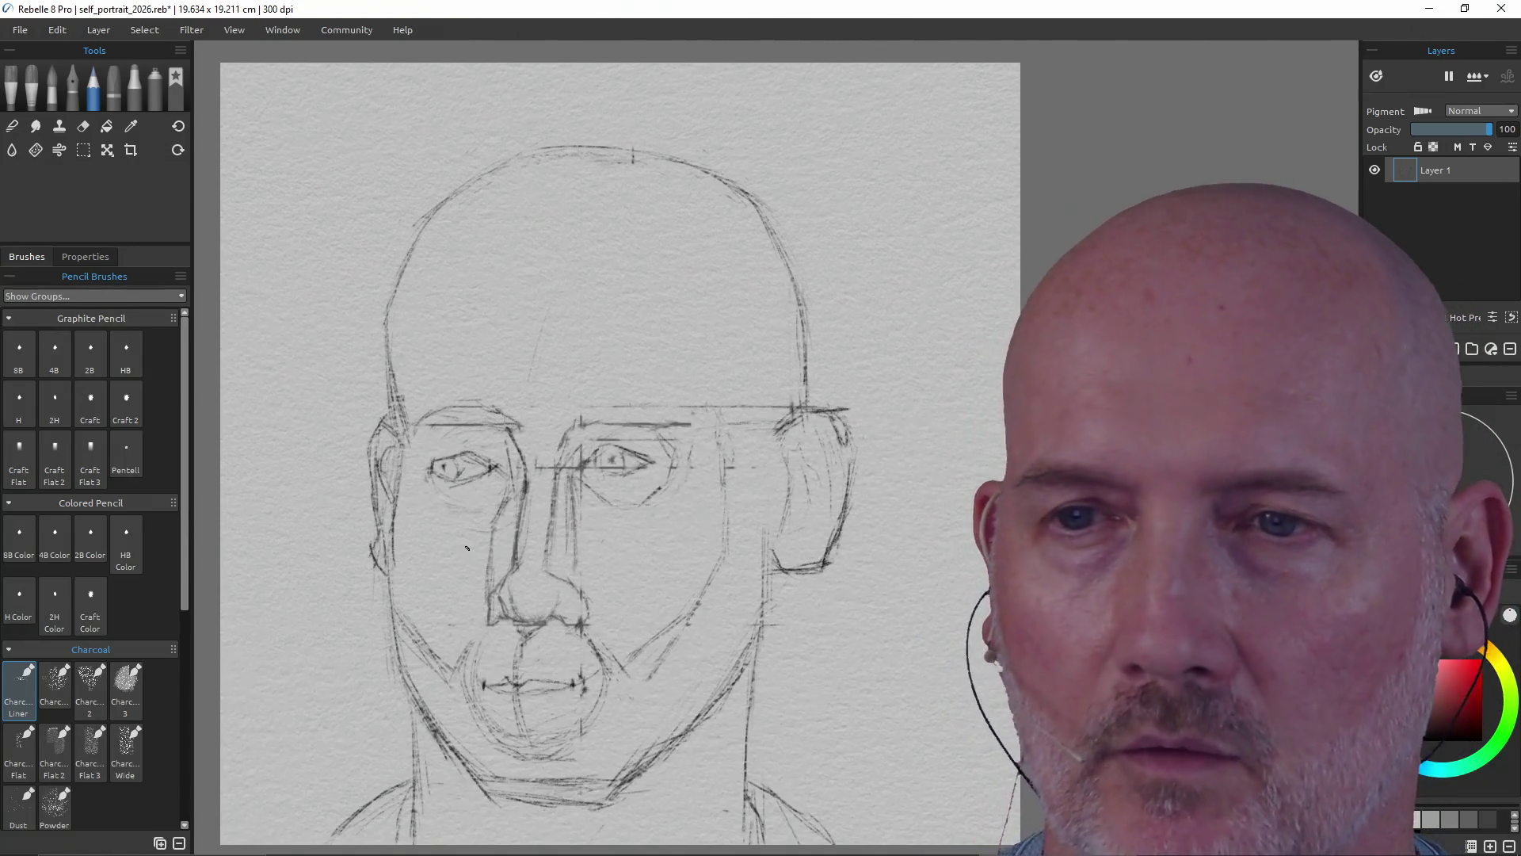
key("e")
left_click_drag(499, 467, 428, 466)
key("p")
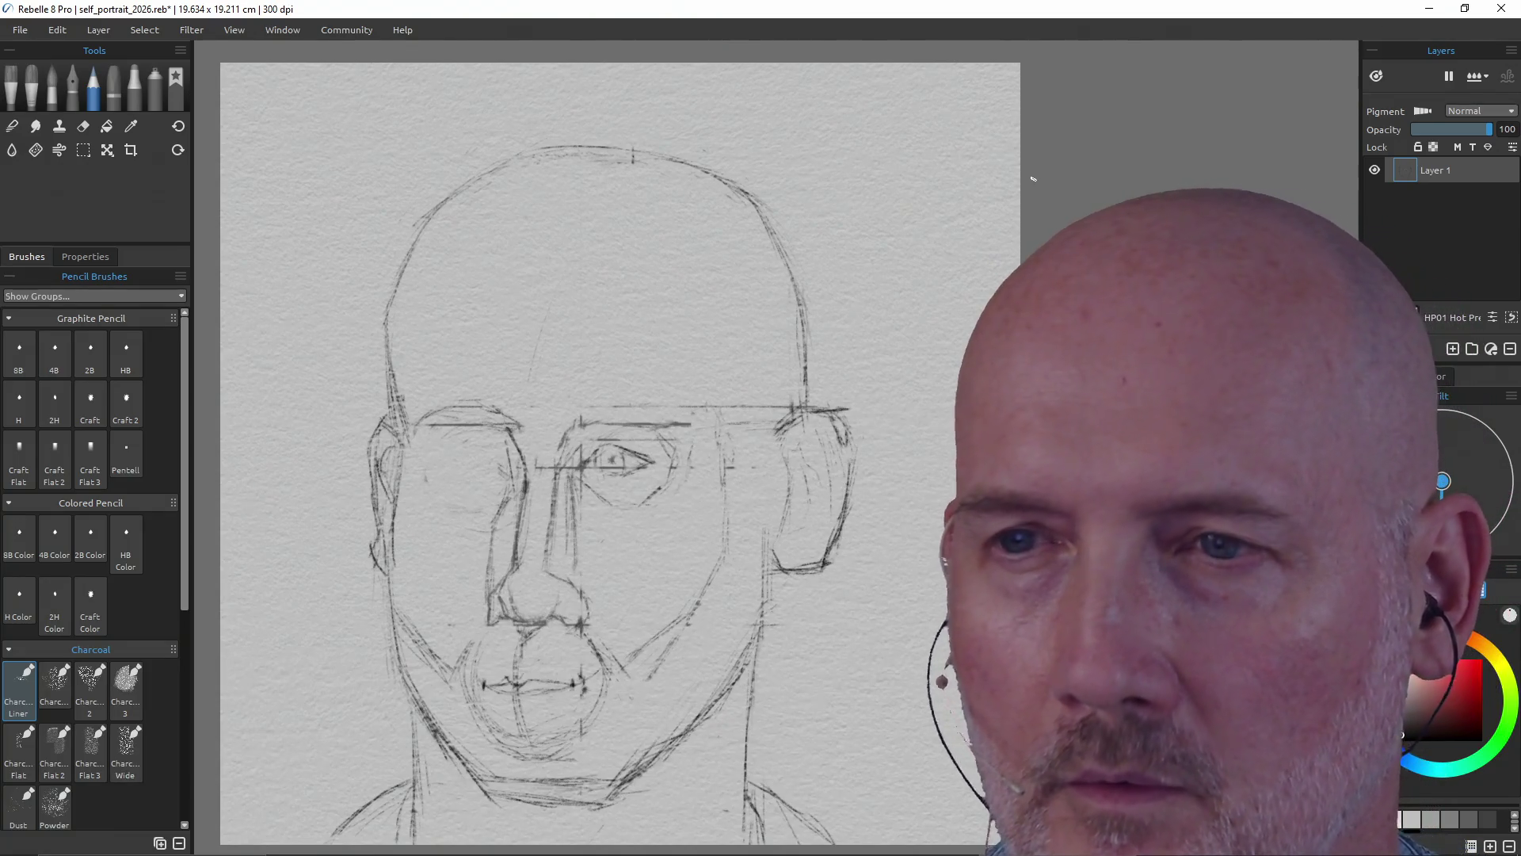
key("e")
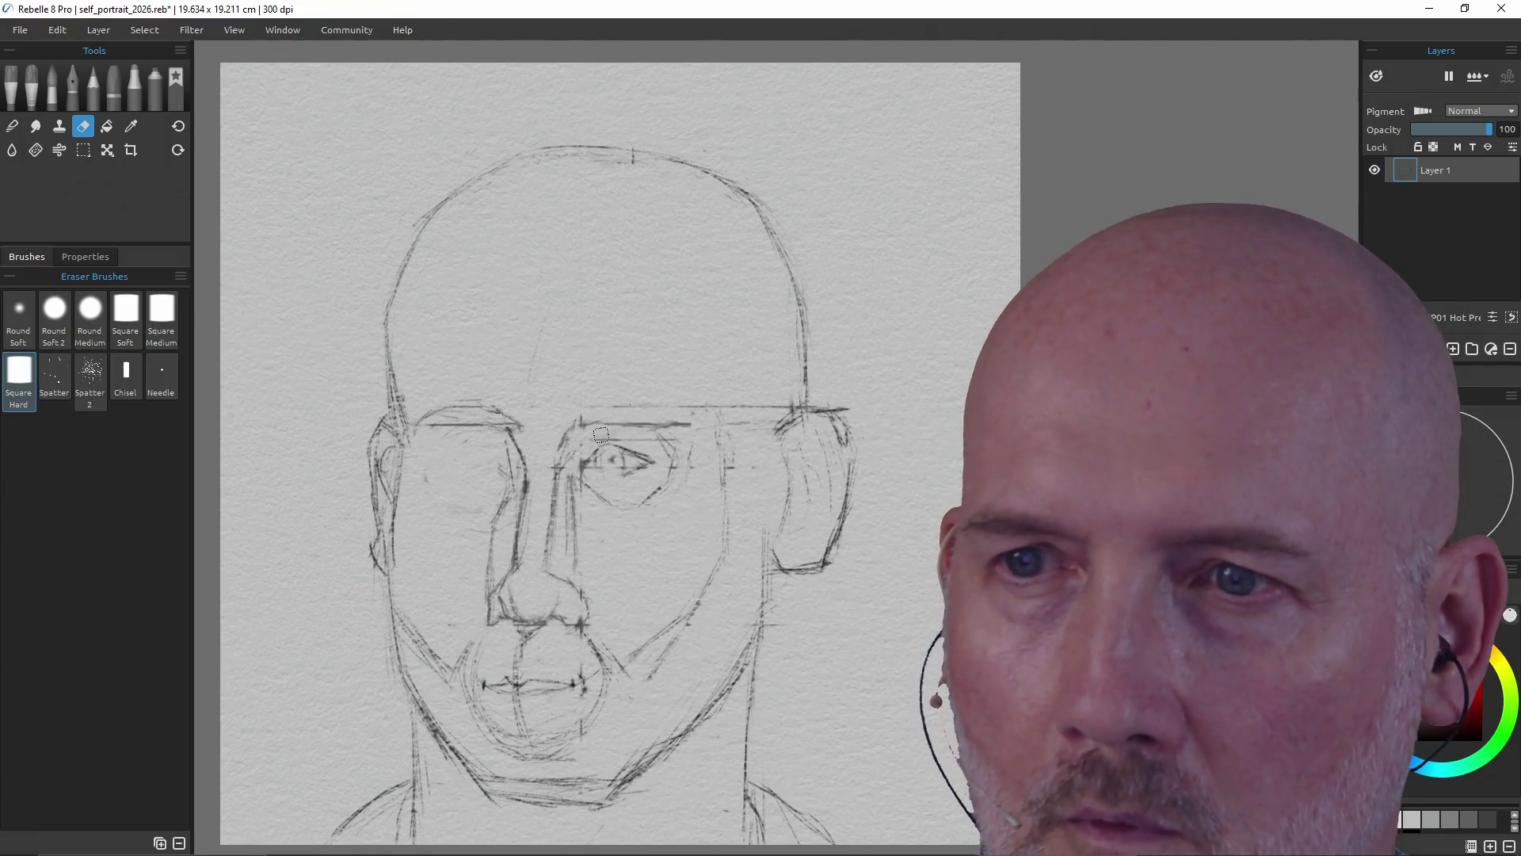
- Darken the right eye's iris and draw a straight level guideline at left-eye height
key("p")
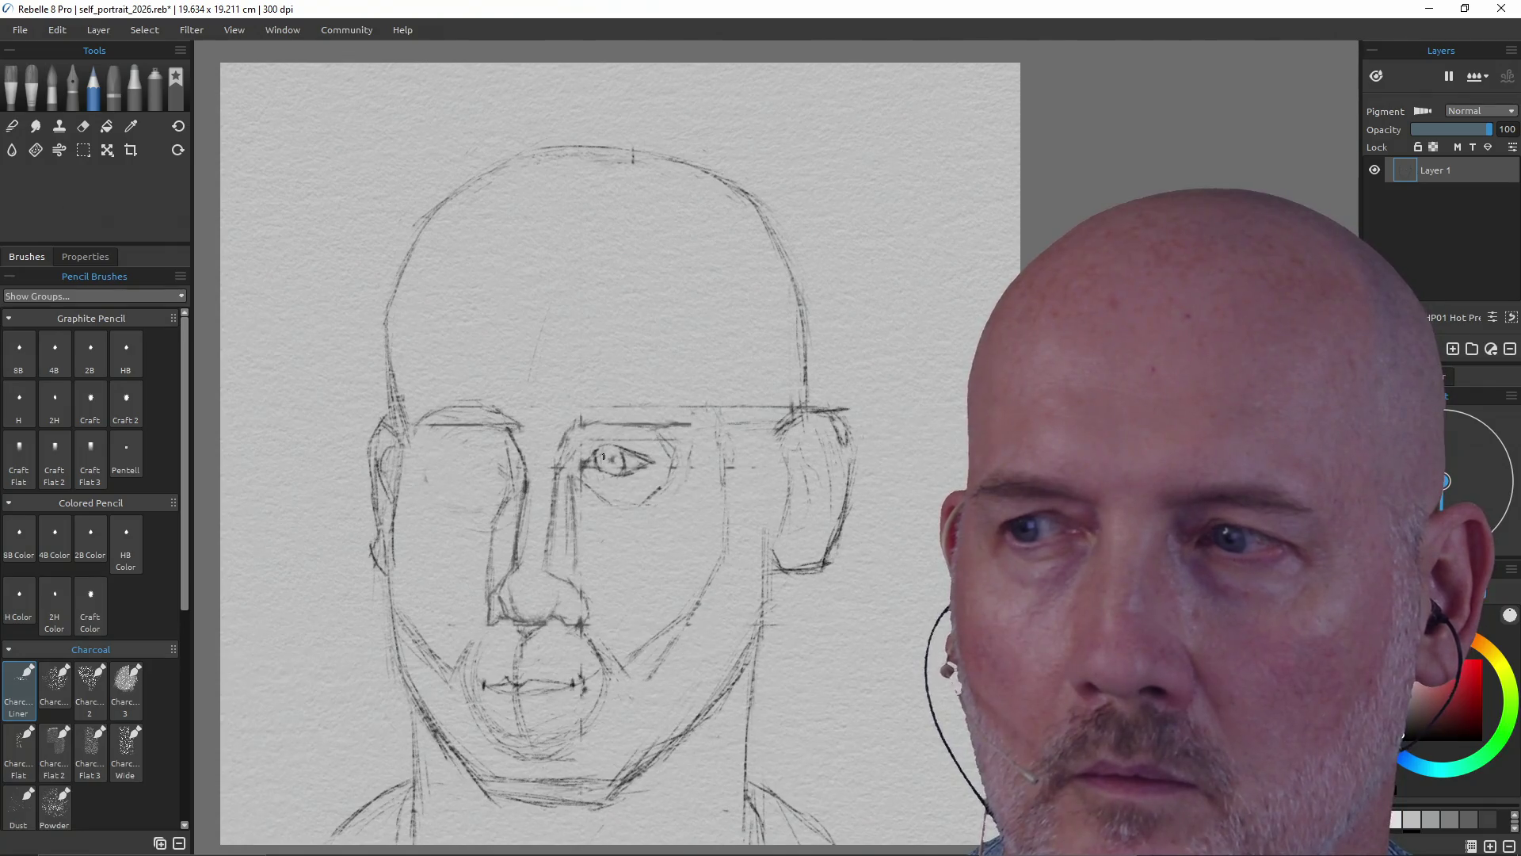
left_click_drag(606, 459, 610, 462)
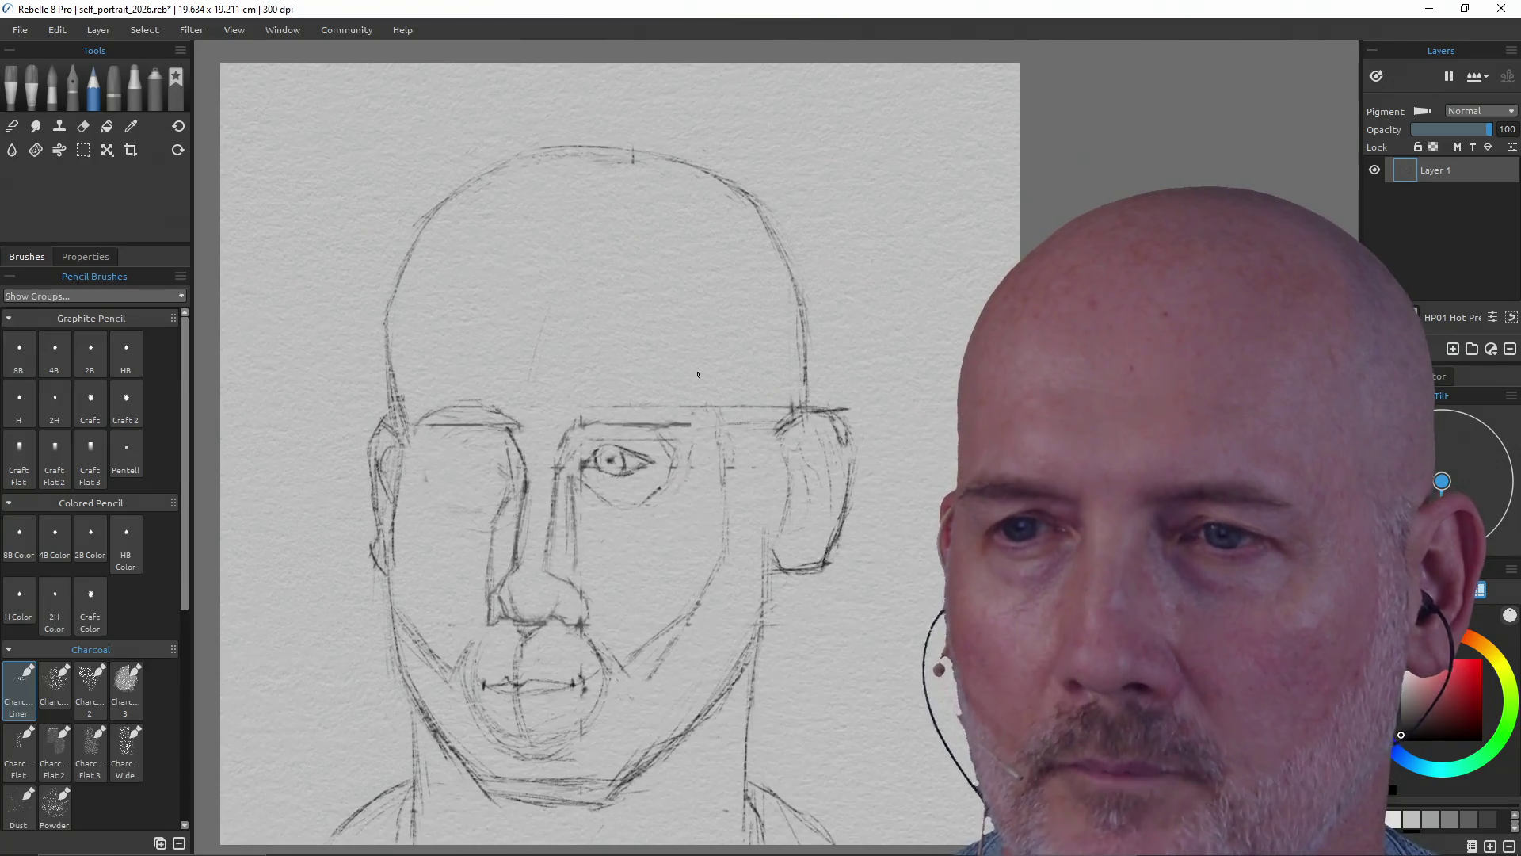
key("shift")
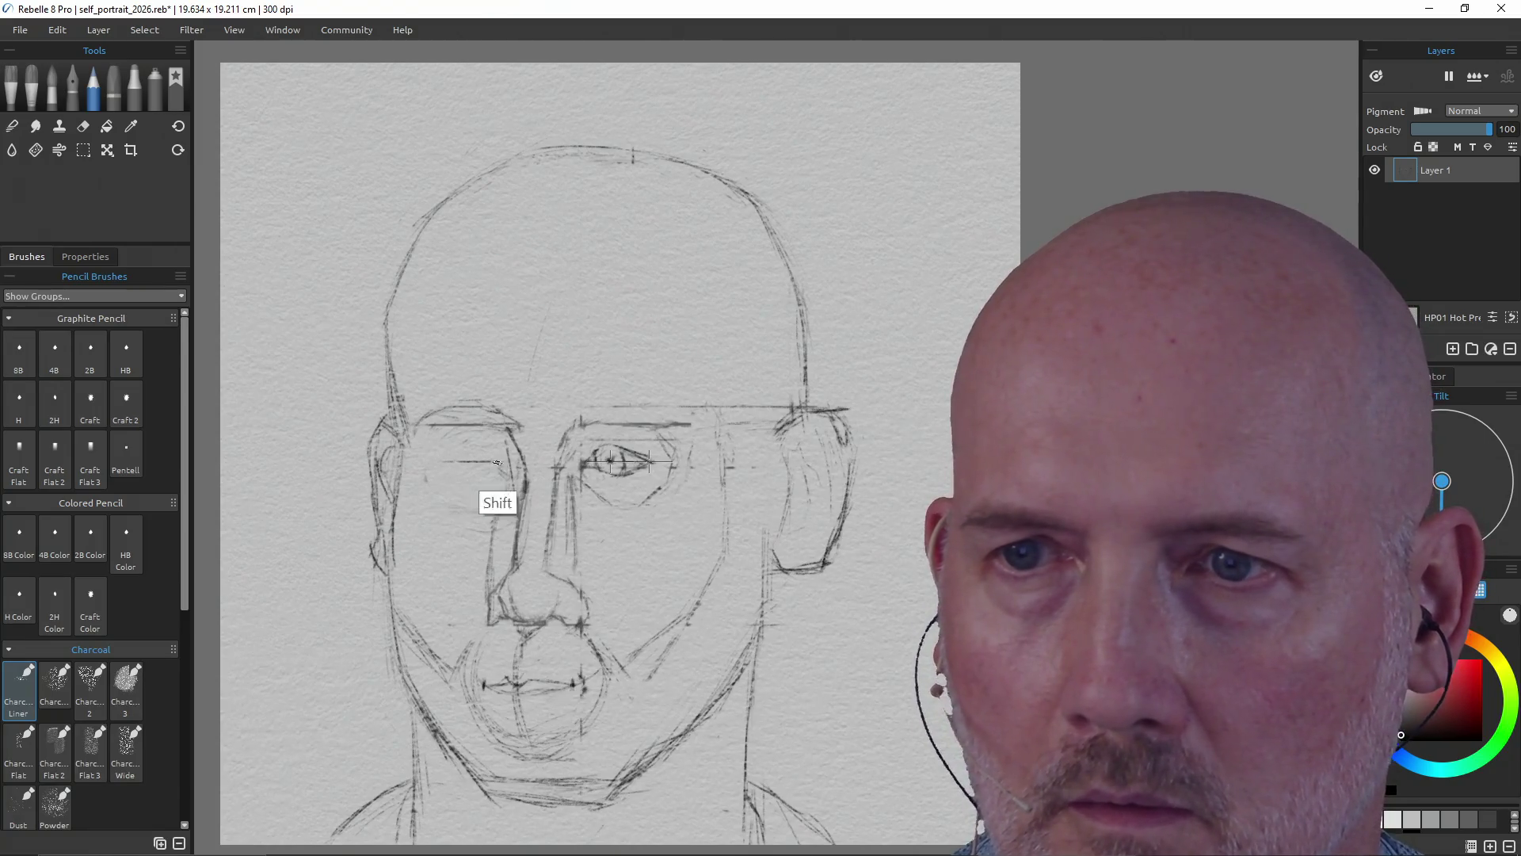
left_click_drag(442, 461, 486, 462)
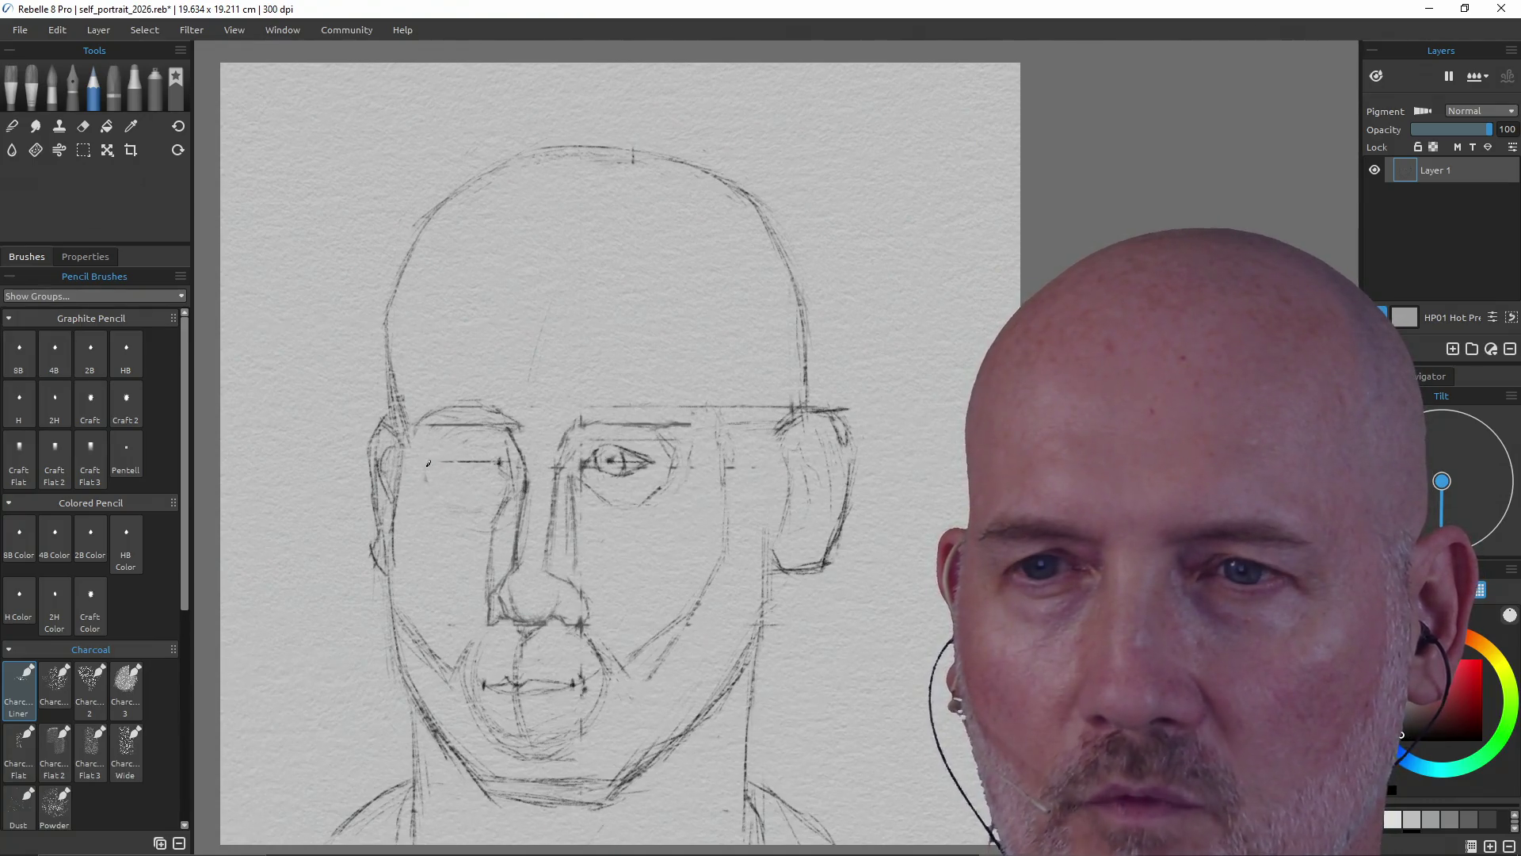
- Sketch two tick marks at the left eye's corner, then undo them
left_click_drag(428, 457, 429, 468)
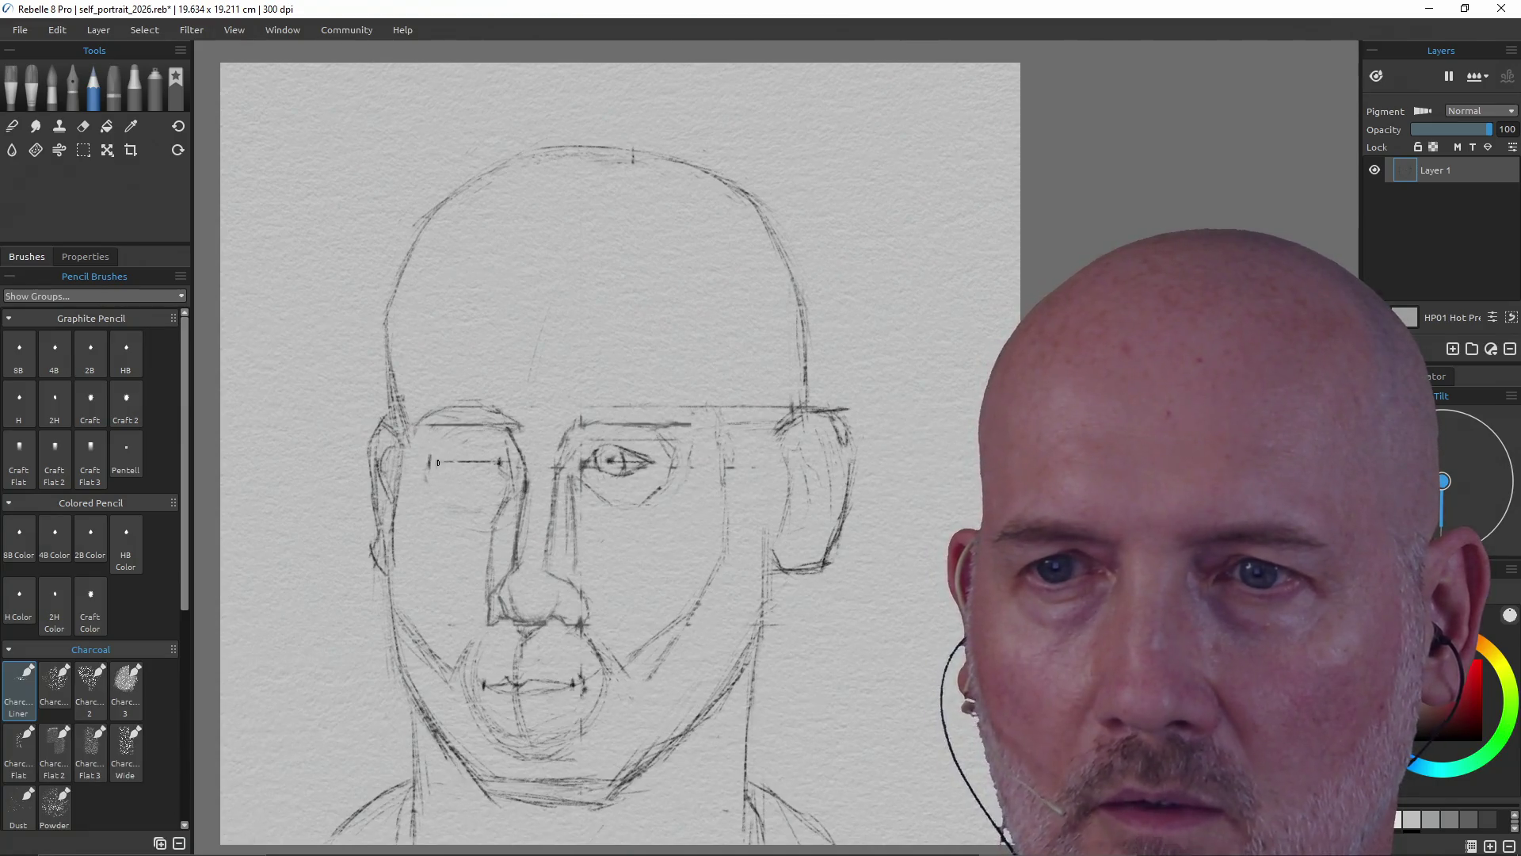
left_click_drag(434, 458, 435, 467)
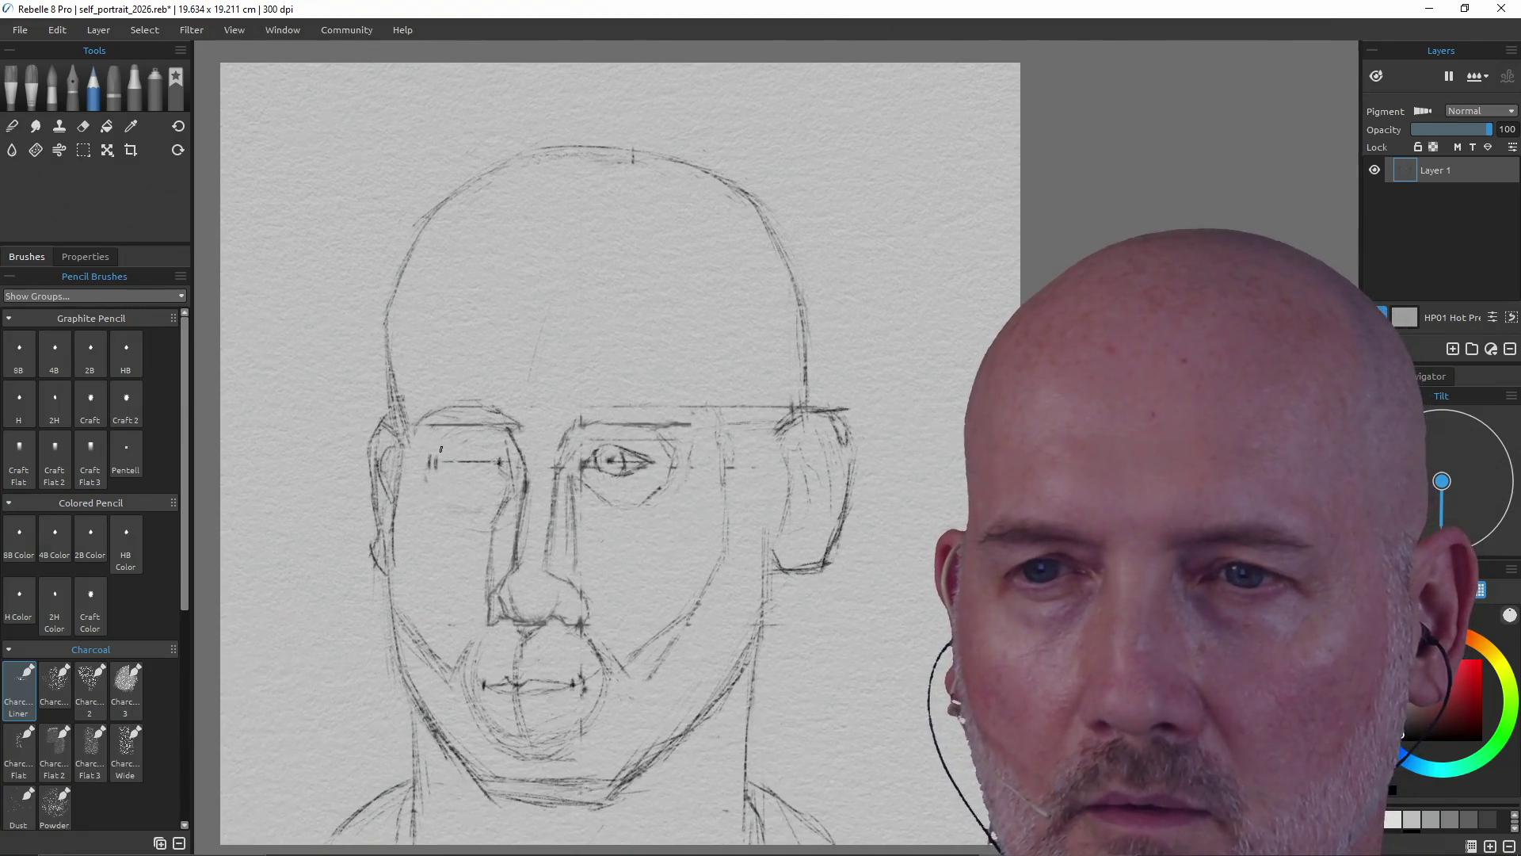
key("ctrl+z")
key("ctrl+z")
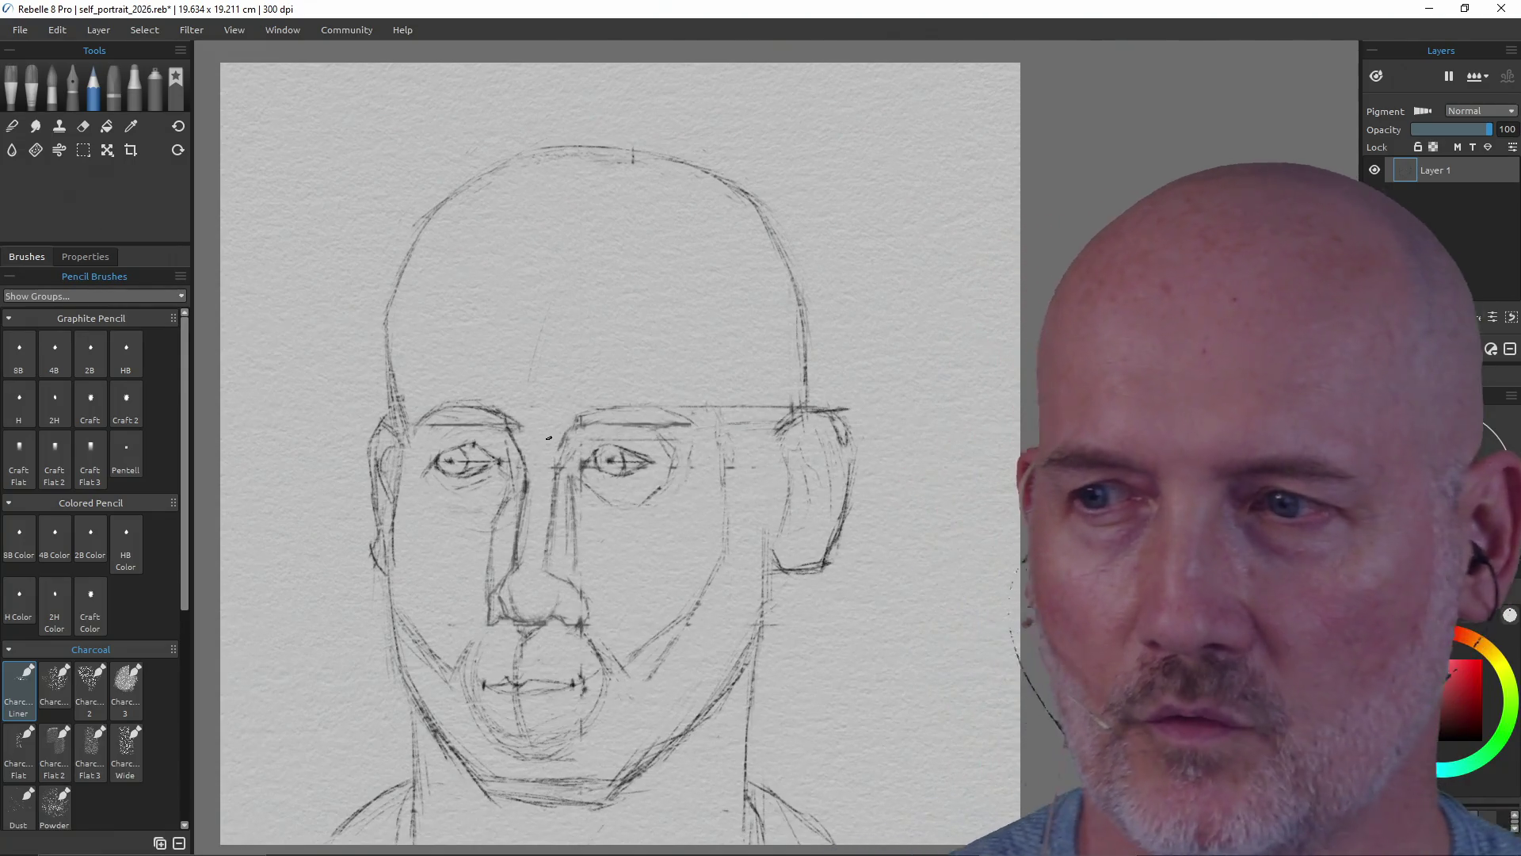
- Save the portrait once the left eye's lids, iris and brow are redrawn
key("d")
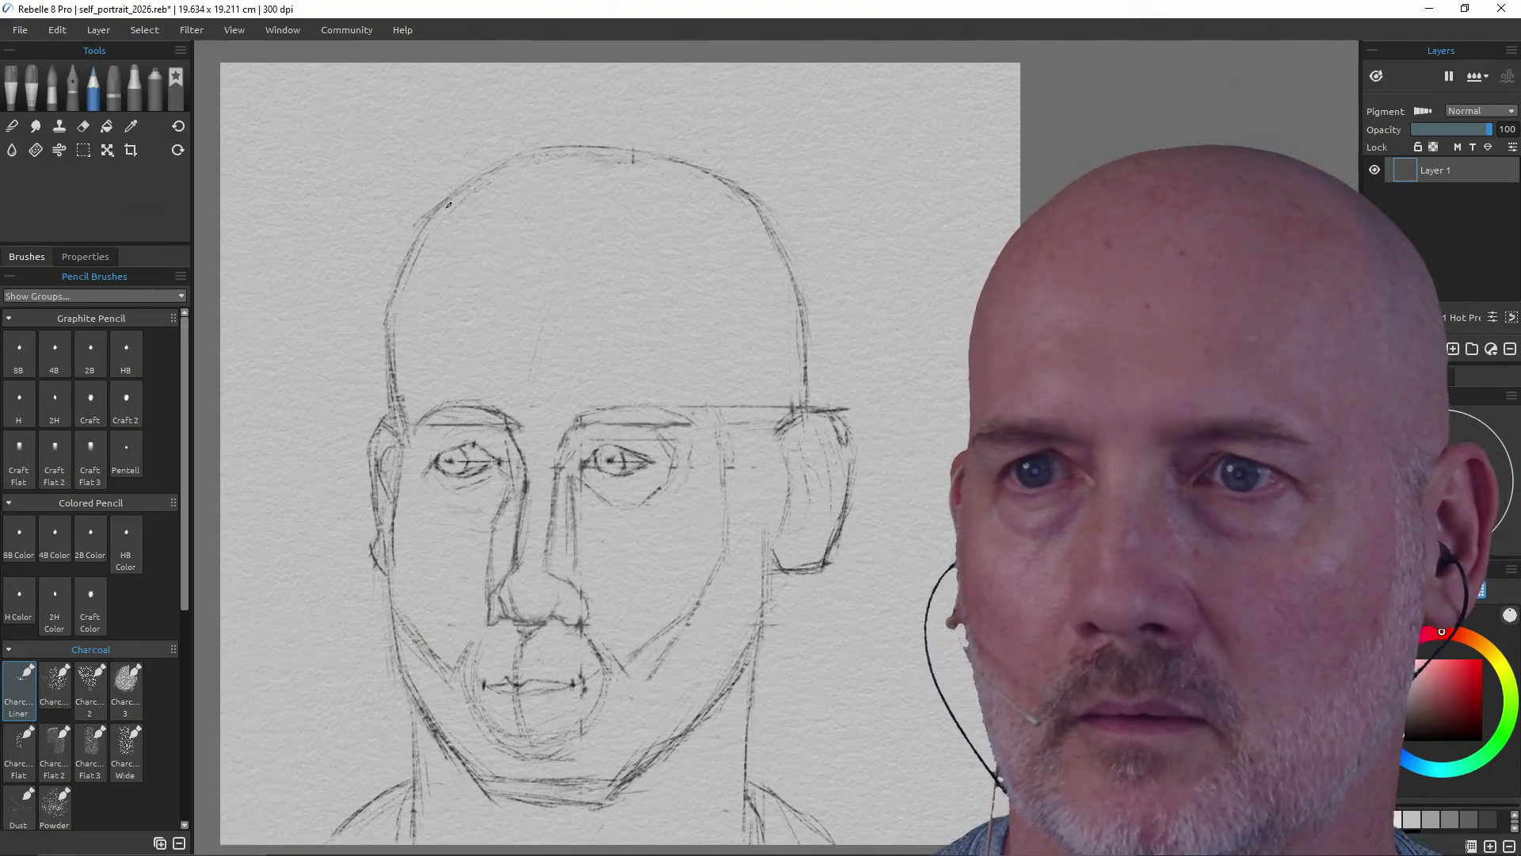
- Erase stray charcoal marks along the upper-left skull outline and save self_portrait_2026.reb
key("e")
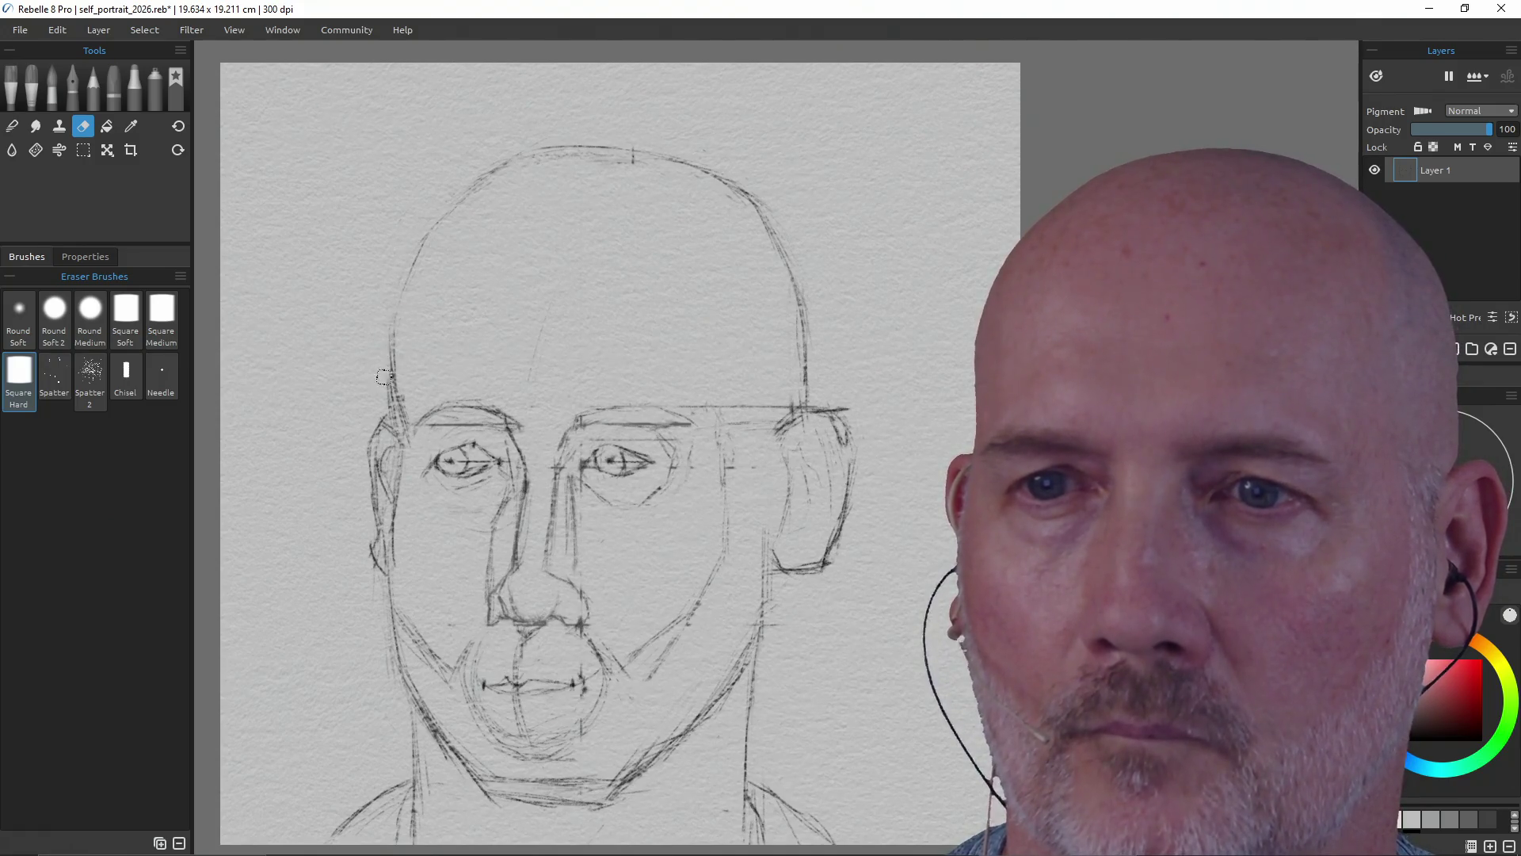
key("e")
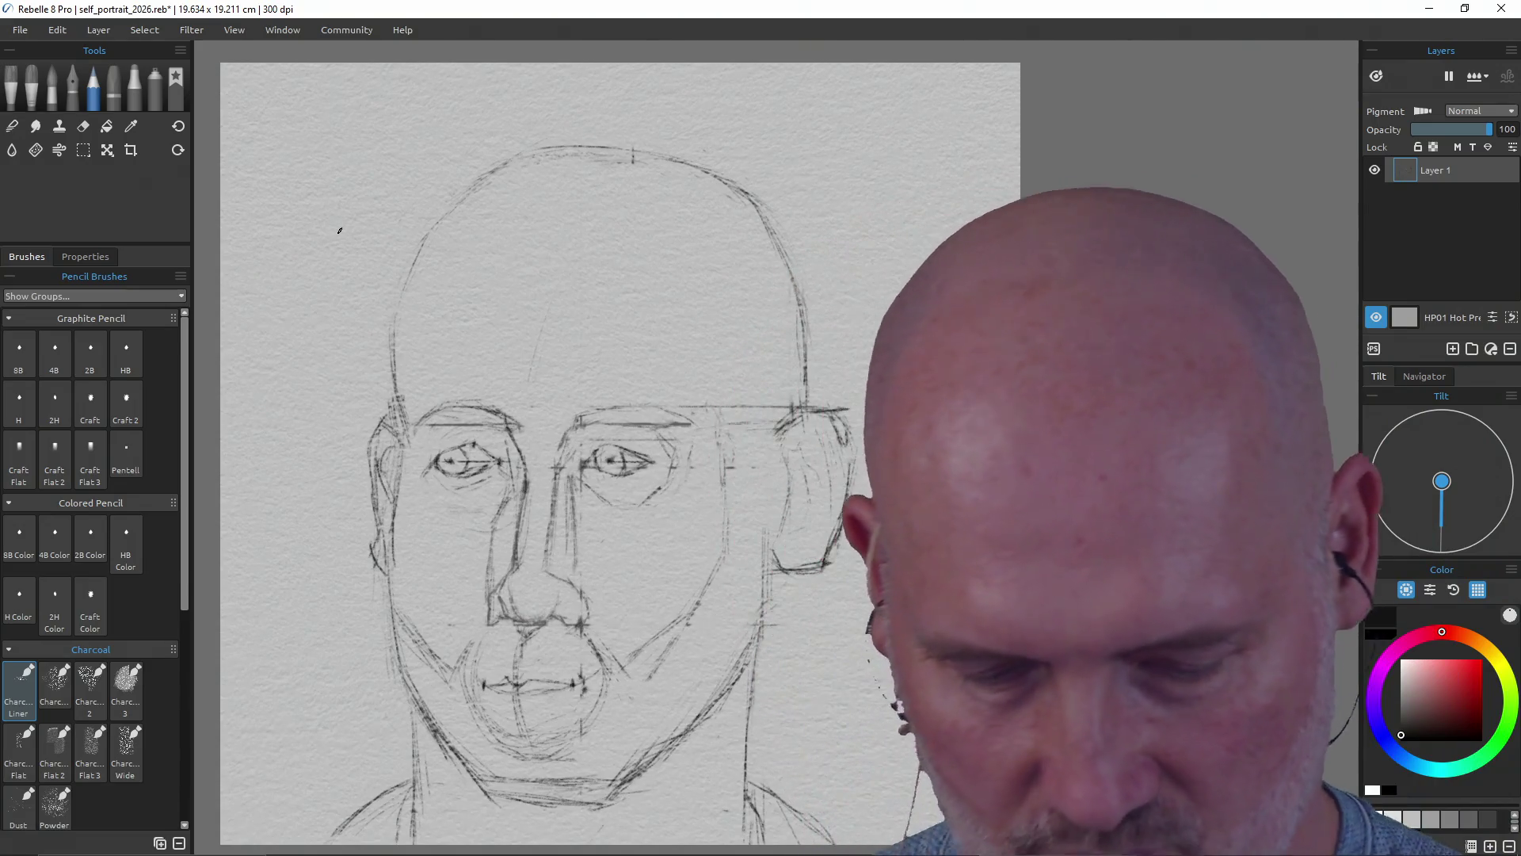
key("ctrl+s")
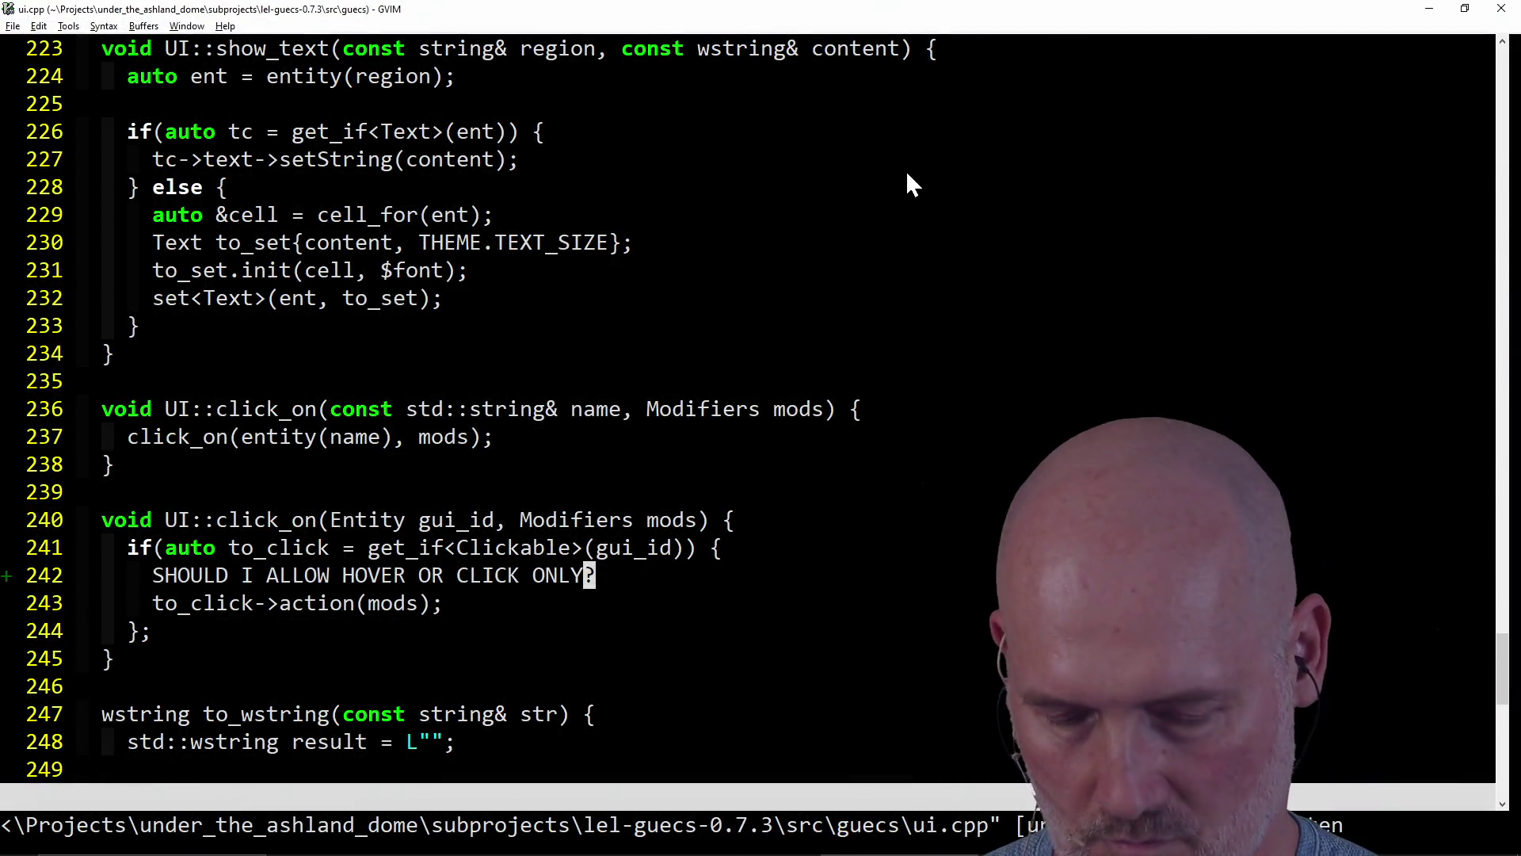
- Focus the GVIM ui.cpp window and drag across its code area
left_click(962, 80)
mouse_move(971, 89)
left_mouse_down()
mouse_move(1231, 309)
mouse_move(1417, 422)
left_mouse_up()
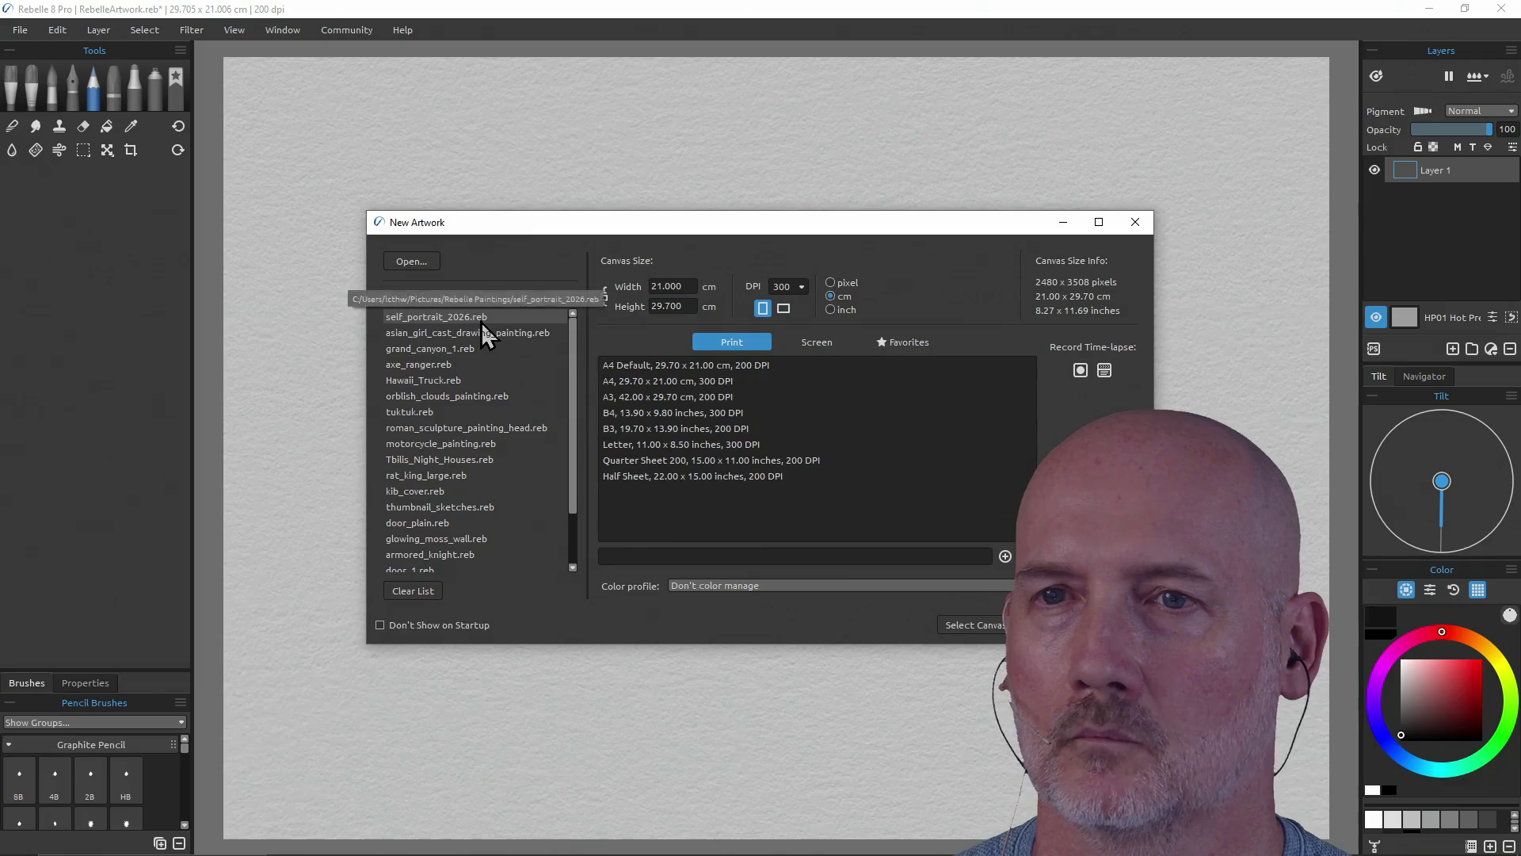
- Reopen self_portrait_2026.reb from recents, discard the blank artwork, and set brush size to 35%
double_click(481, 317)
left_click(793, 465)
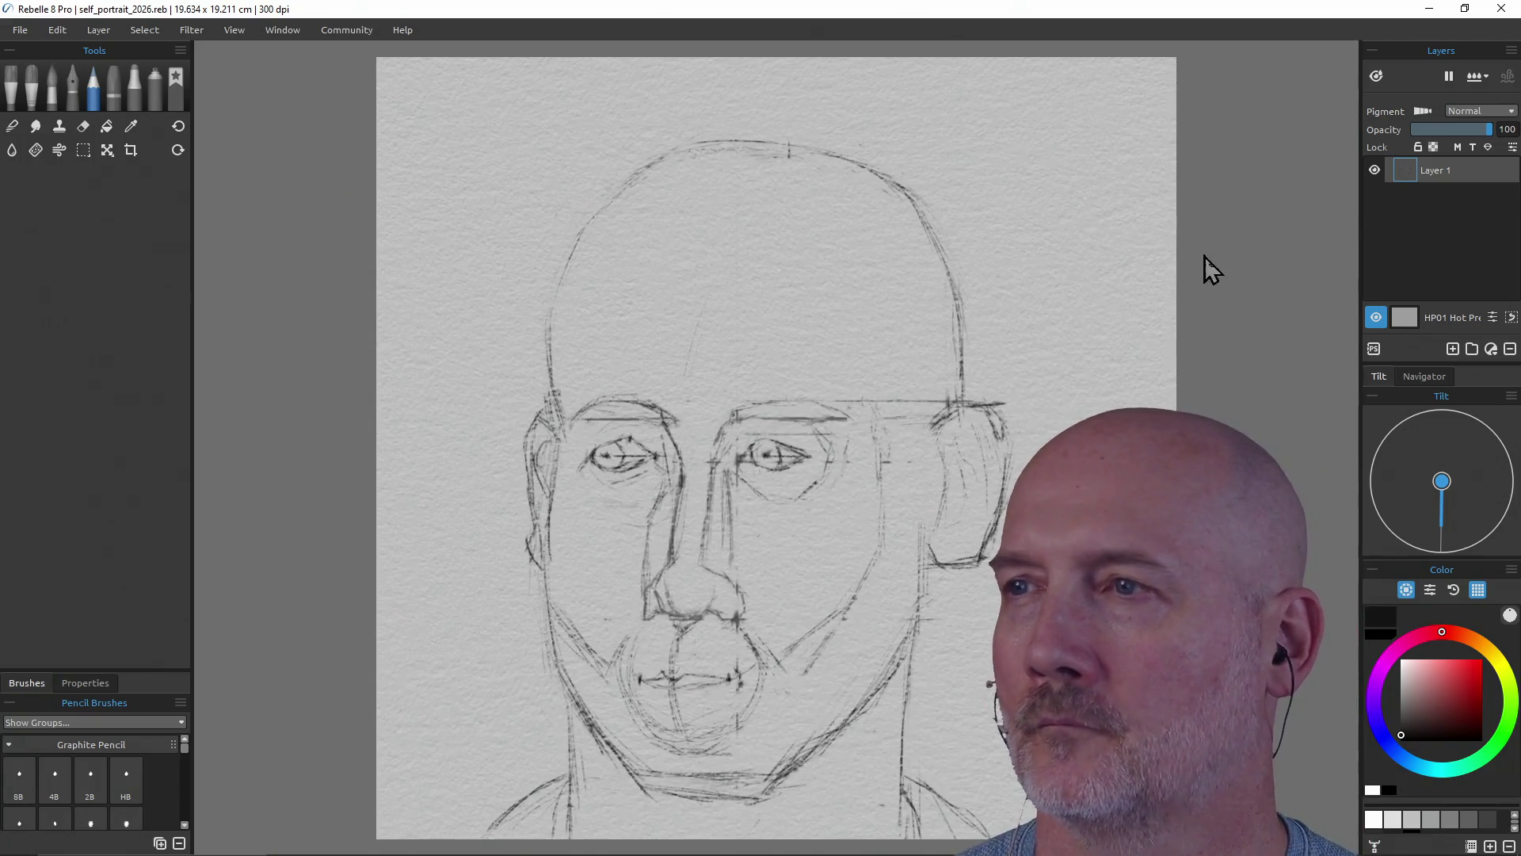
key("bracketleft")
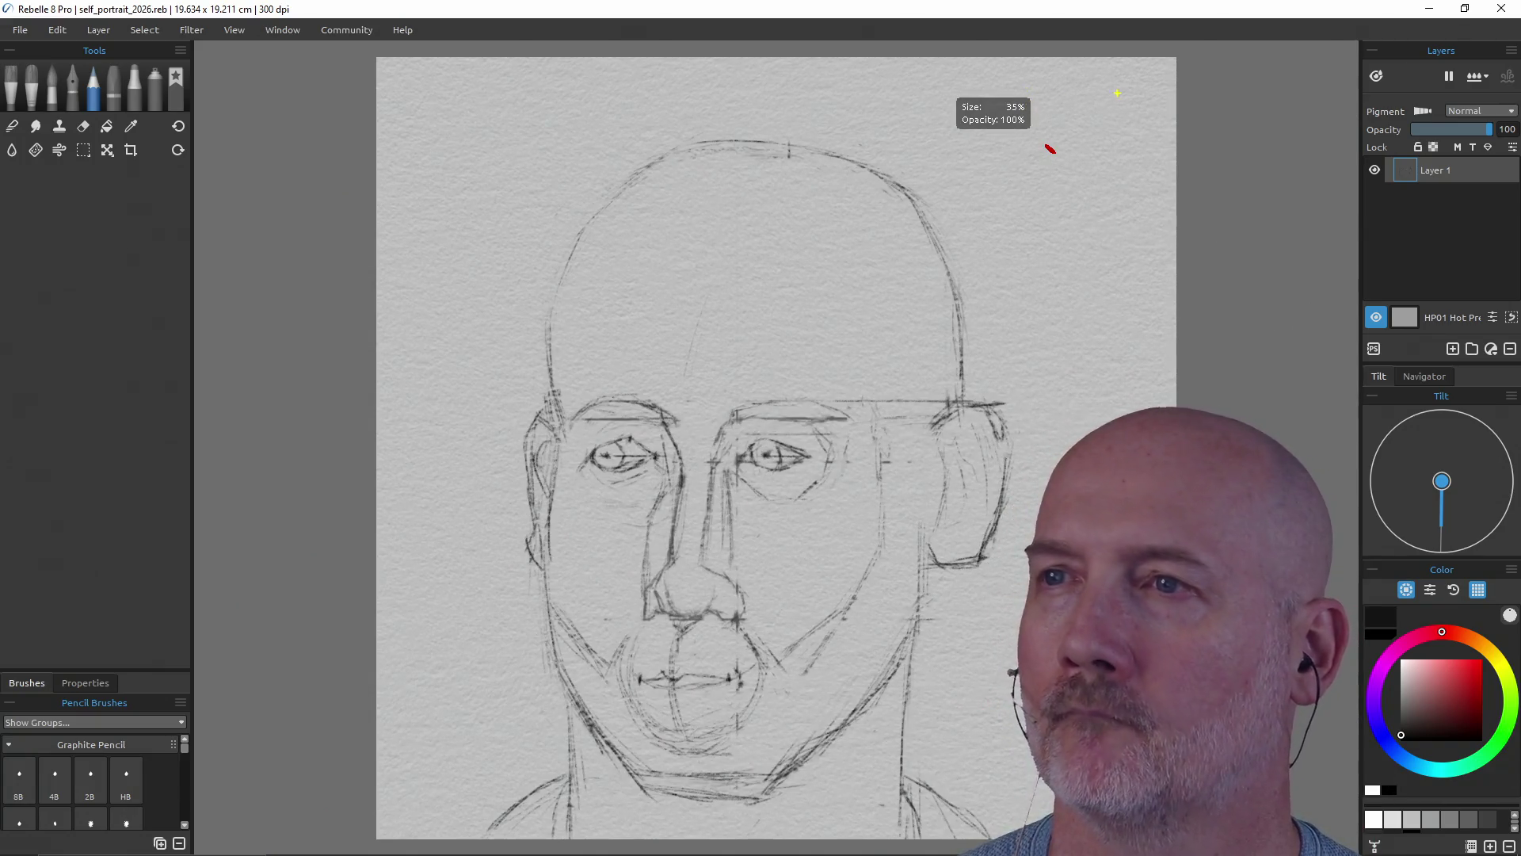
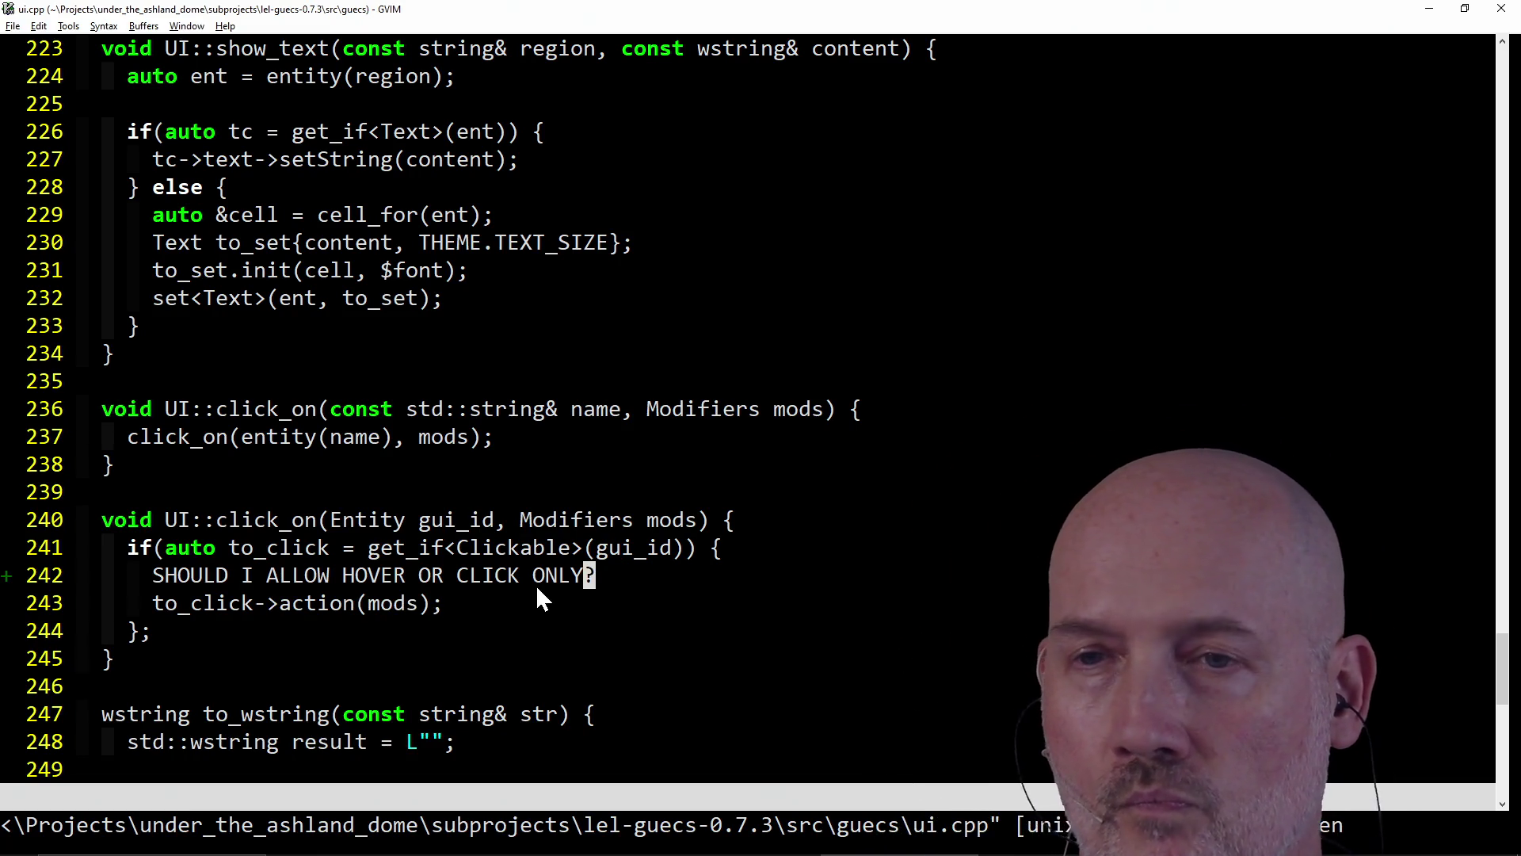
- Delete the hover-or-click question line from ui.cpp and save the file
left_click(171, 575)
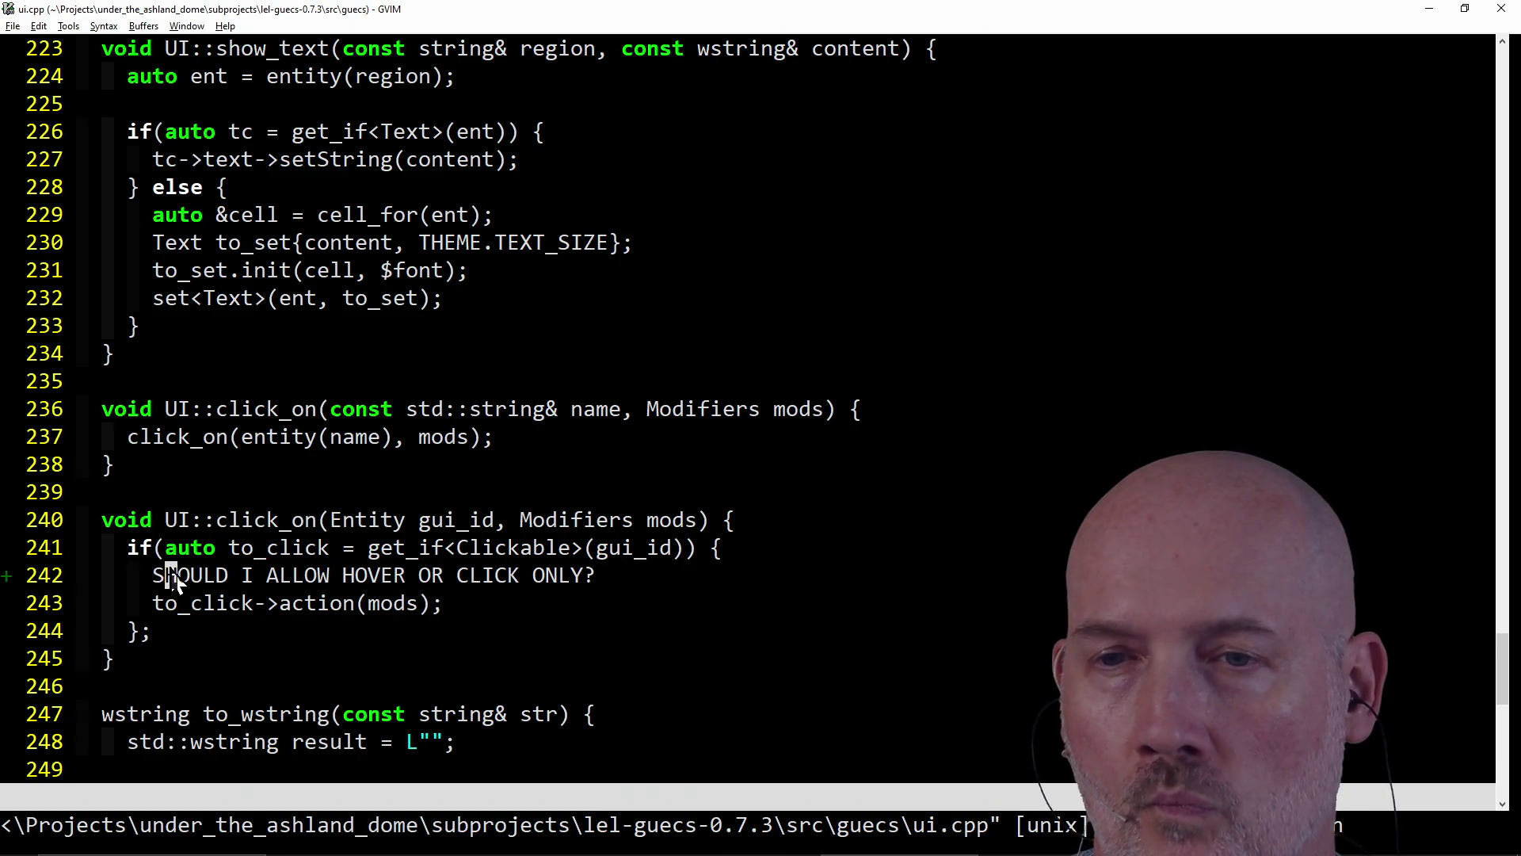
key("d")
key("d")
type(":w")
key("Return")
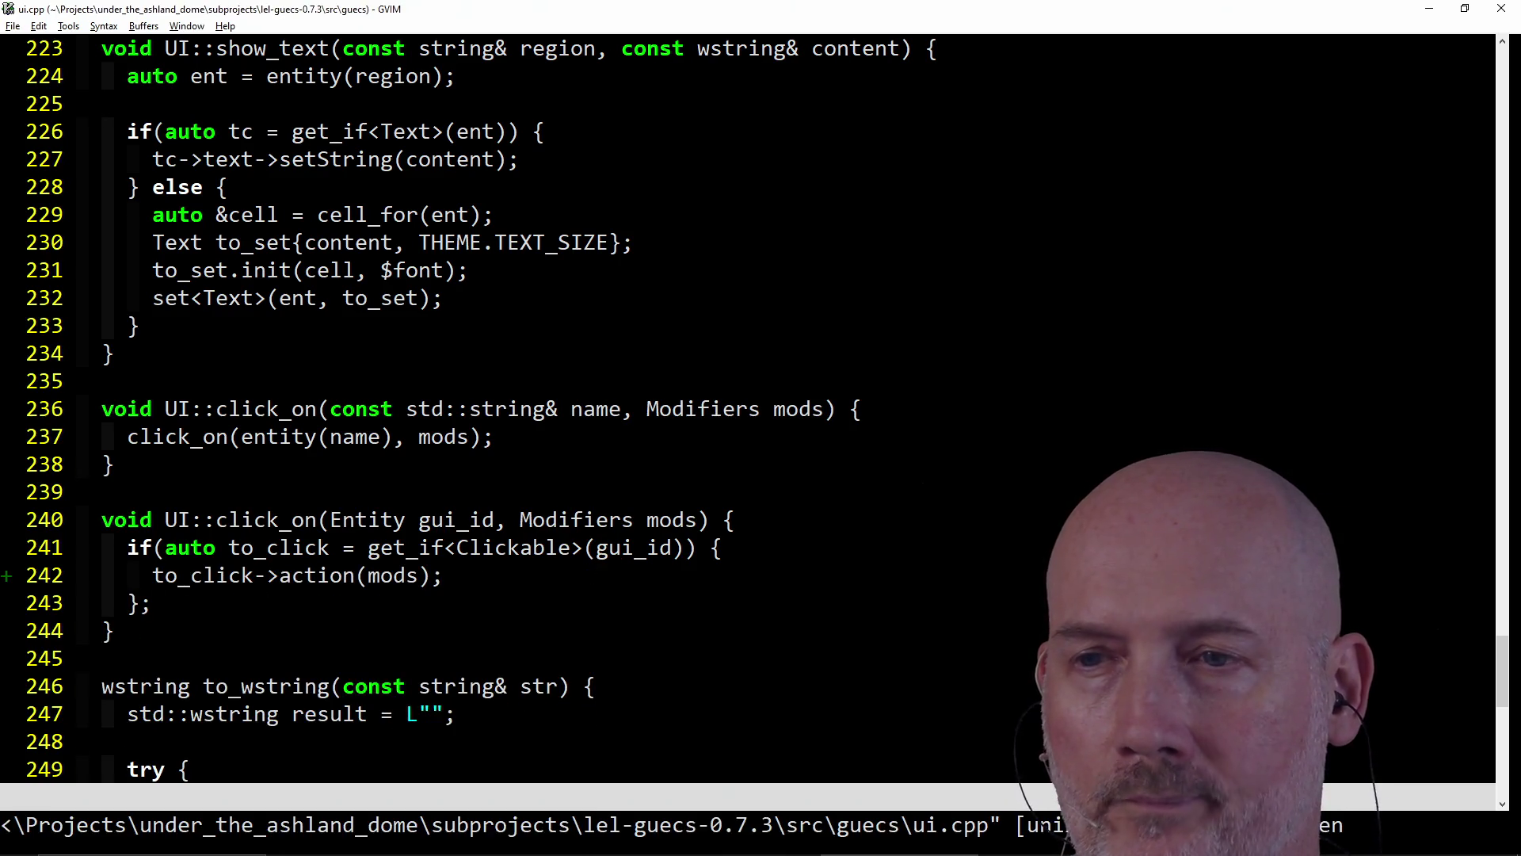
key("k")
key("k")
- Remove the stray semicolon after click_on's if-block brace and save all files with :wa
key("l")
key("l")
key("l")
key("l")
key("l")
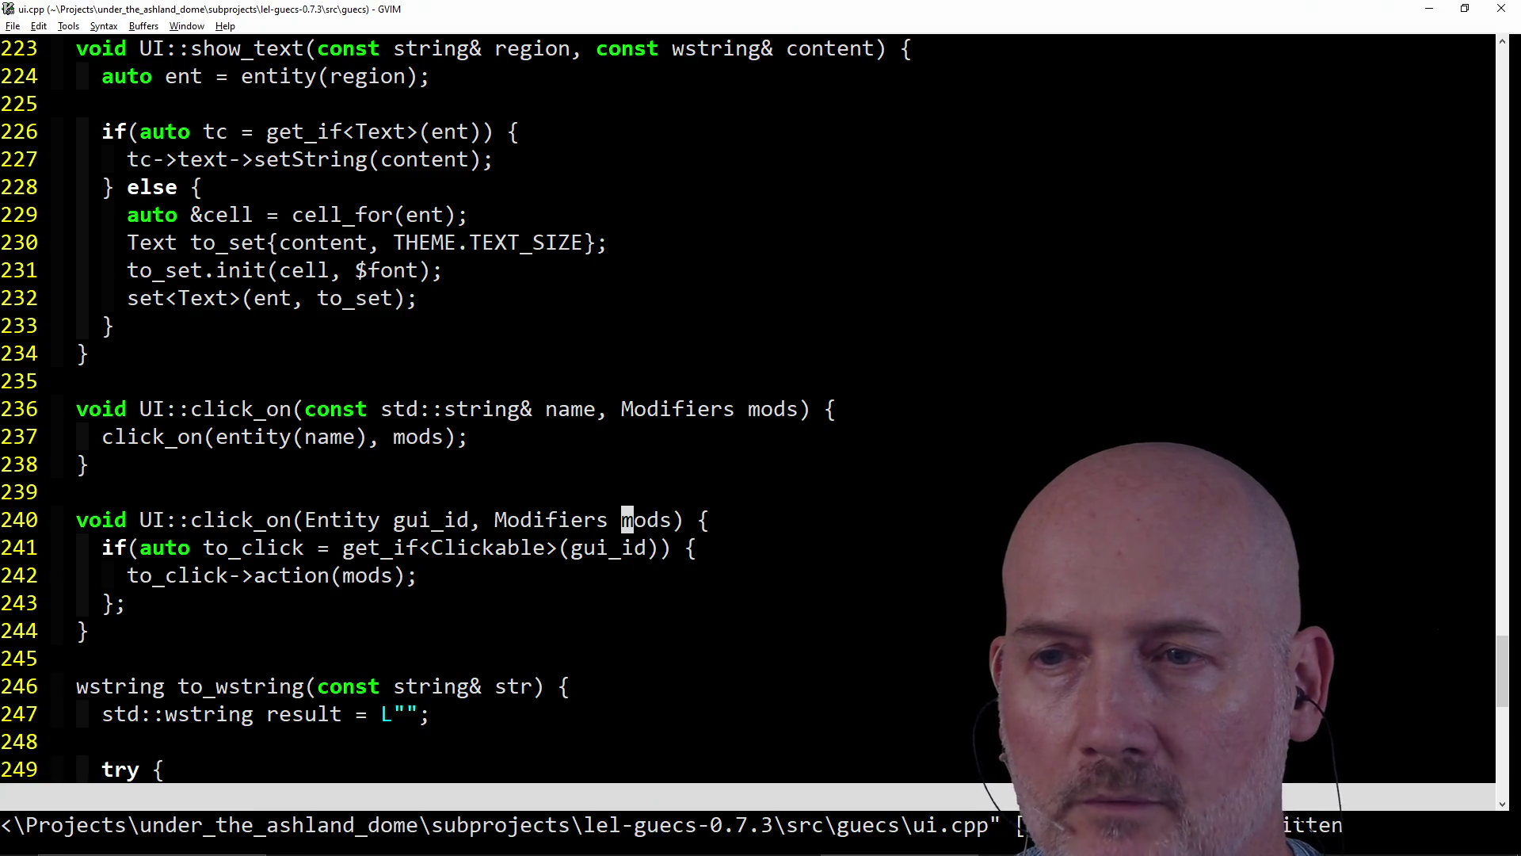
key("j")
key("j")
key("h")
key("h")
key("h")
key("h")
key("h")
key("h")
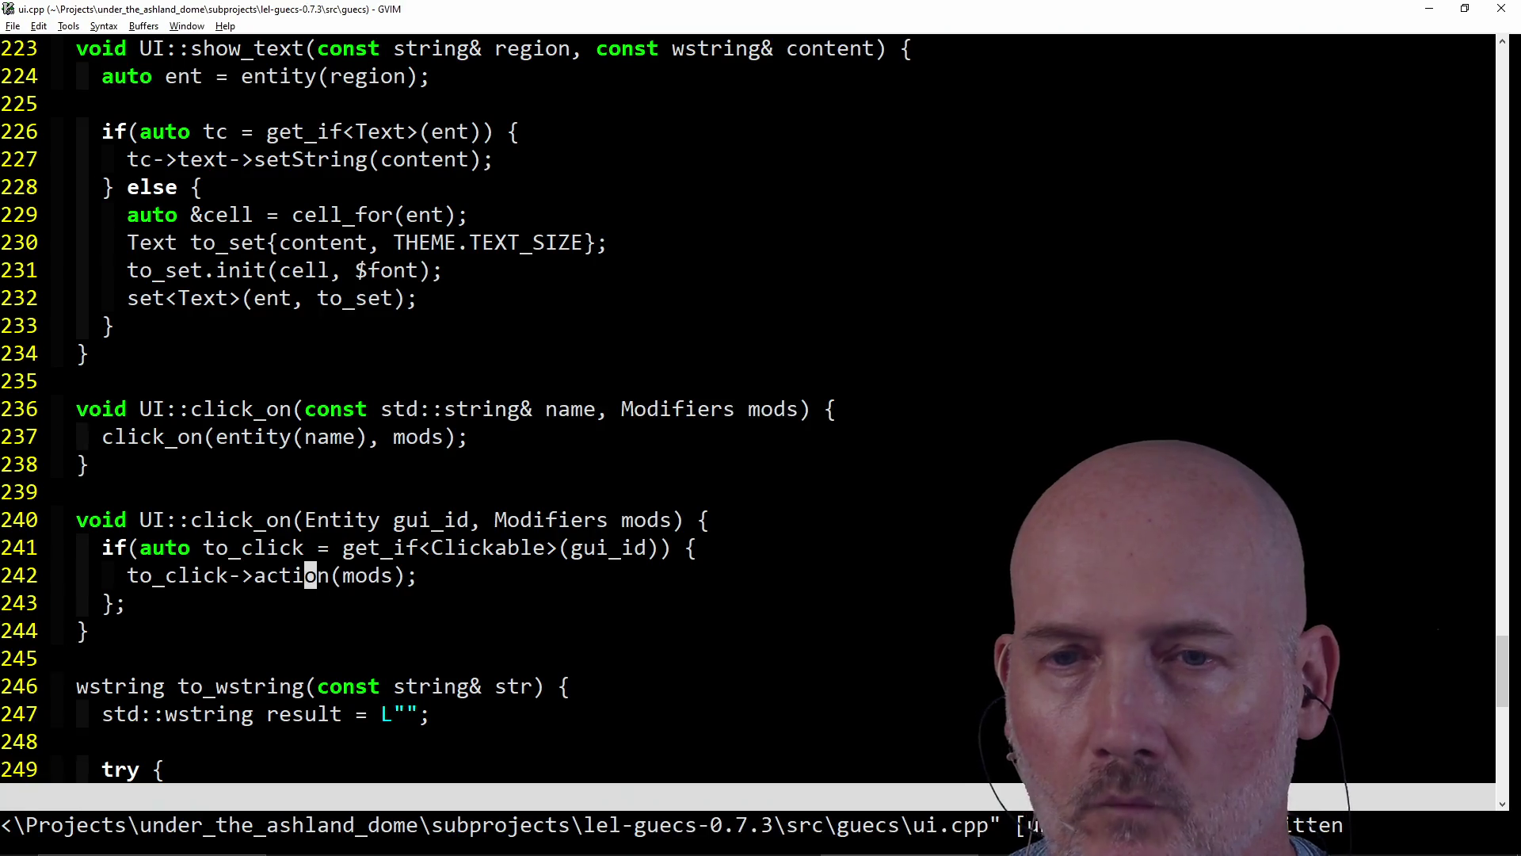
type(":wa")
key("j")
key("j")
key("x")
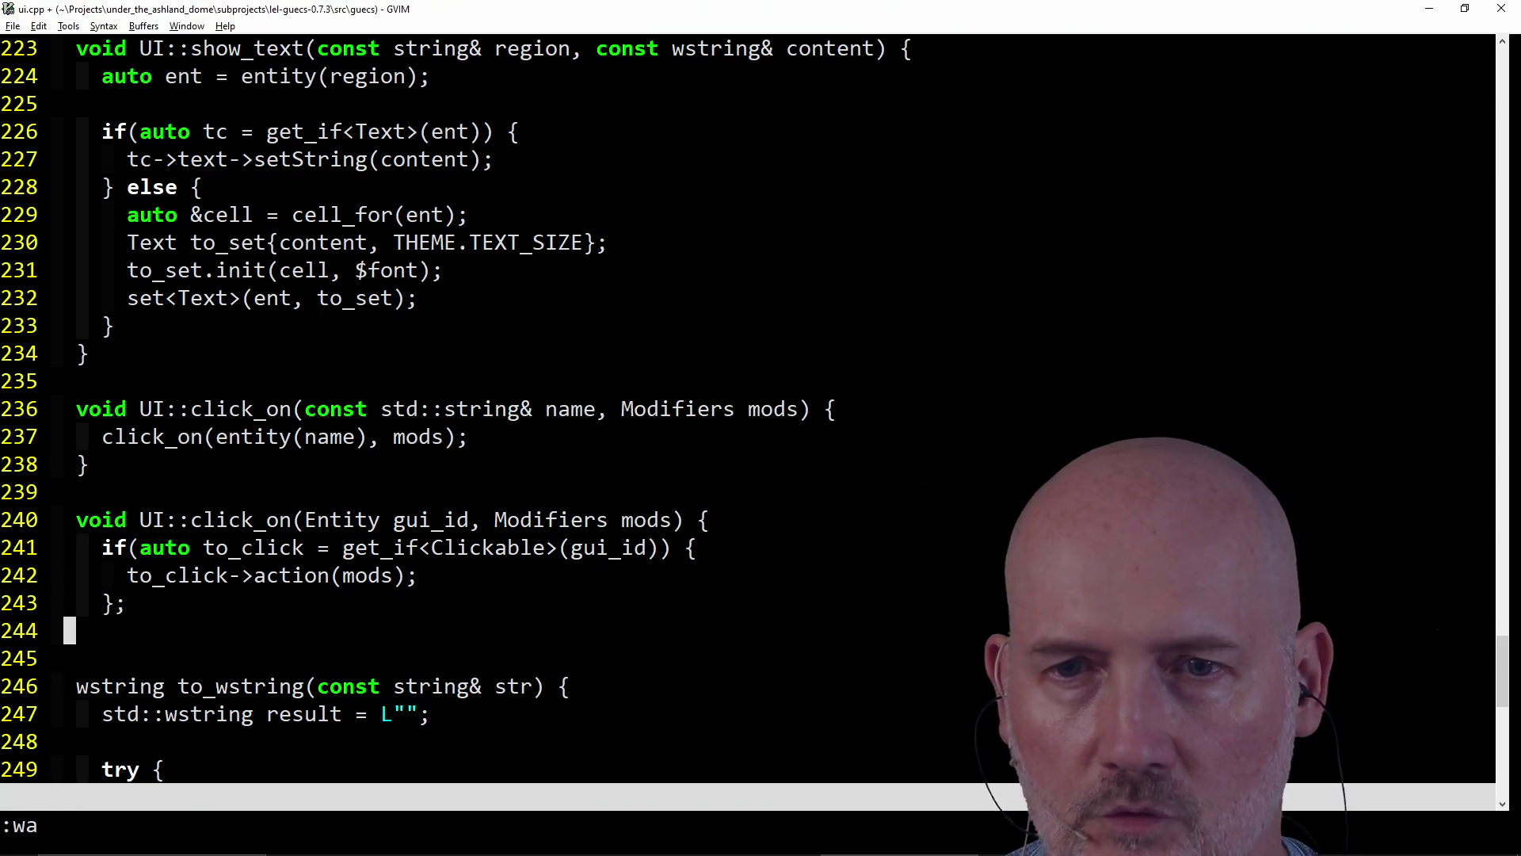
key("u")
key("k")
key("l")
key("l")
type("x:wa")
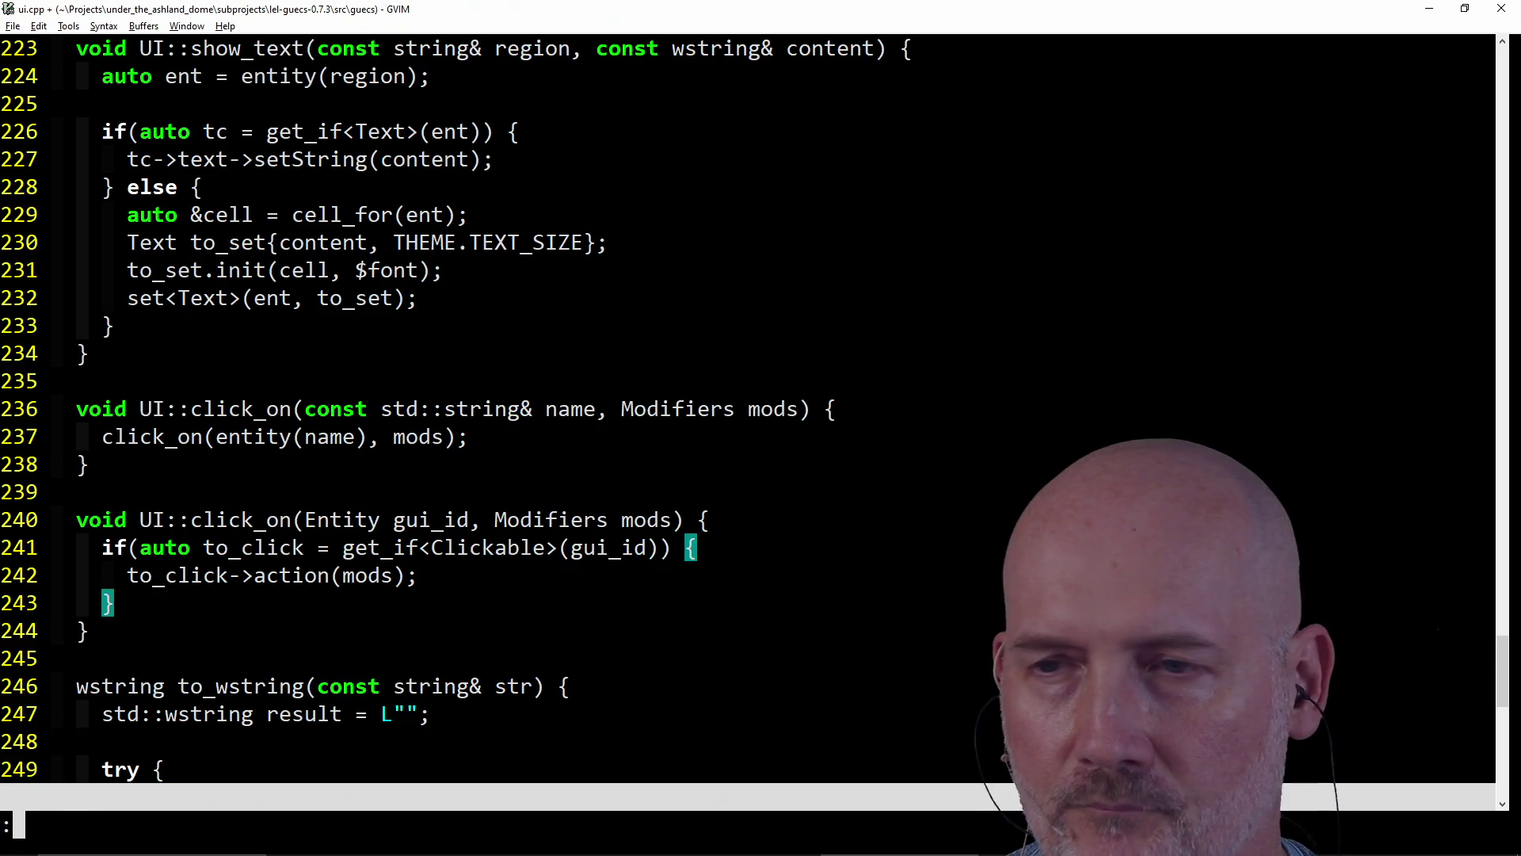
key("Return")
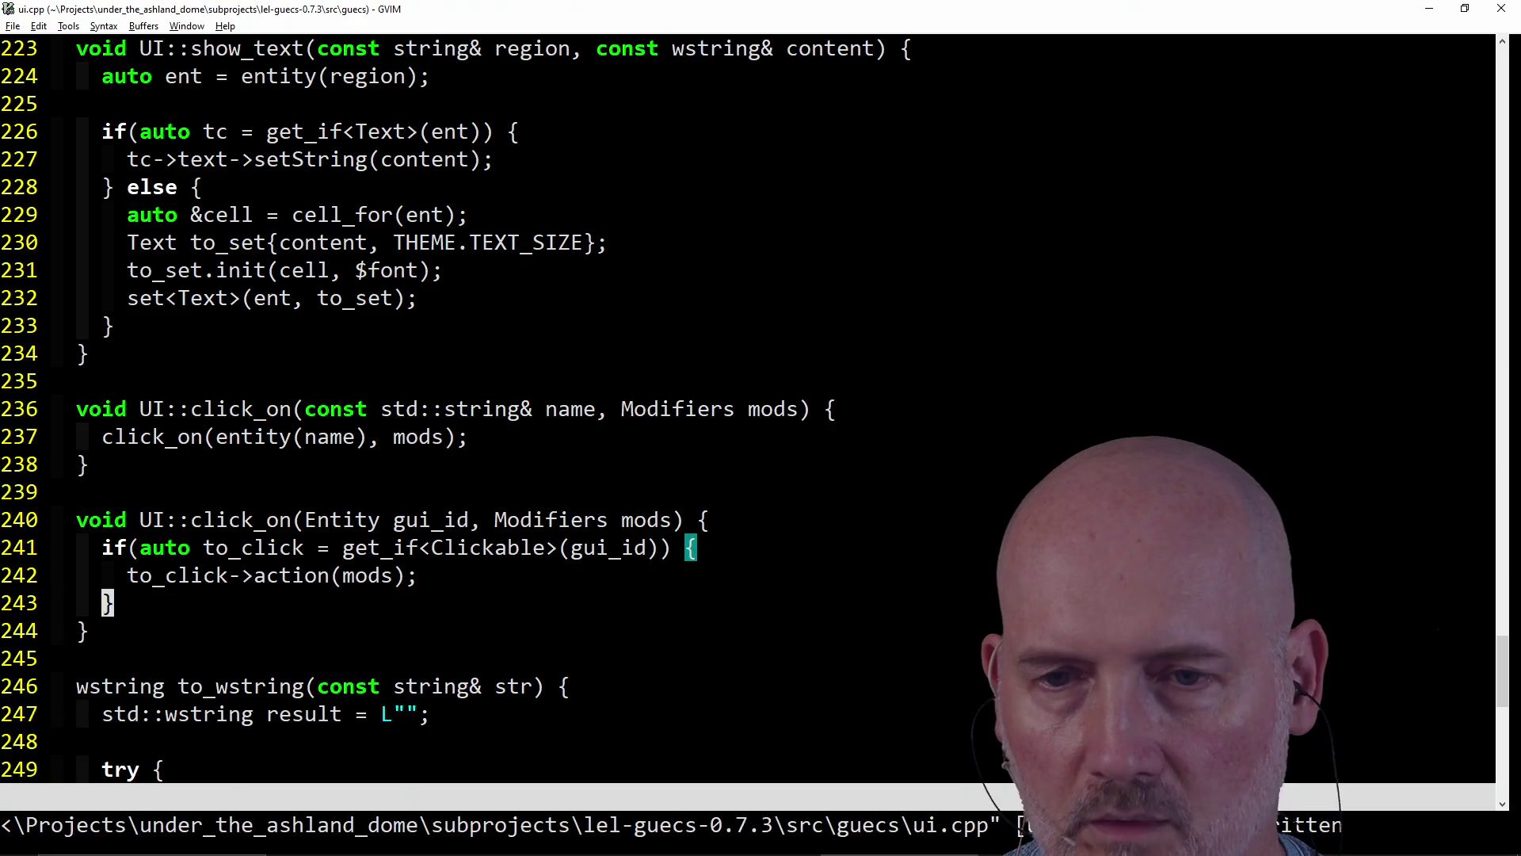
- Open guecstra.cpp from the CtrlP finder by searching 'gue'
key("ctrl+p")
type("gue")
key("Return")
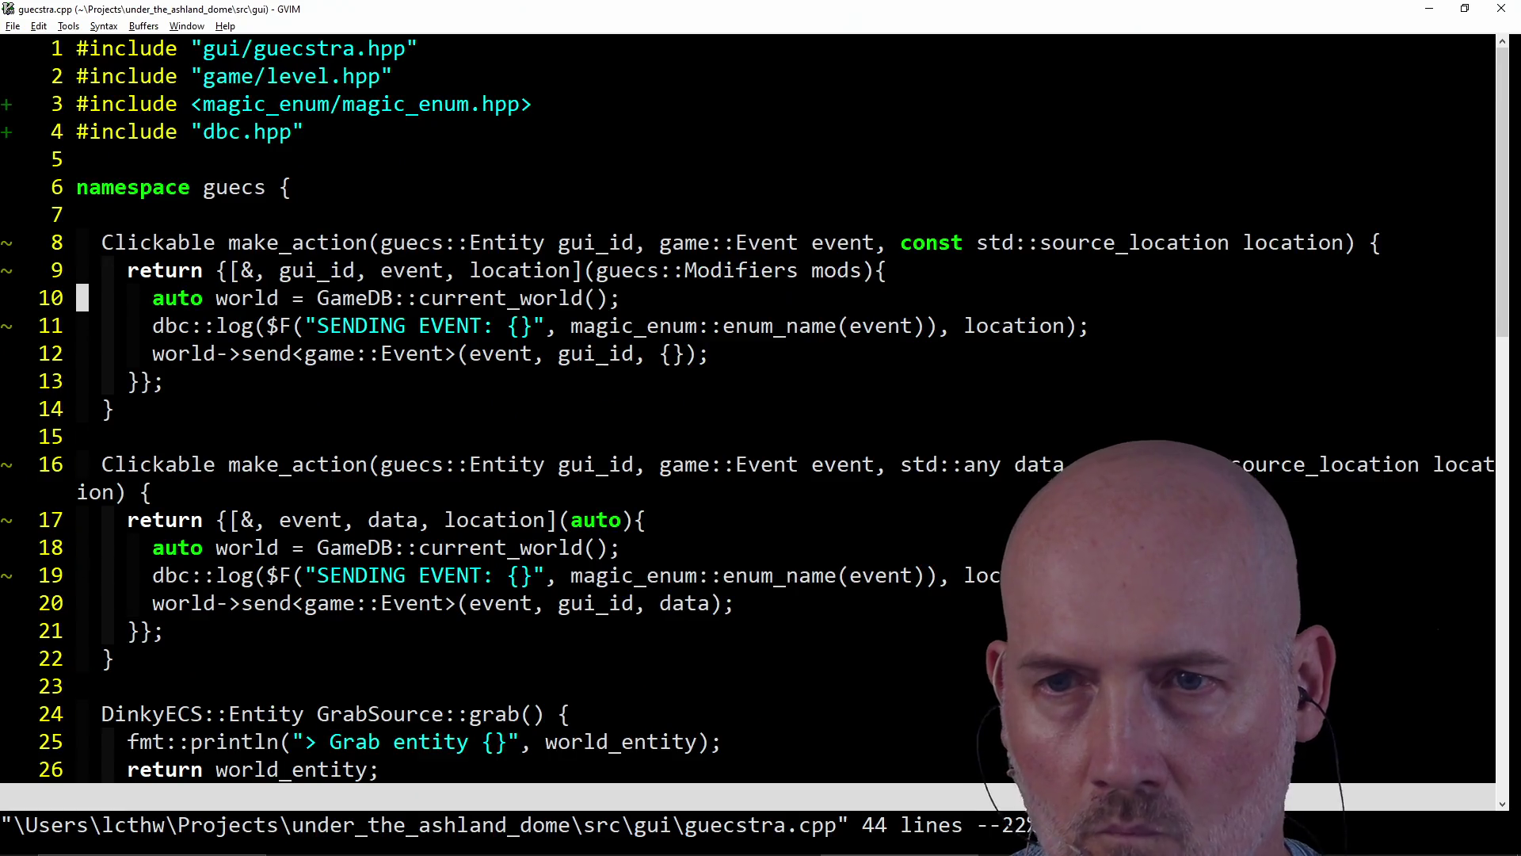
- Inspect the make_action lambda's Modifiers parameter in guecstra.cpp, then search CtrlP for 'ui'
left_click(896, 323)
key("k")
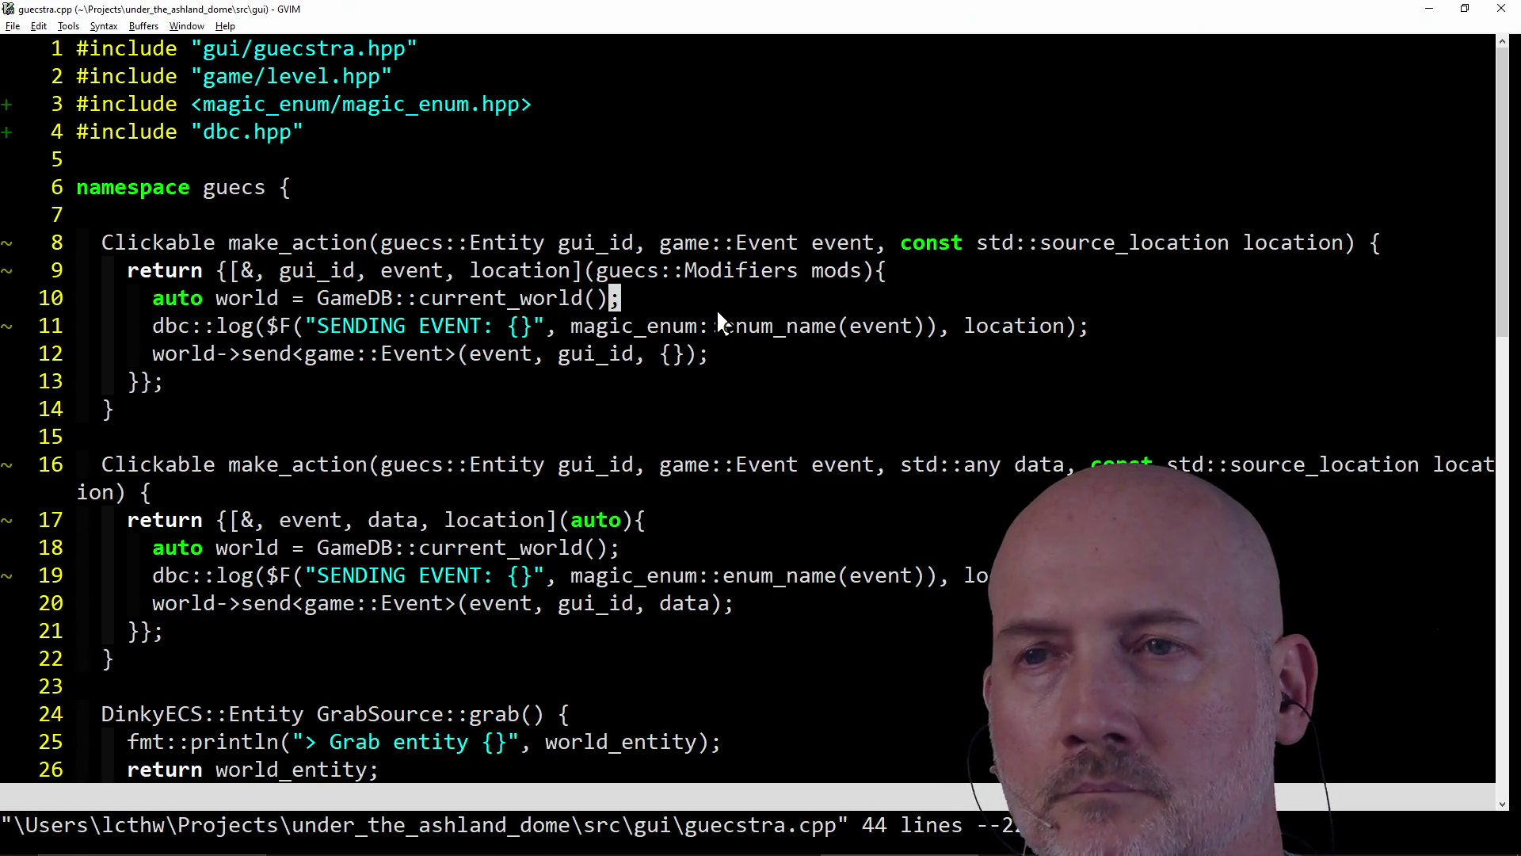
left_click(716, 271)
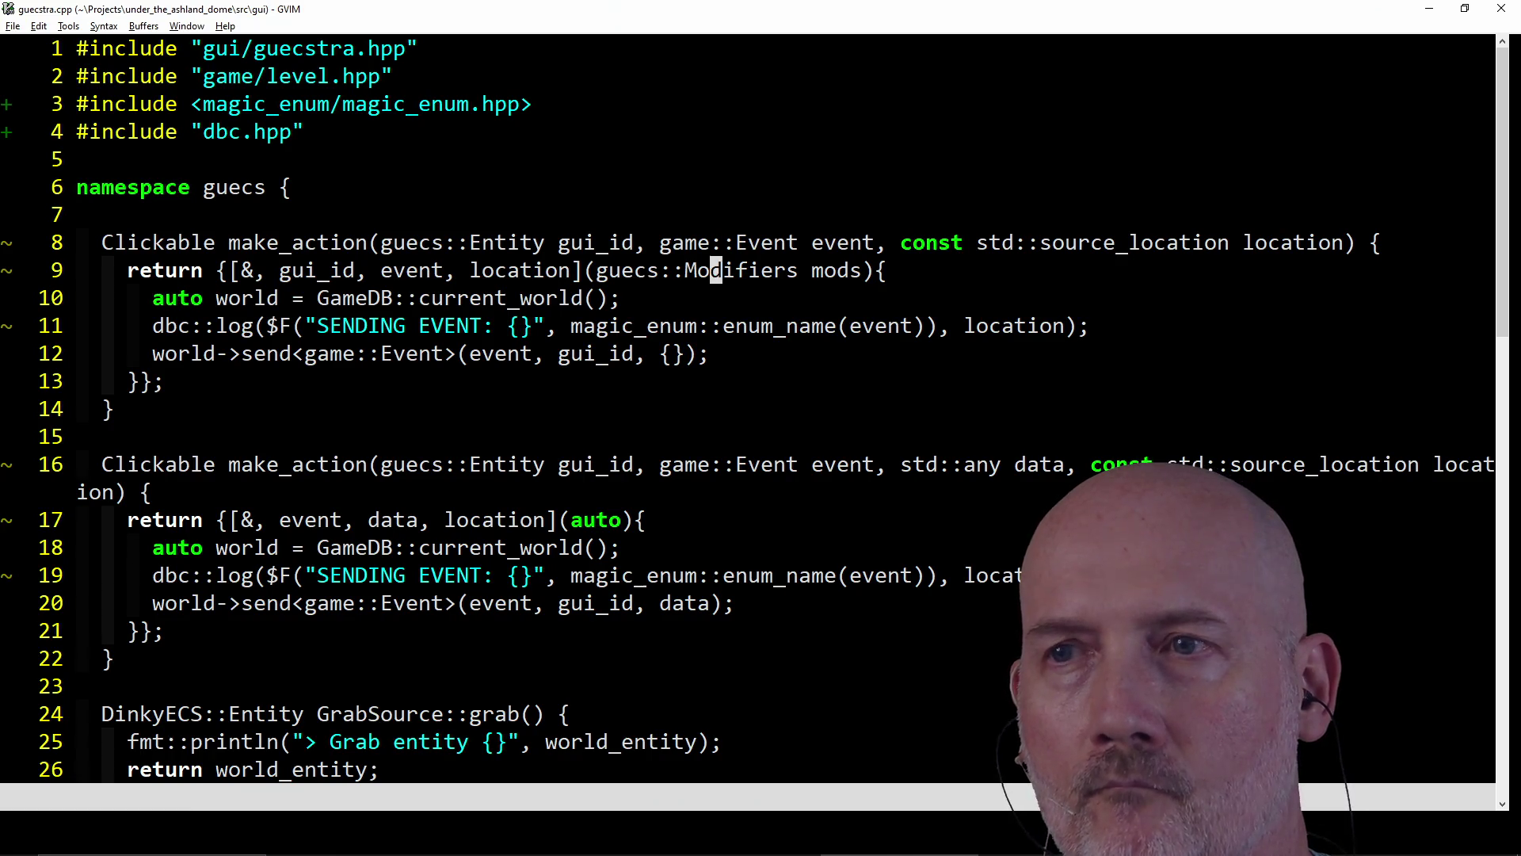
key("ctrl+p")
type("ui")
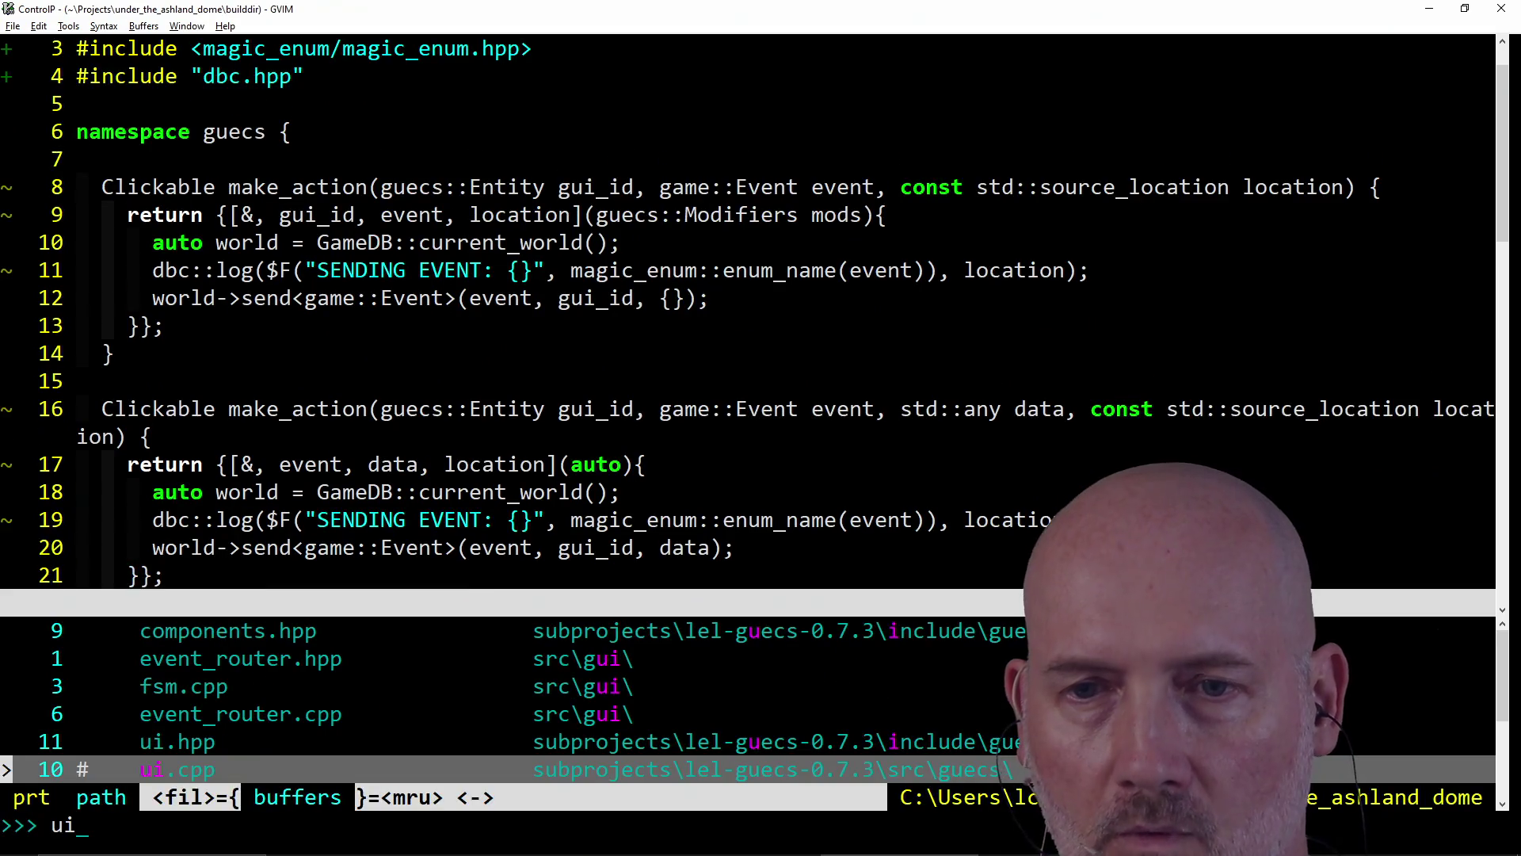
key("Return")
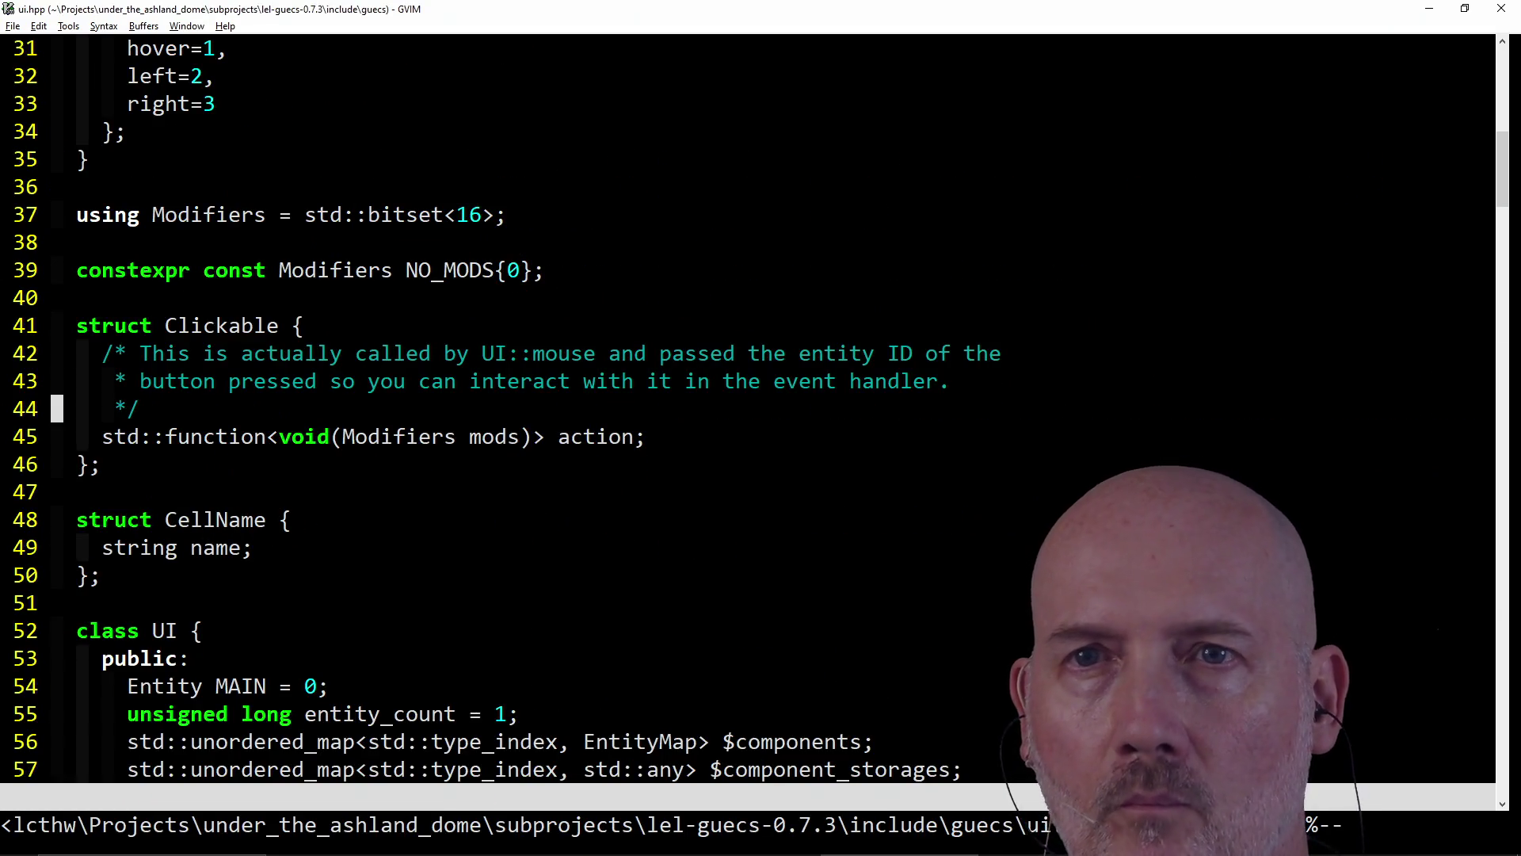
key("k")
key("k")
key("k")
key("j")
key("j")
key("j")
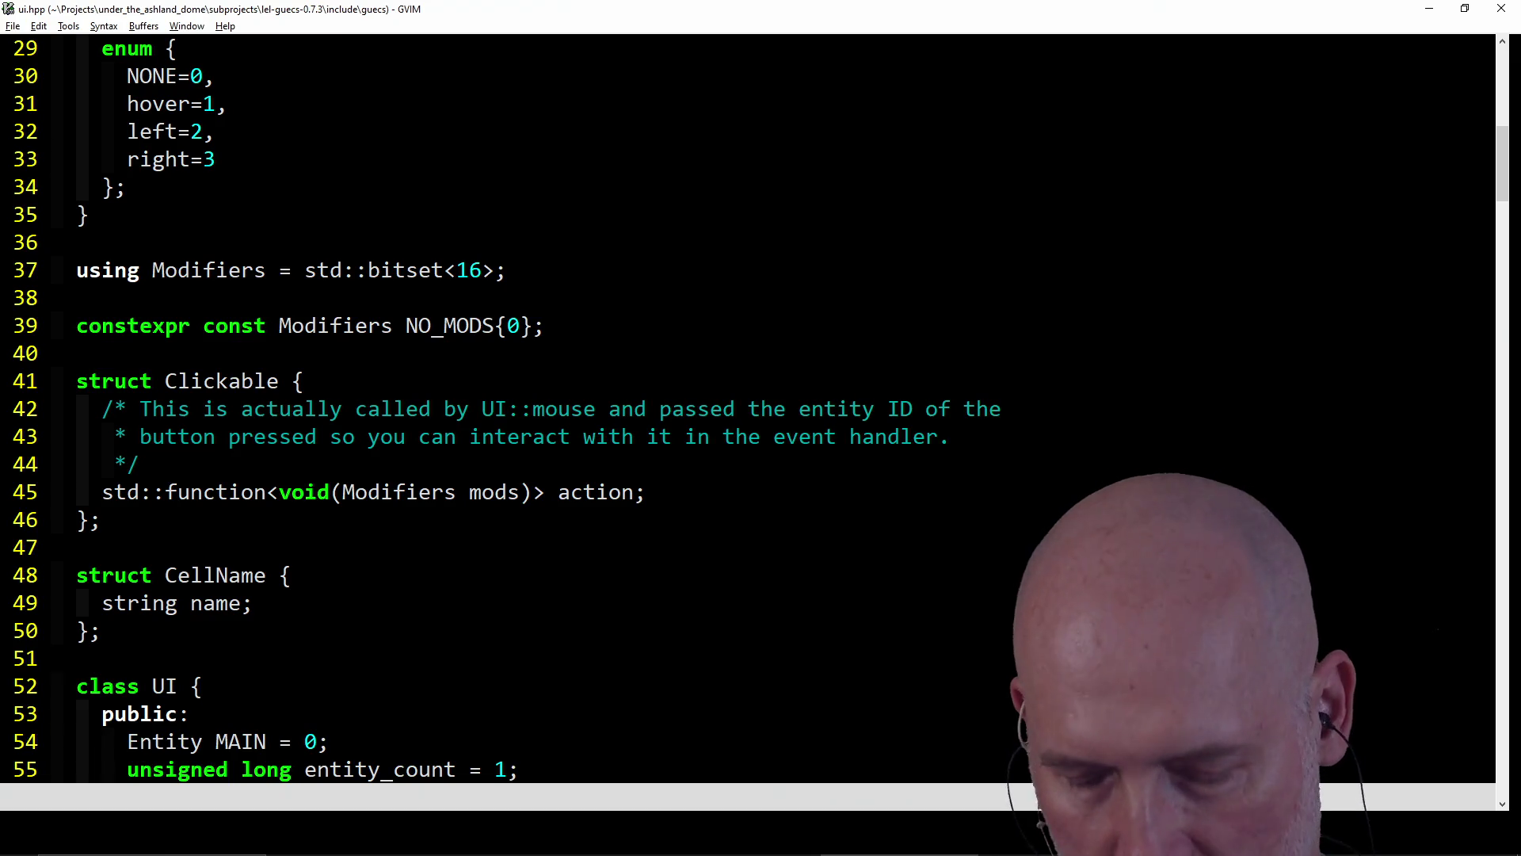
key("ctrl+d")
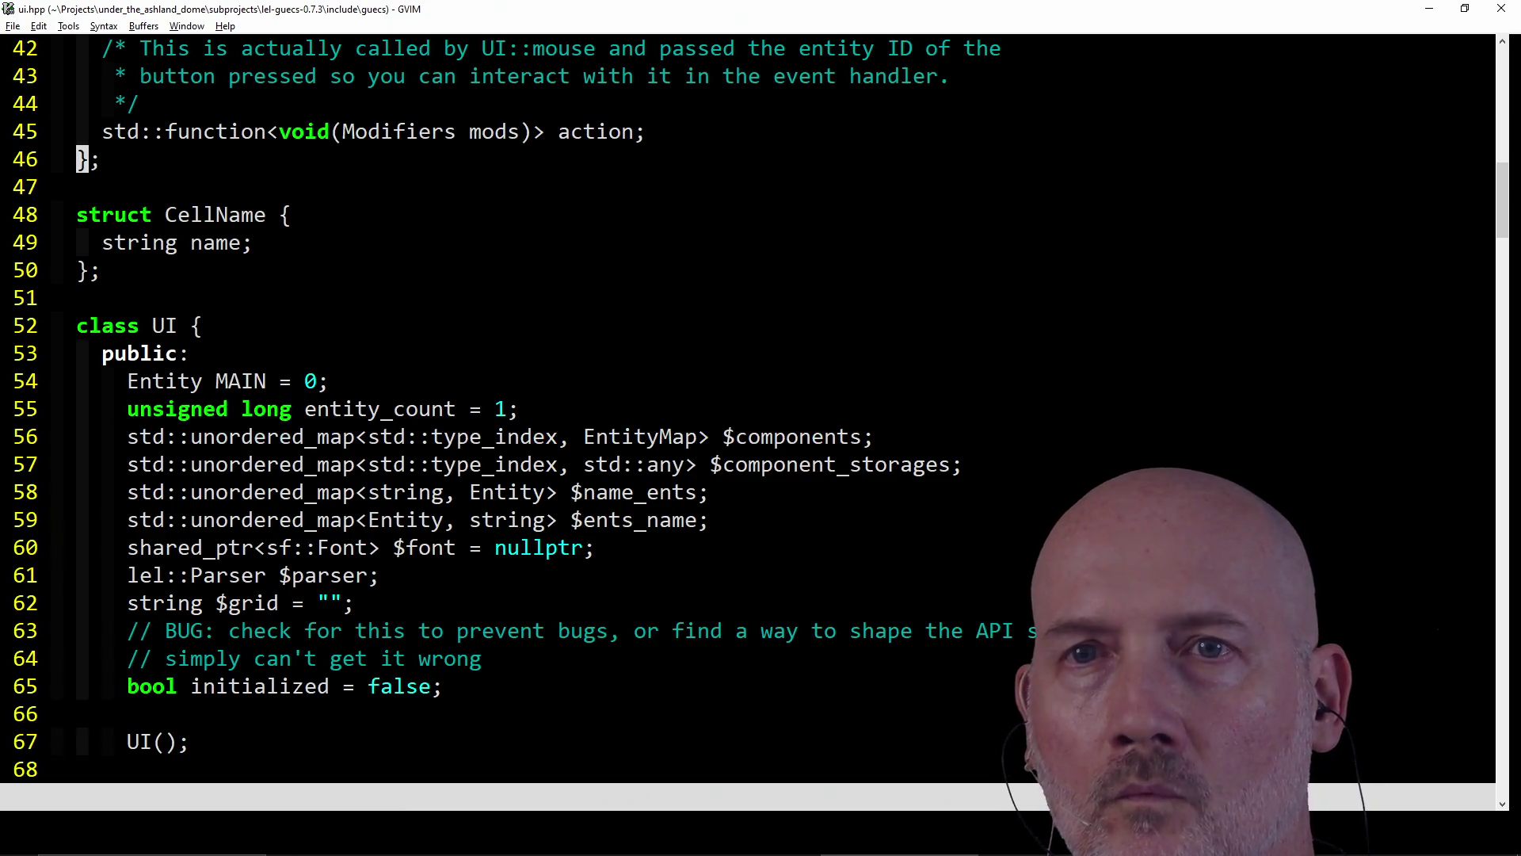
key("ctrl+p")
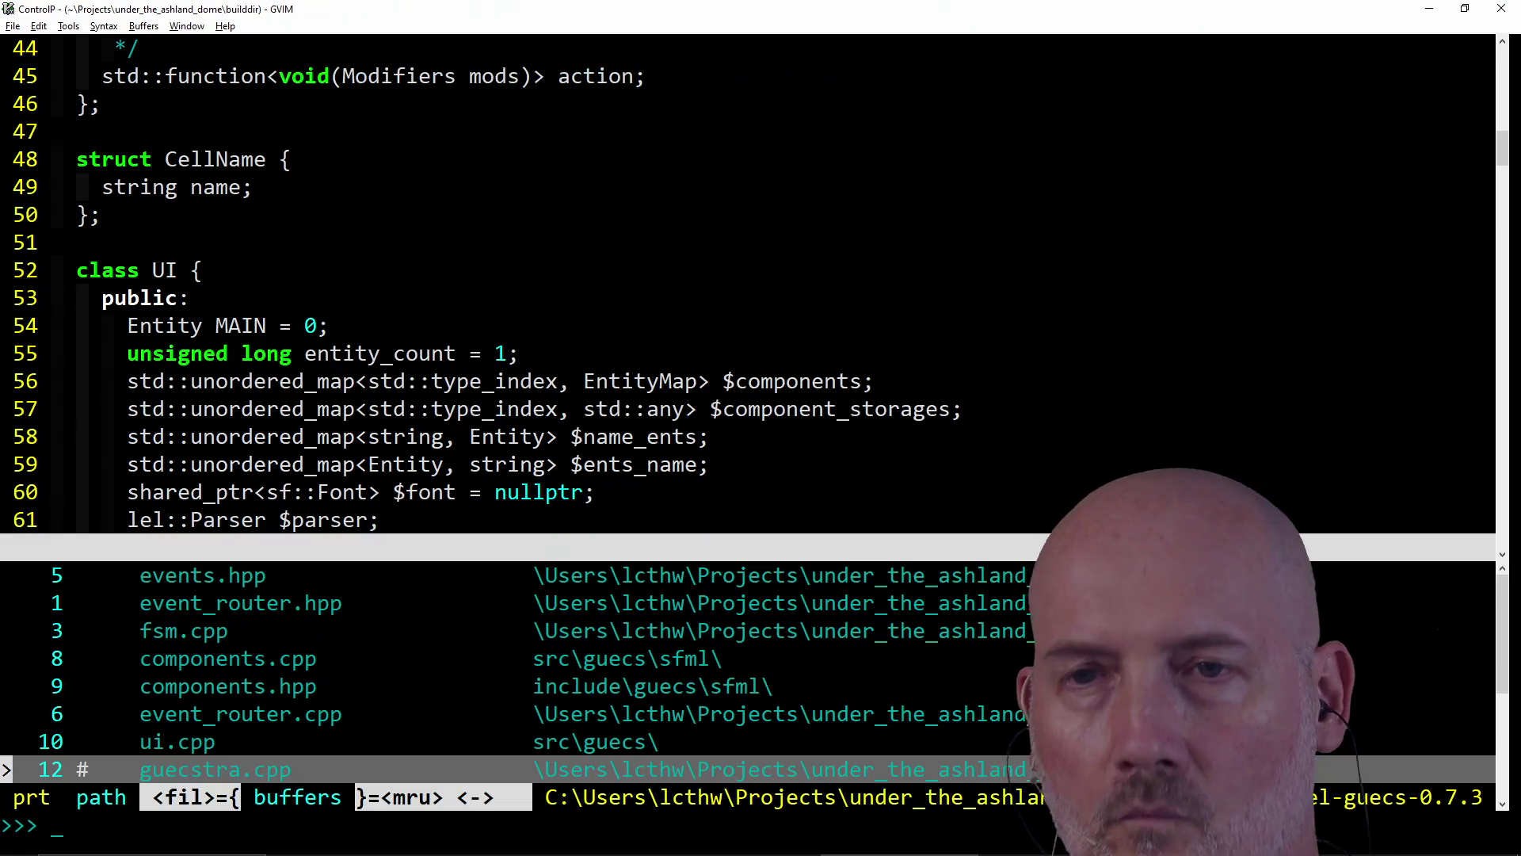
key("Escape")
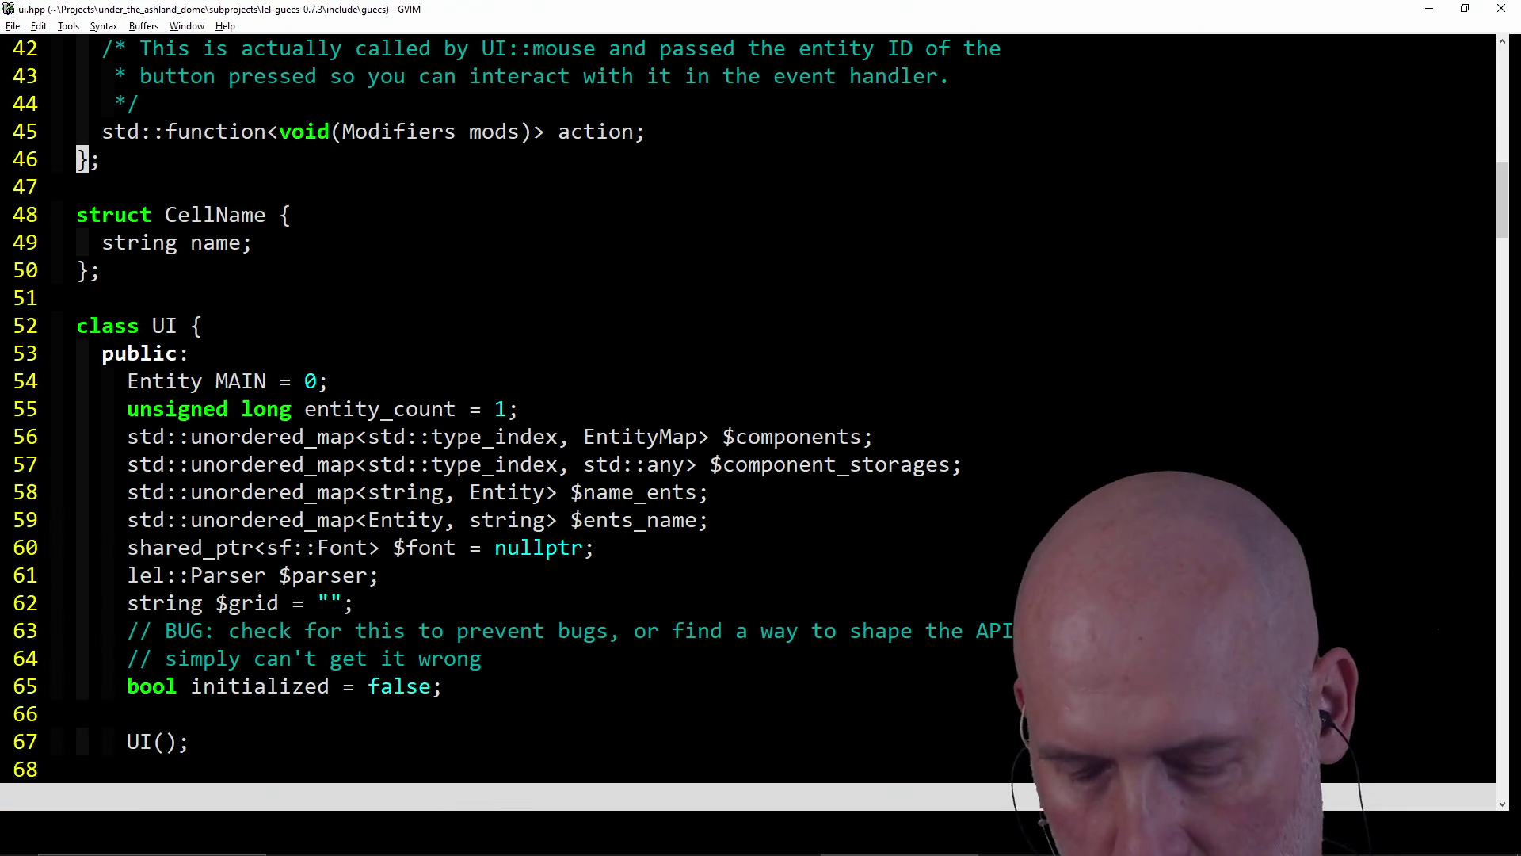
key("ctrl+p")
key("Return")
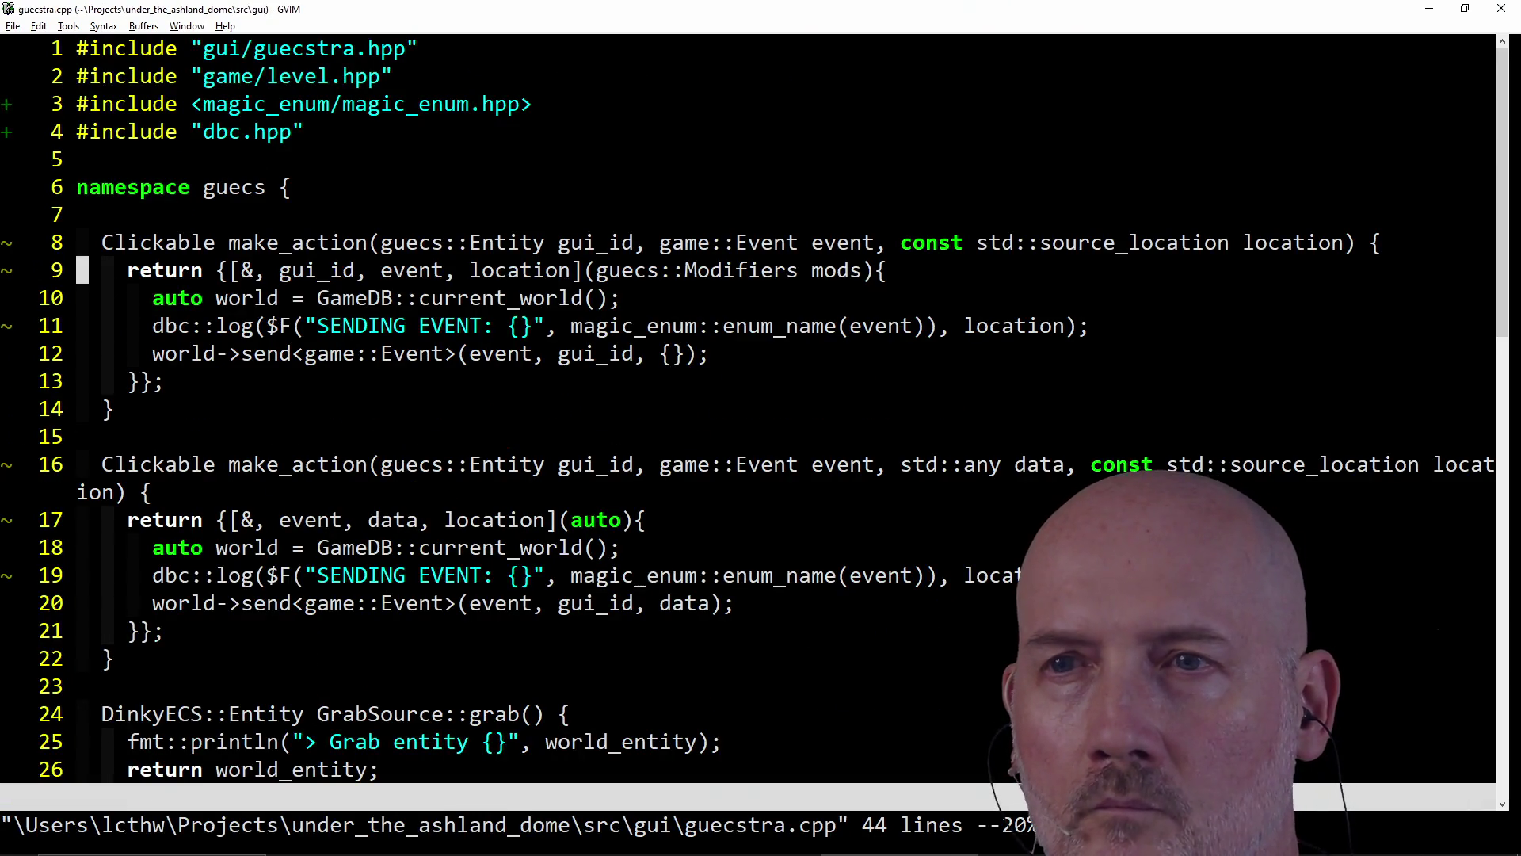
key("w")
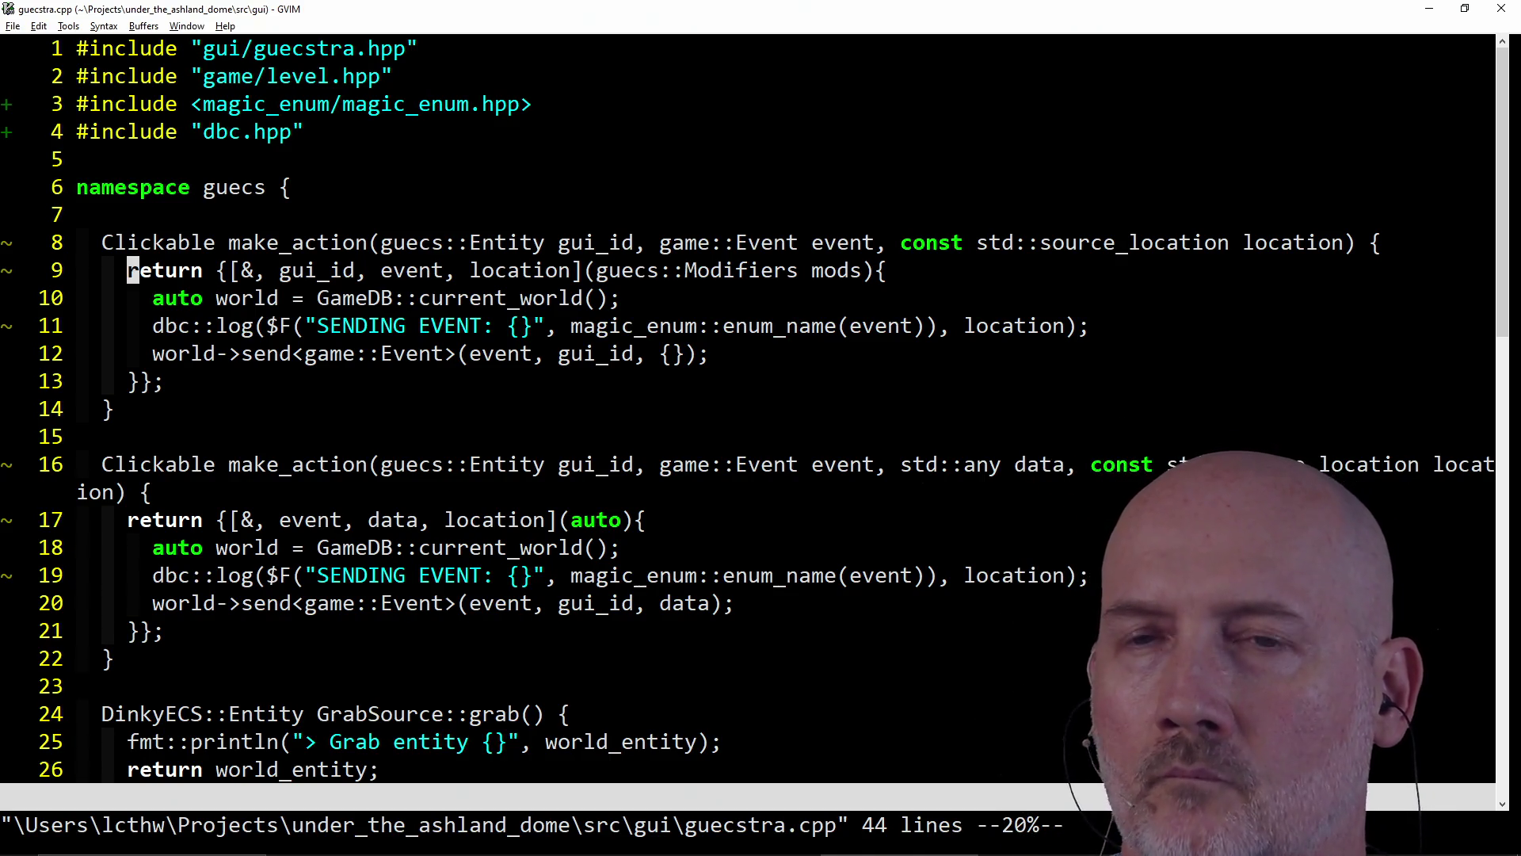
key("l")
key("l")
key("j")
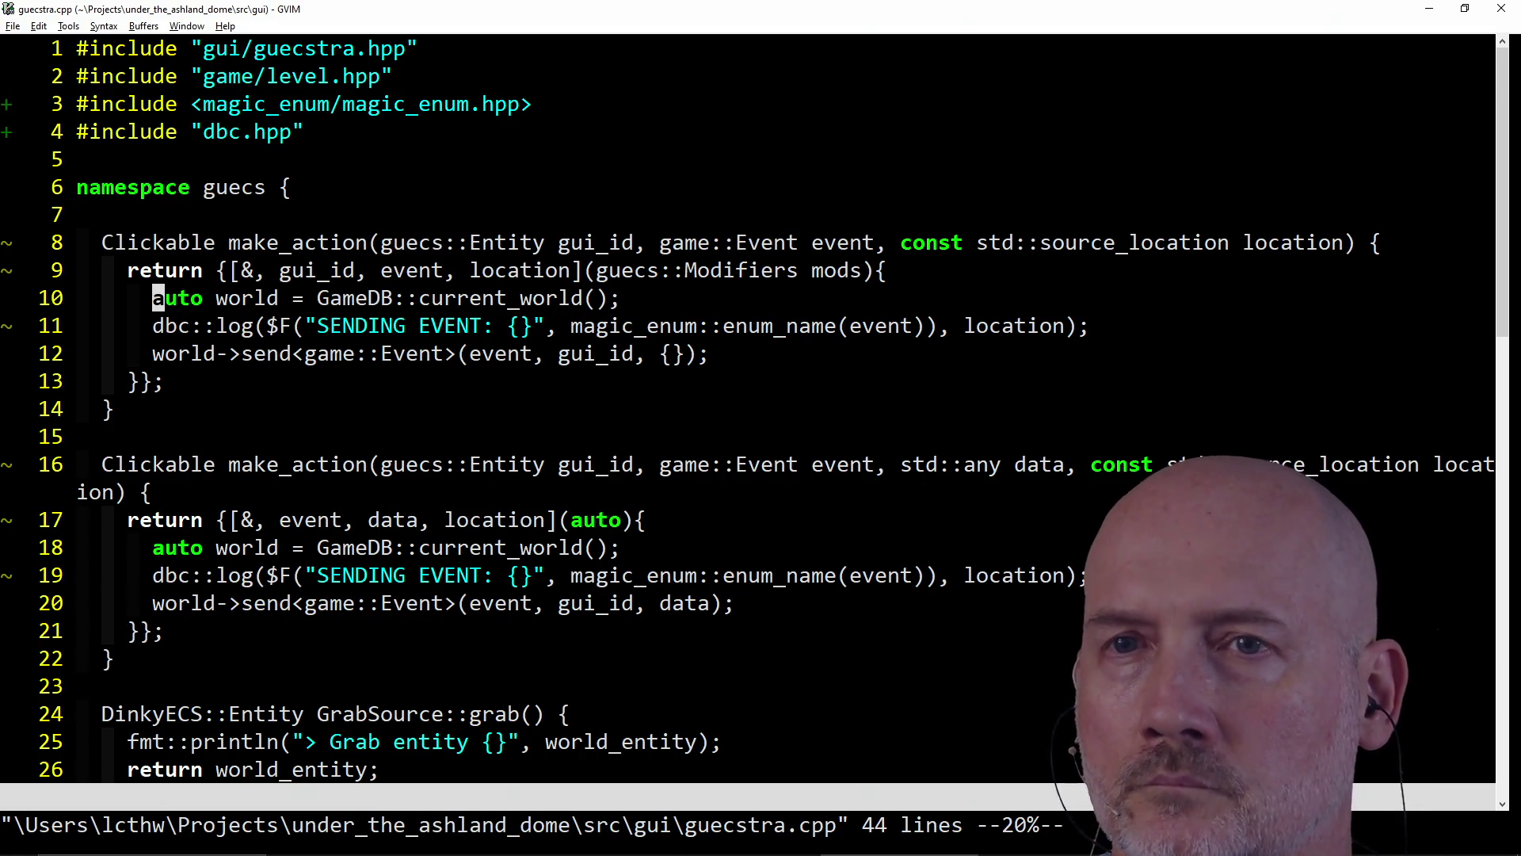
key("j")
key("j")
key("k")
key("k")
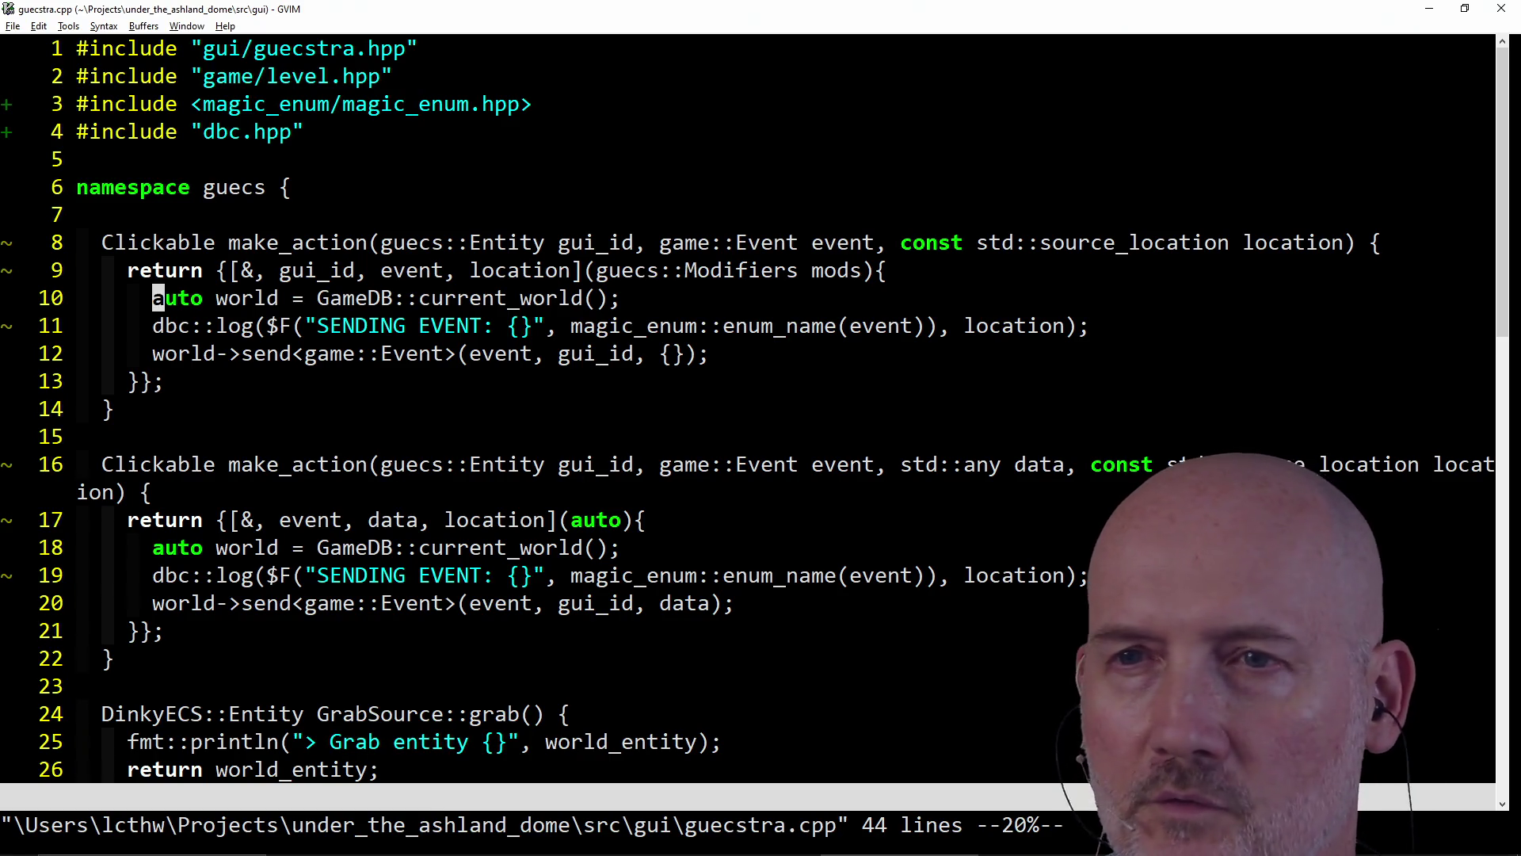
key("j")
key("colon")
key("Escape")
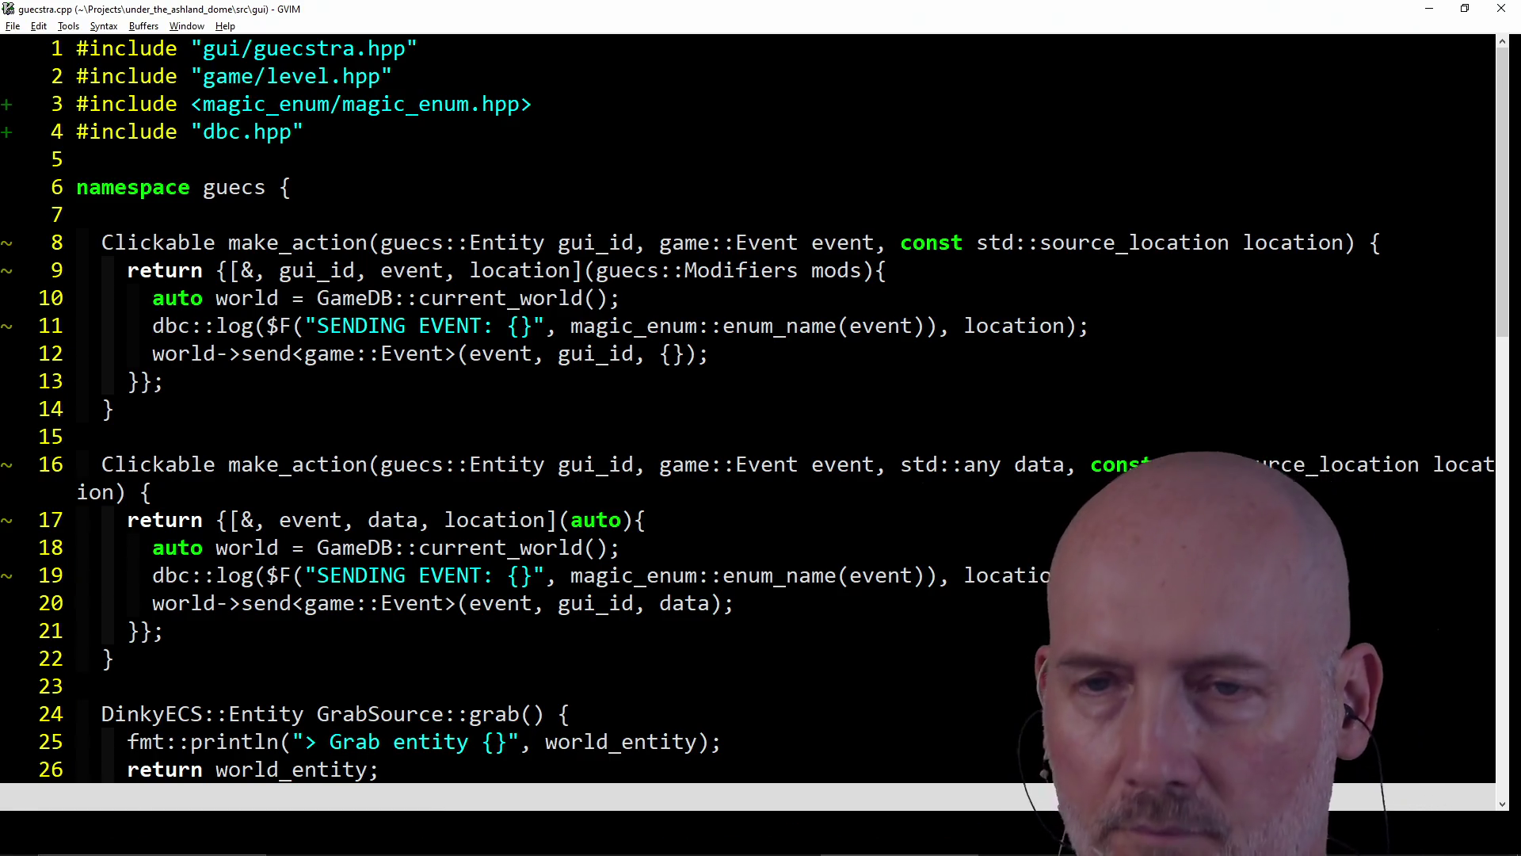
key("ctrl+p")
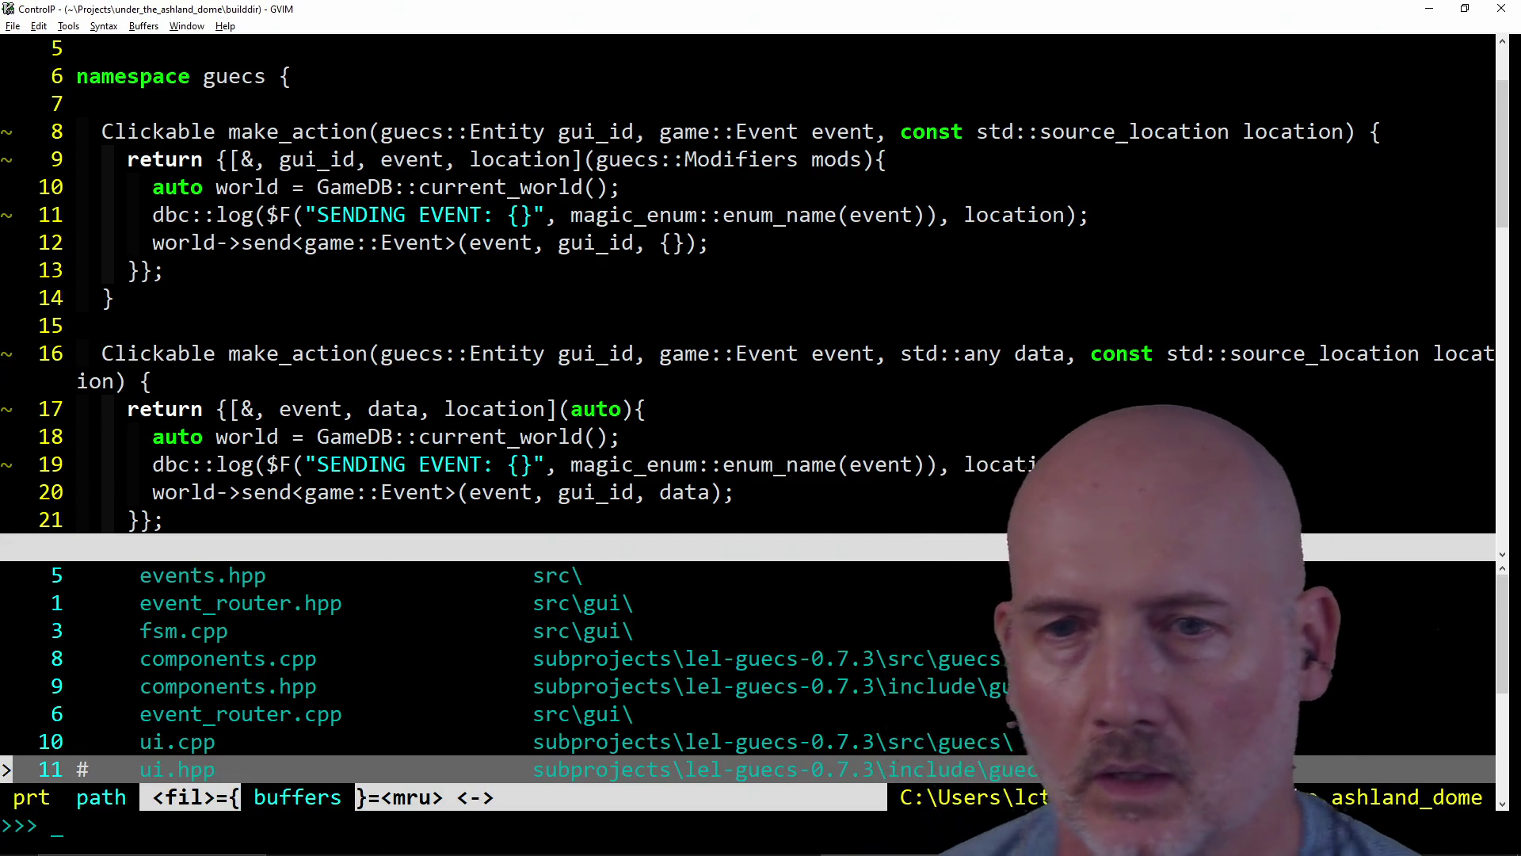
- Open fsm.cpp, swap mouse_action() for the uncommented event(gui_ev, {mouse_mods}) call, and save
key("ctrl+k")
key("ctrl+k")
key("ctrl+k")
key("Return")
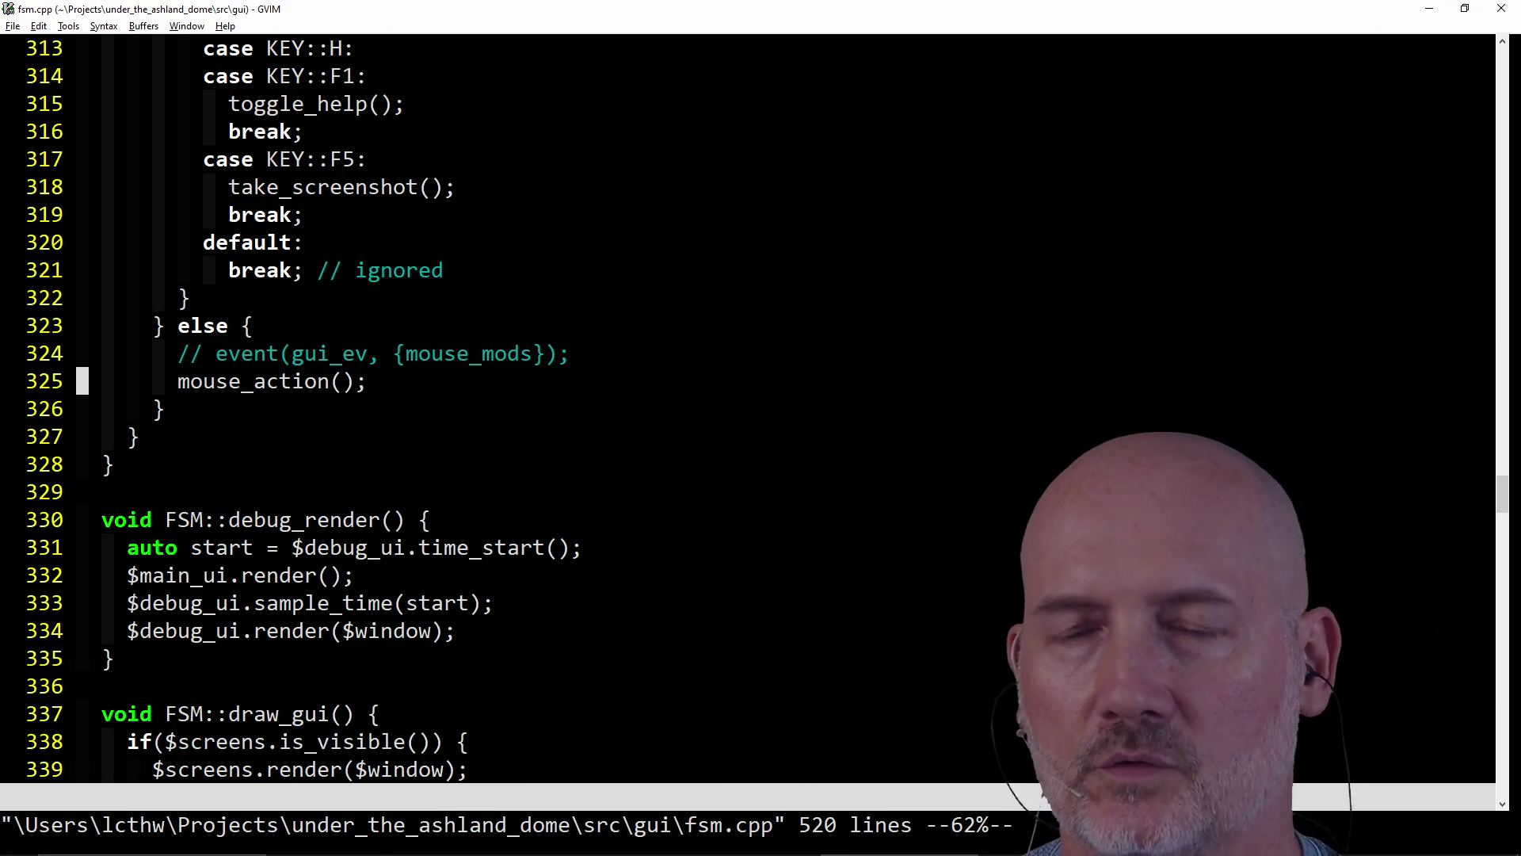
key("d")
key("d")
key("k")
key("l")
key("x")
key("x")
type("x")
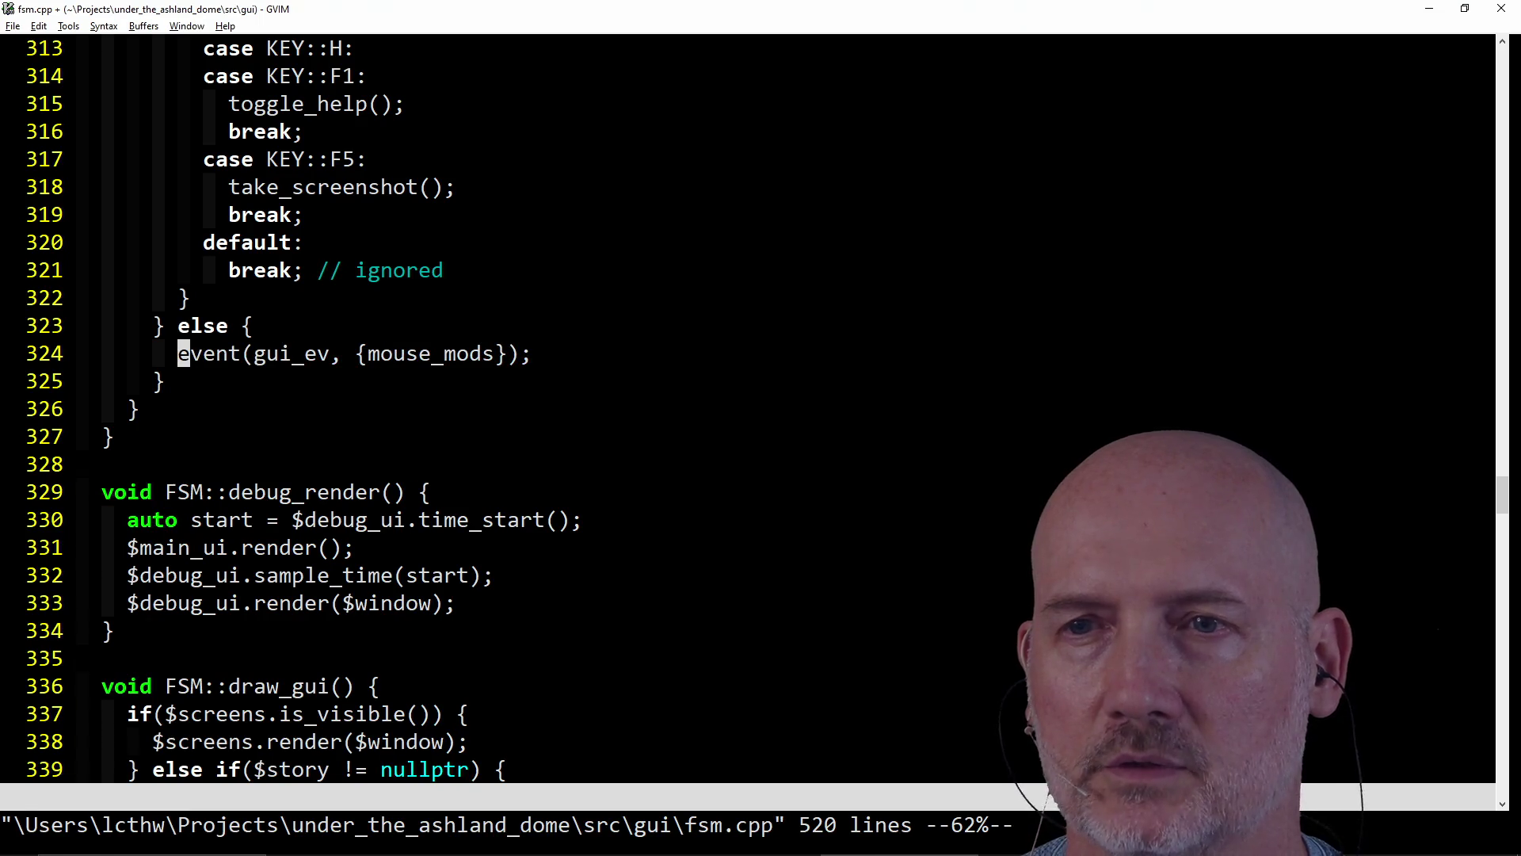
type(":wa")
key("Return")
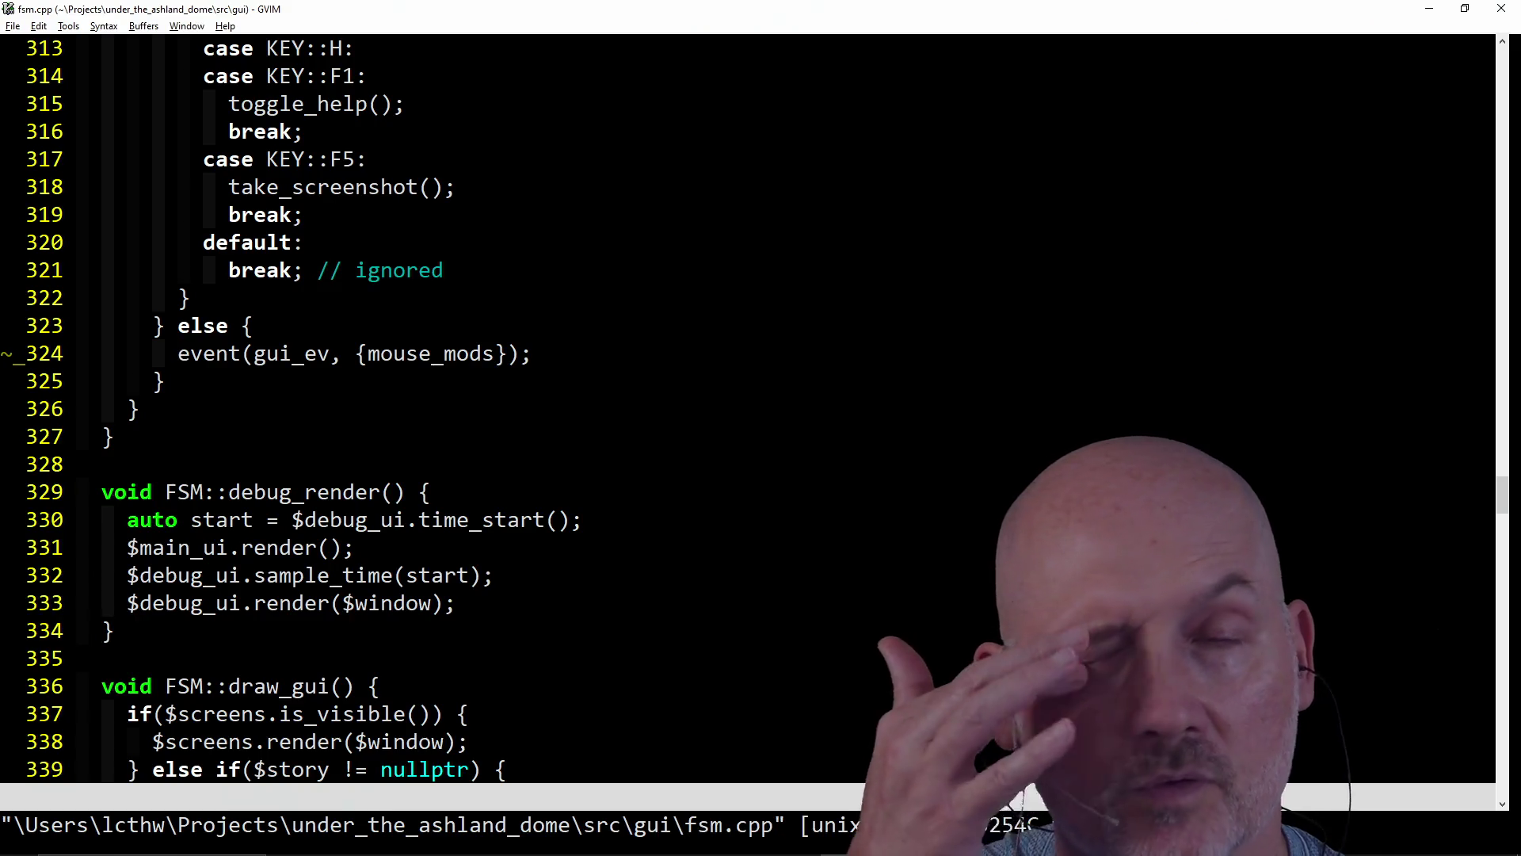
scroll(694, 297, "up", 20)
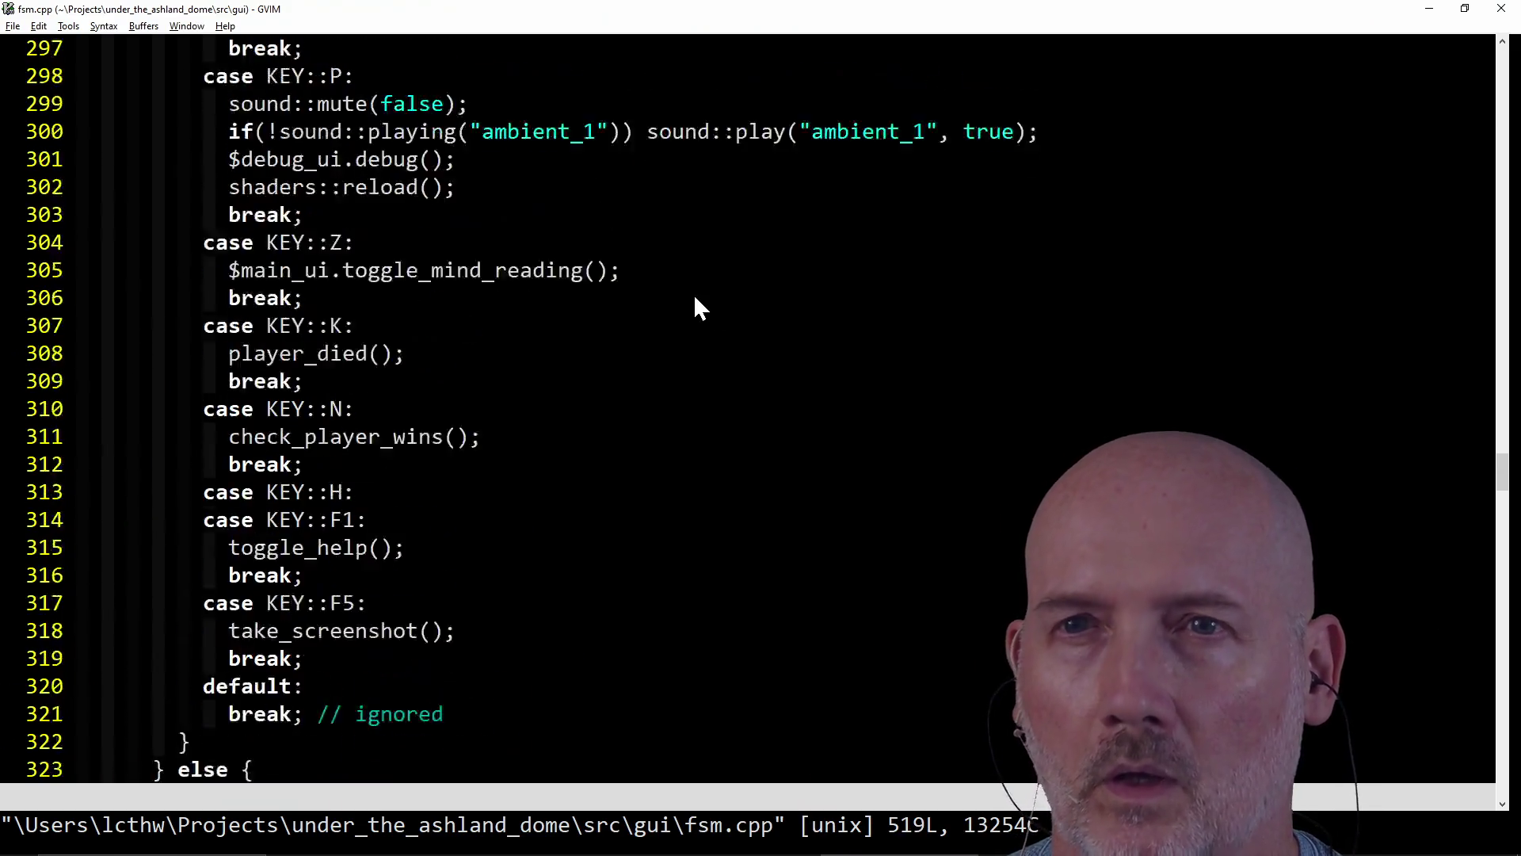
scroll(695, 299, "up", 20)
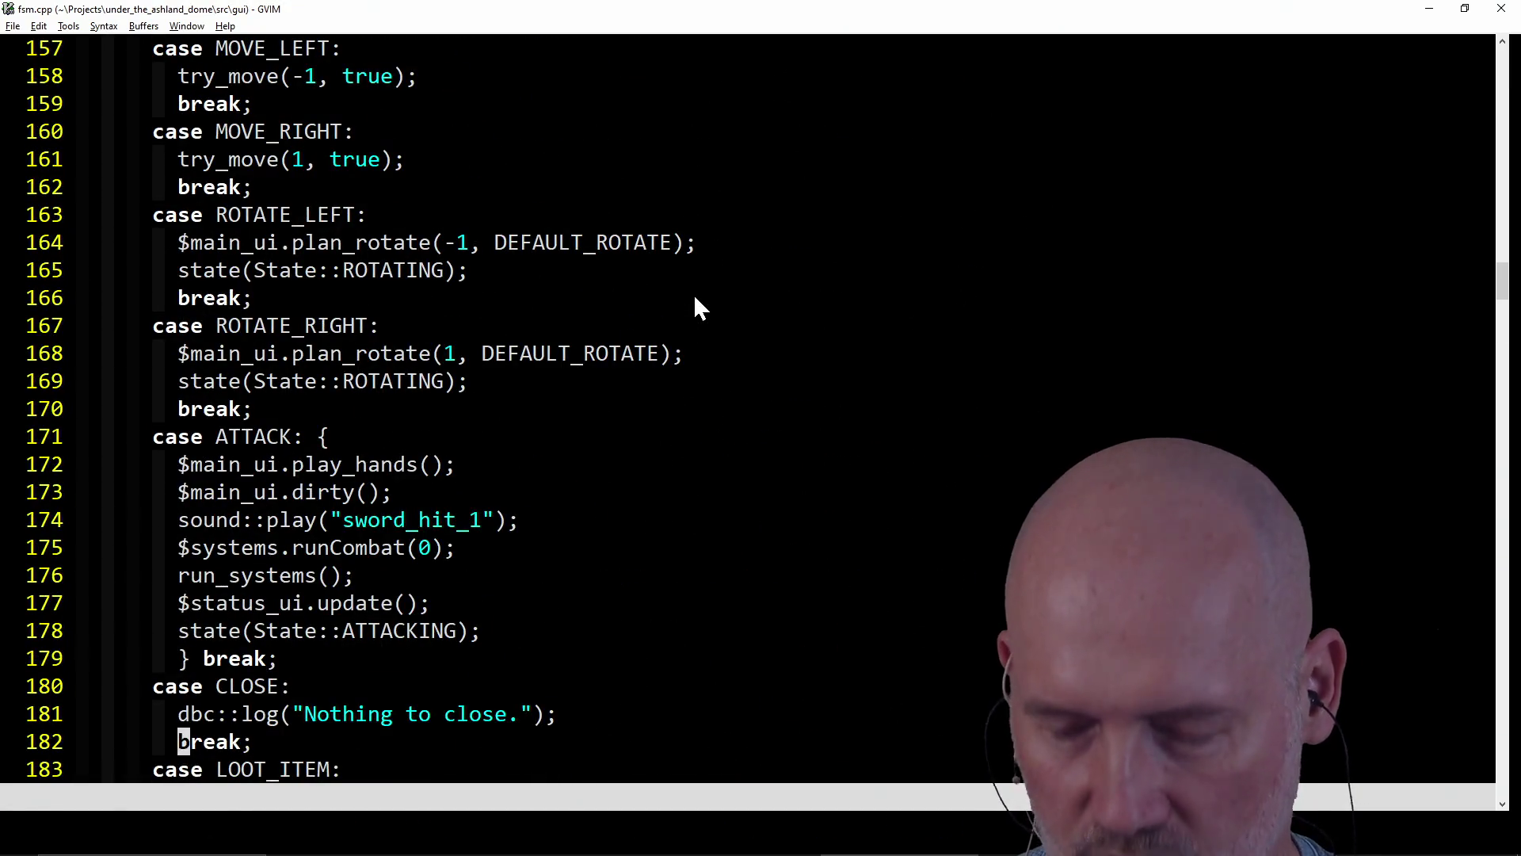
- Save all with :wa and run the build until 'Success: !make -f ../Makefile build' appears
type(":wa")
key("Return")
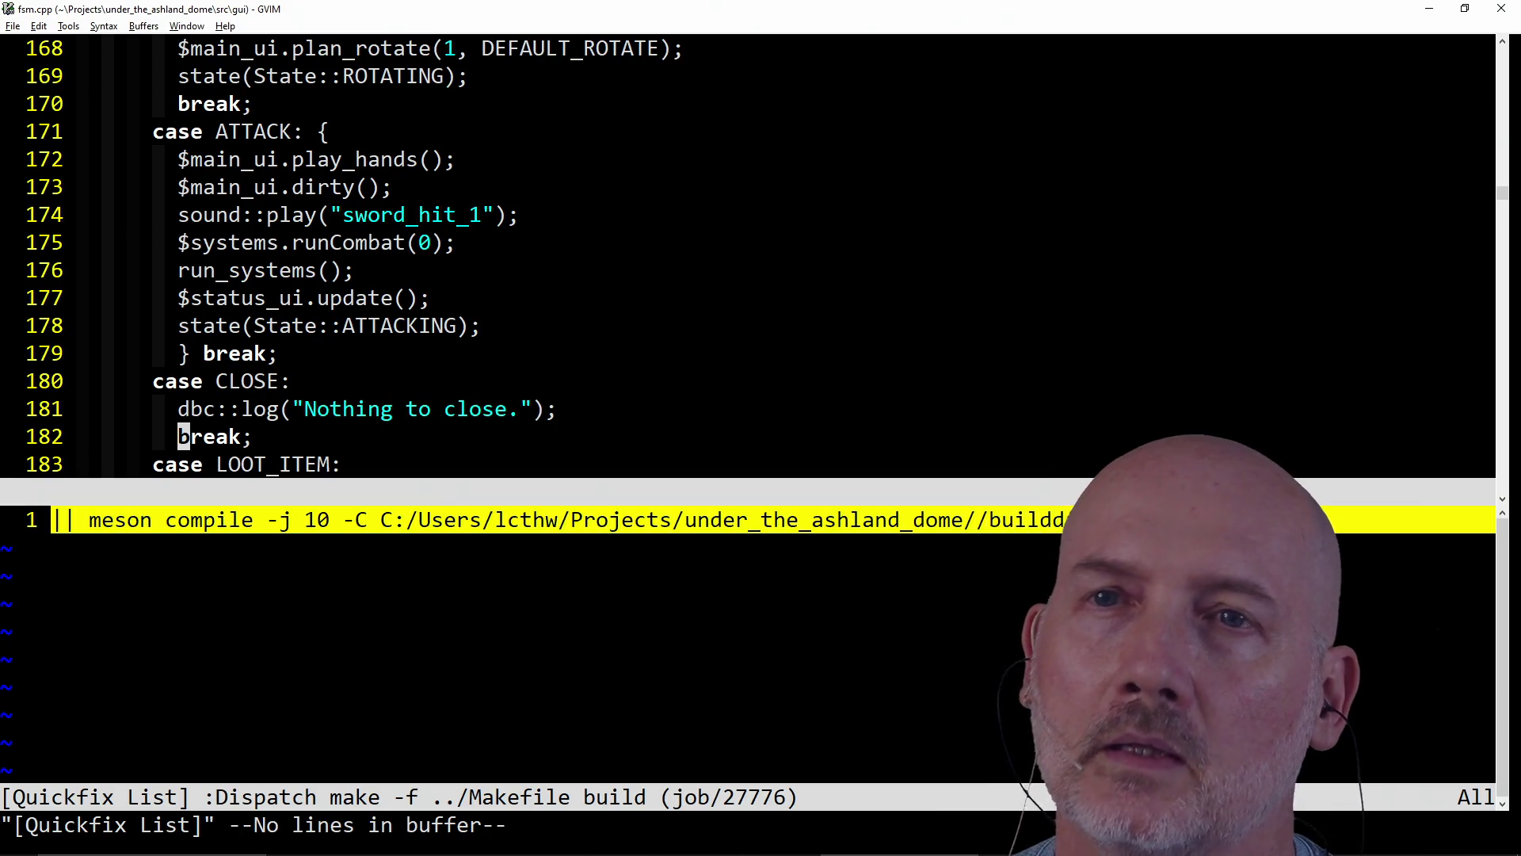
scroll(729, 269, "up", 3)
scroll(729, 267, "up", 8)
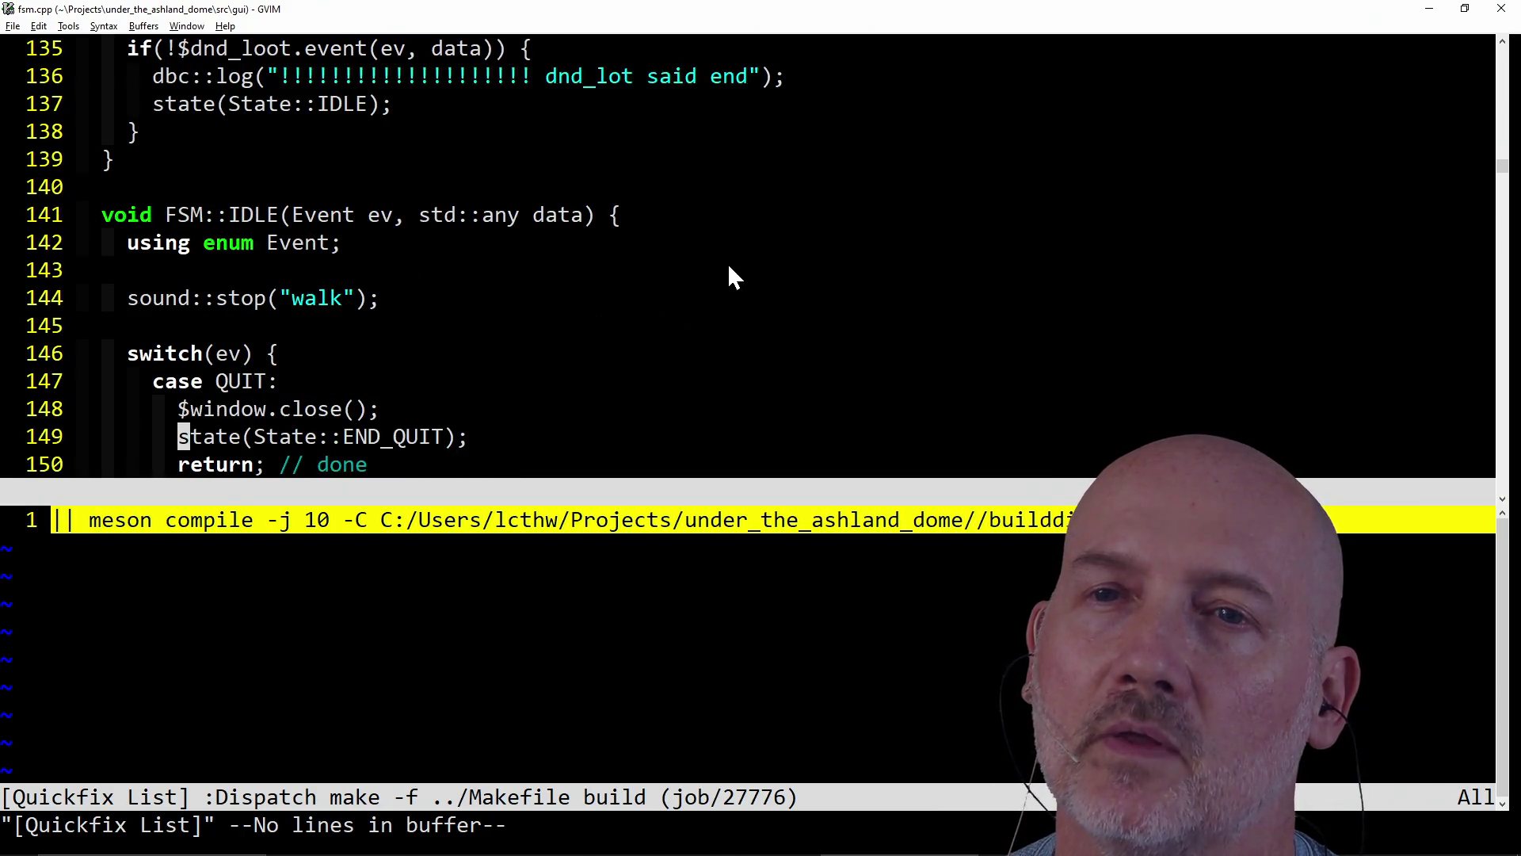
scroll(678, 286, "down", 1)
scroll(676, 286, "down", 7)
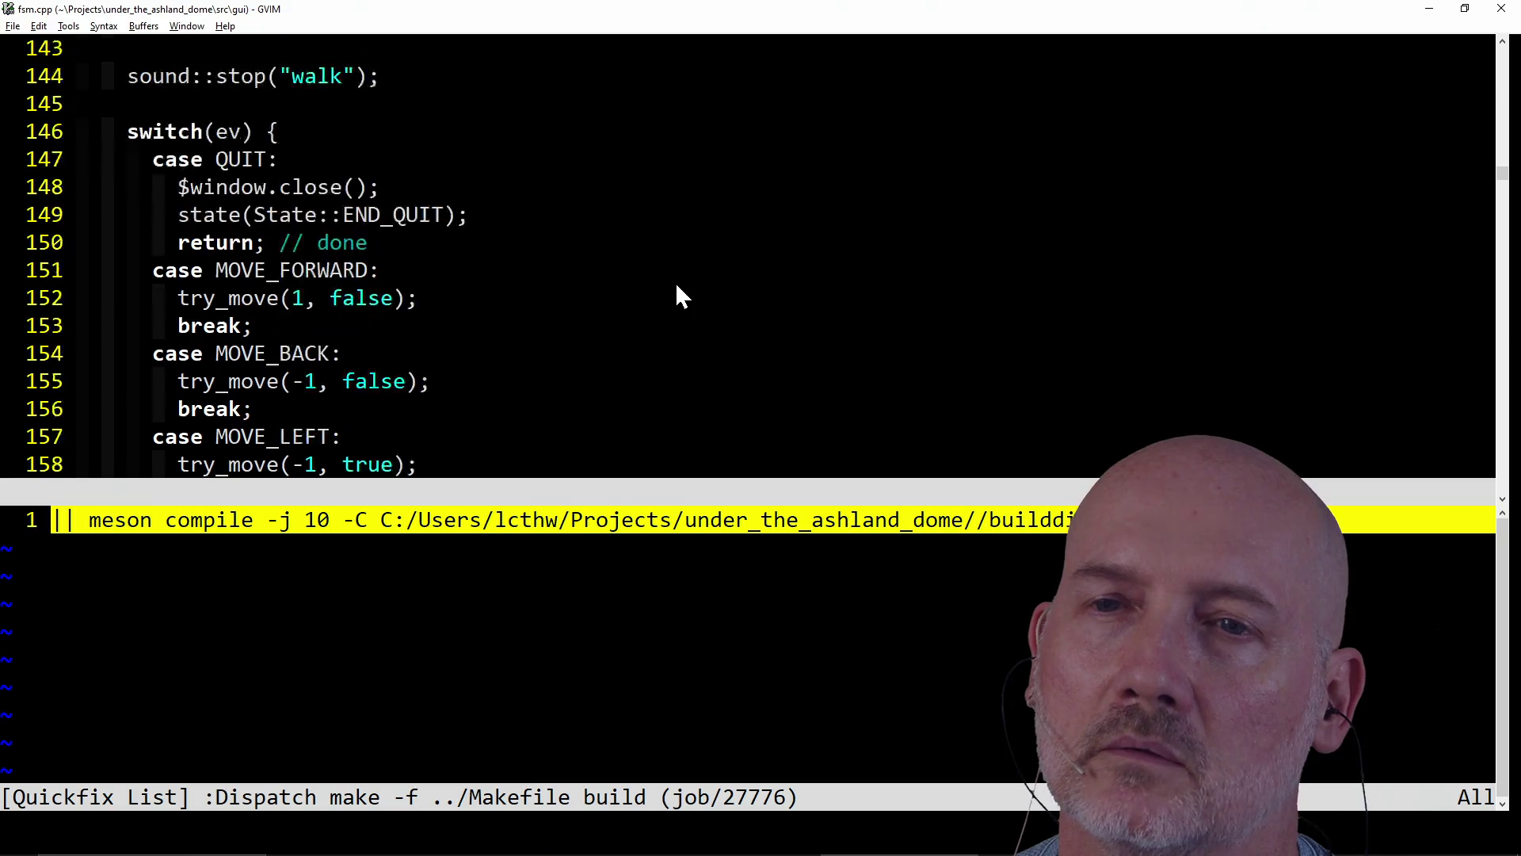
scroll(678, 288, "down", 4)
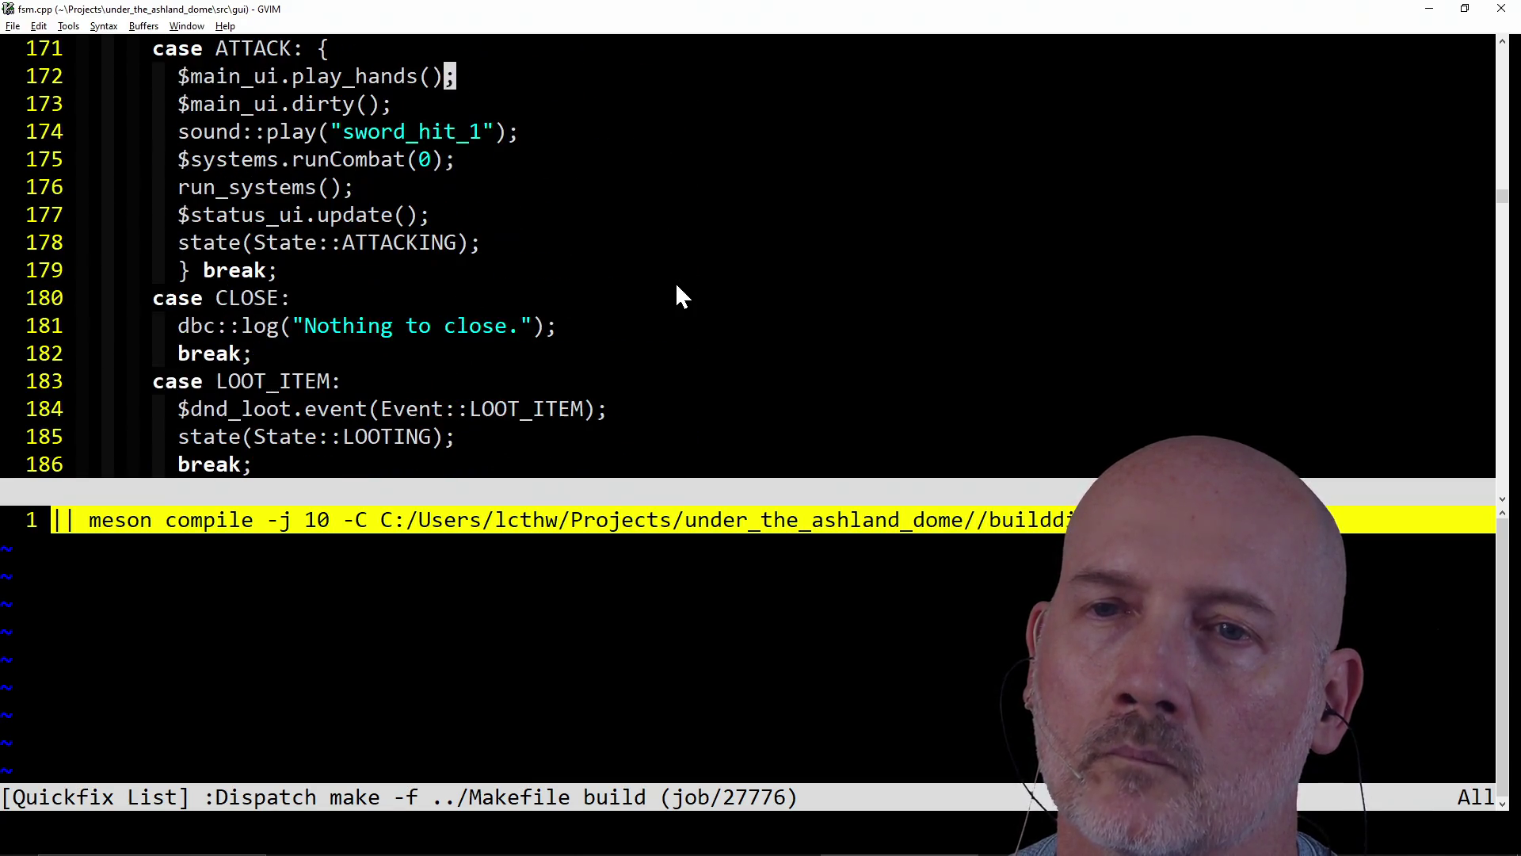
scroll(677, 288, "down", 3)
scroll(677, 286, "down", 1)
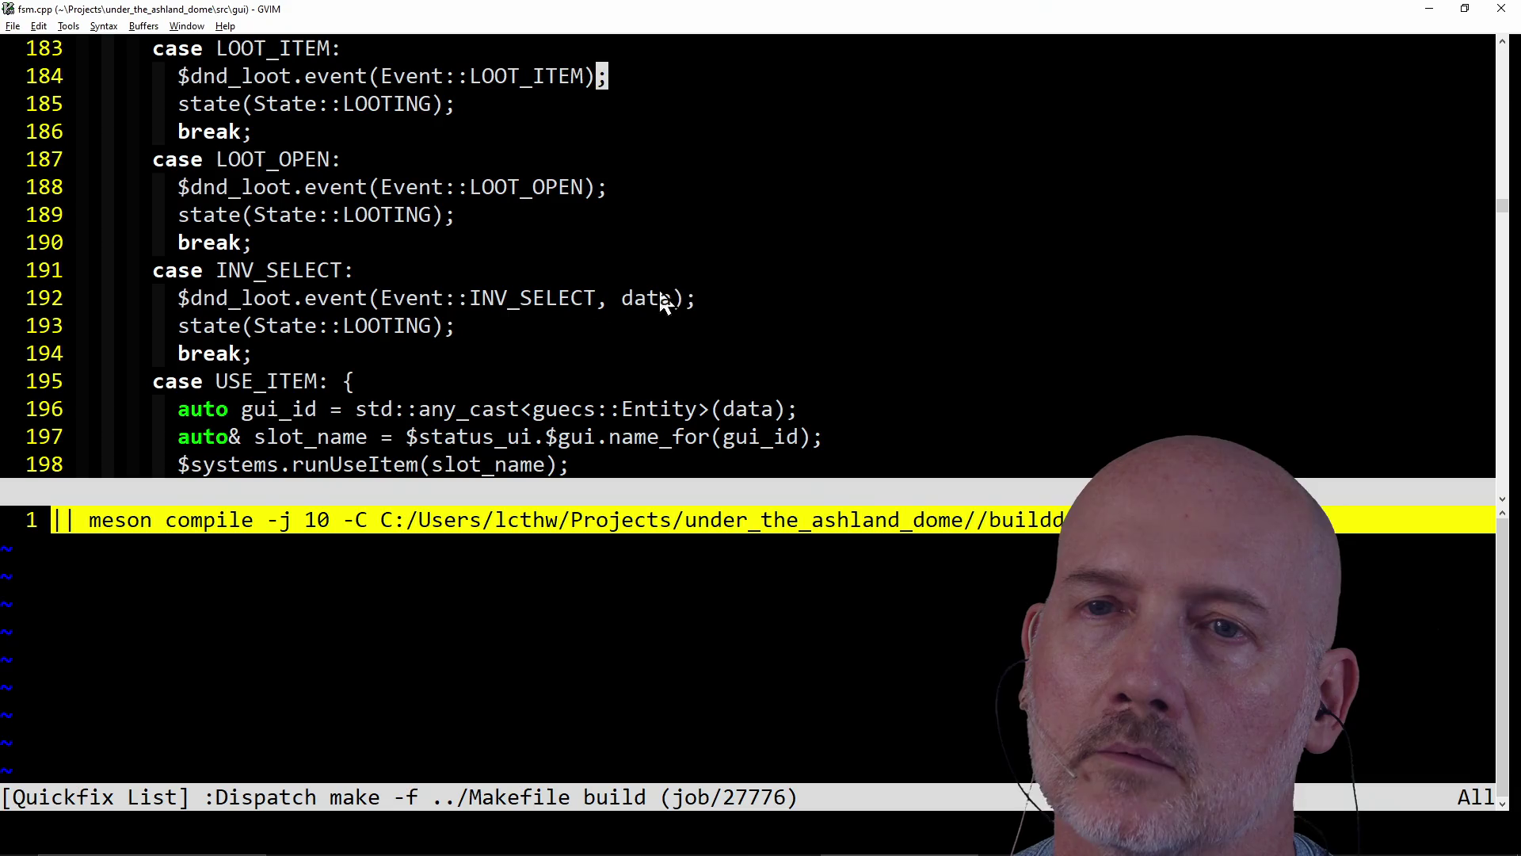
scroll(397, 289, "down", 3)
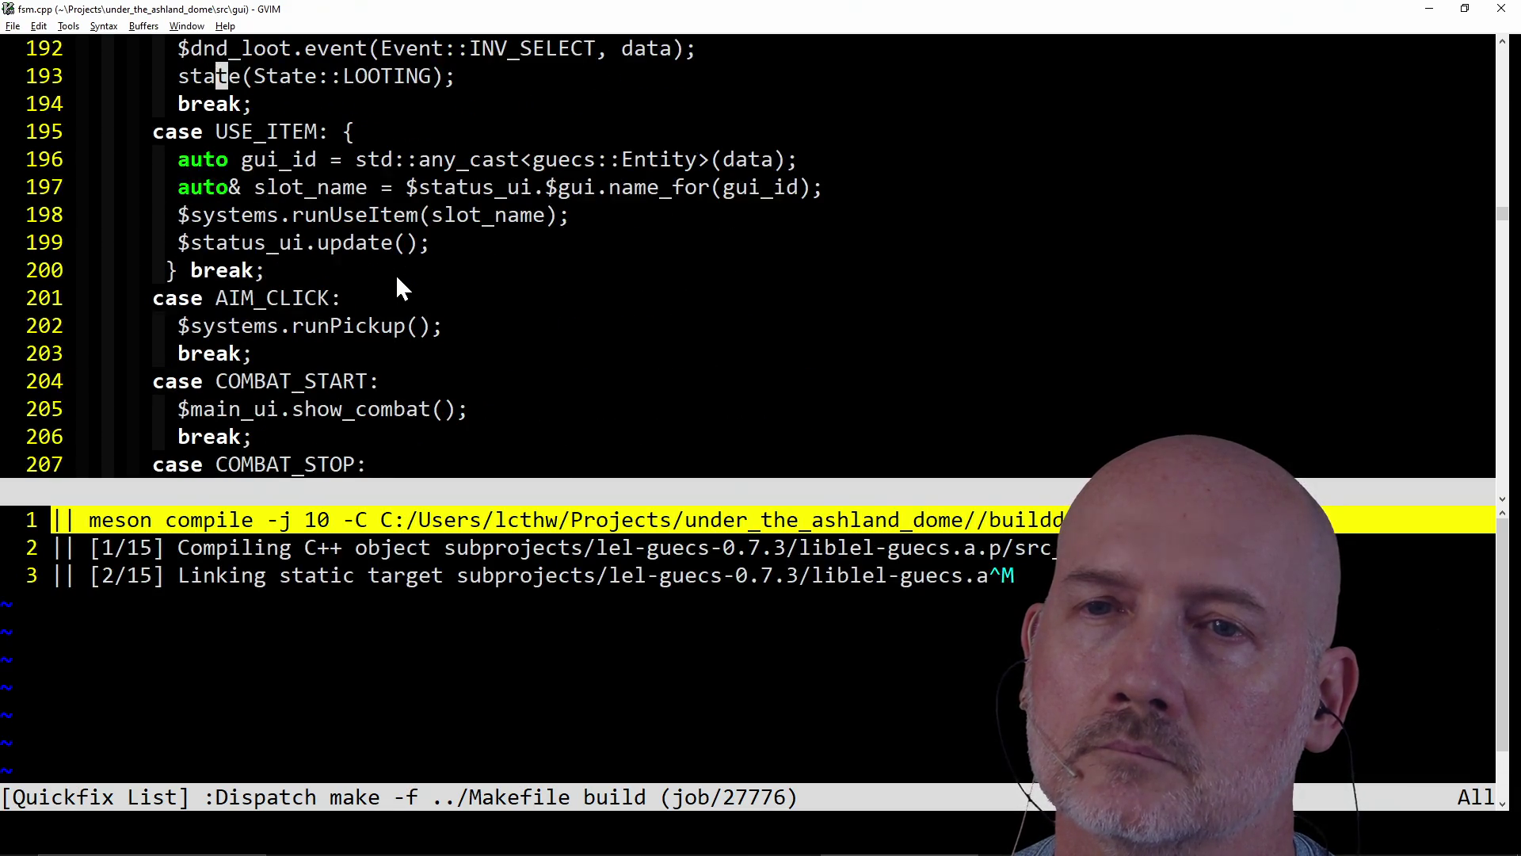
scroll(398, 289, "down", 2)
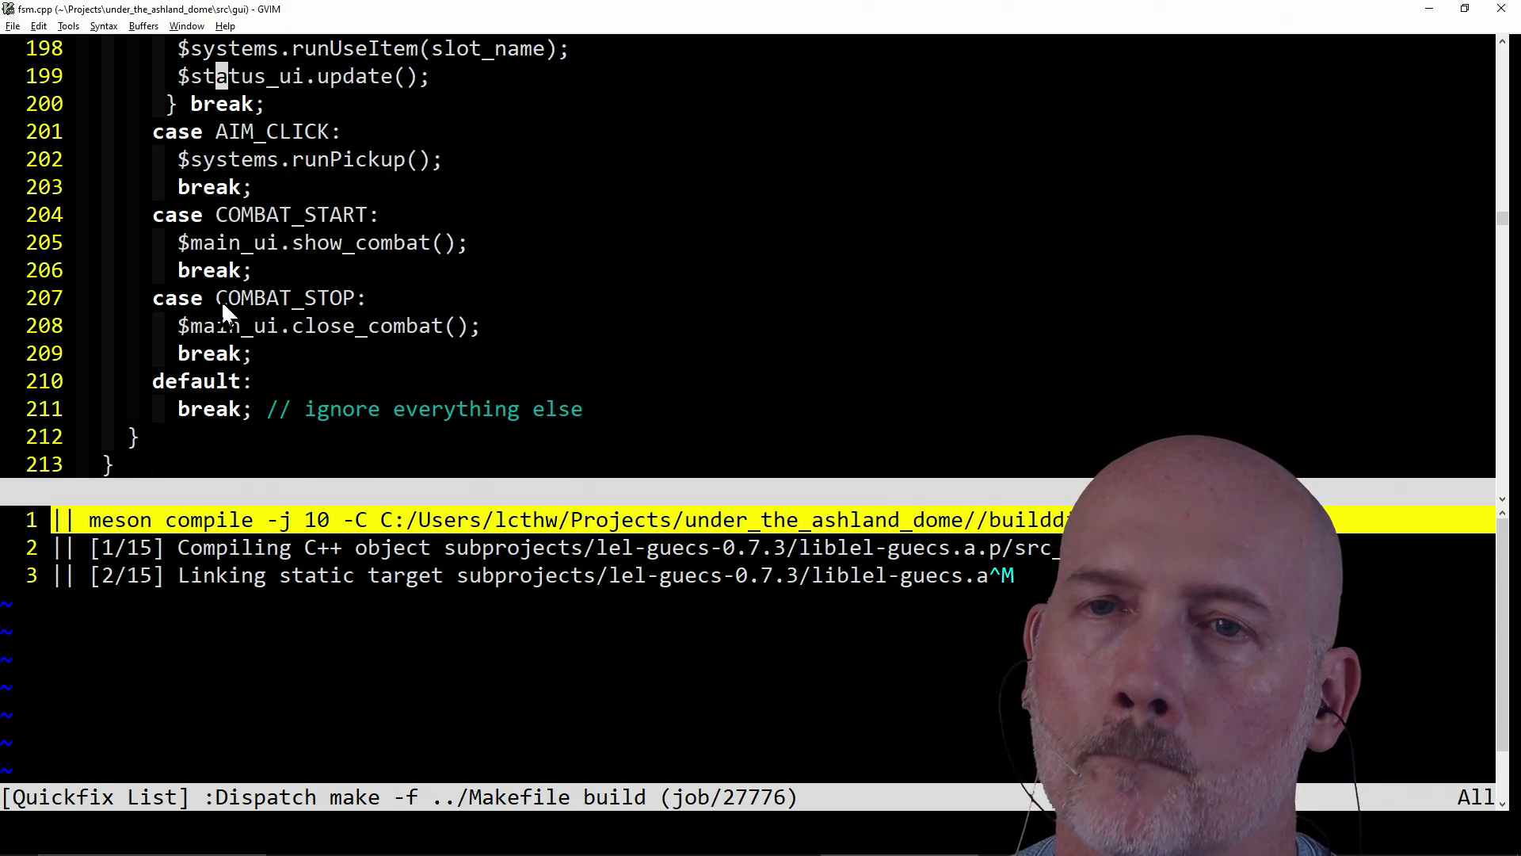
scroll(221, 299, "up", 3)
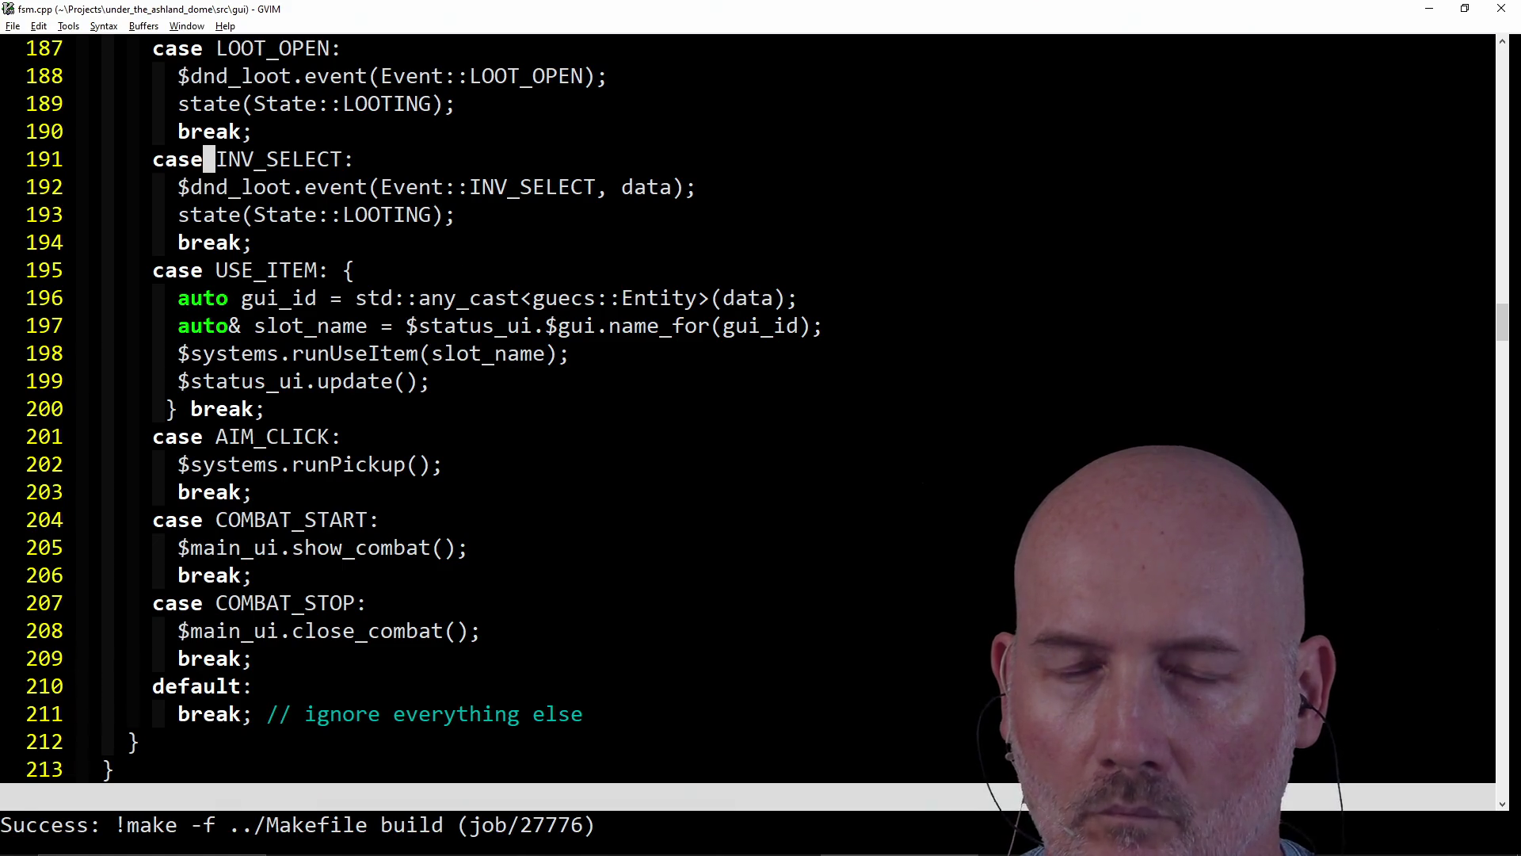
- Review the refactored fsm.cpp handlers, ending at the LOOTING dnd_loot event check
scroll(492, 241, "up", 10)
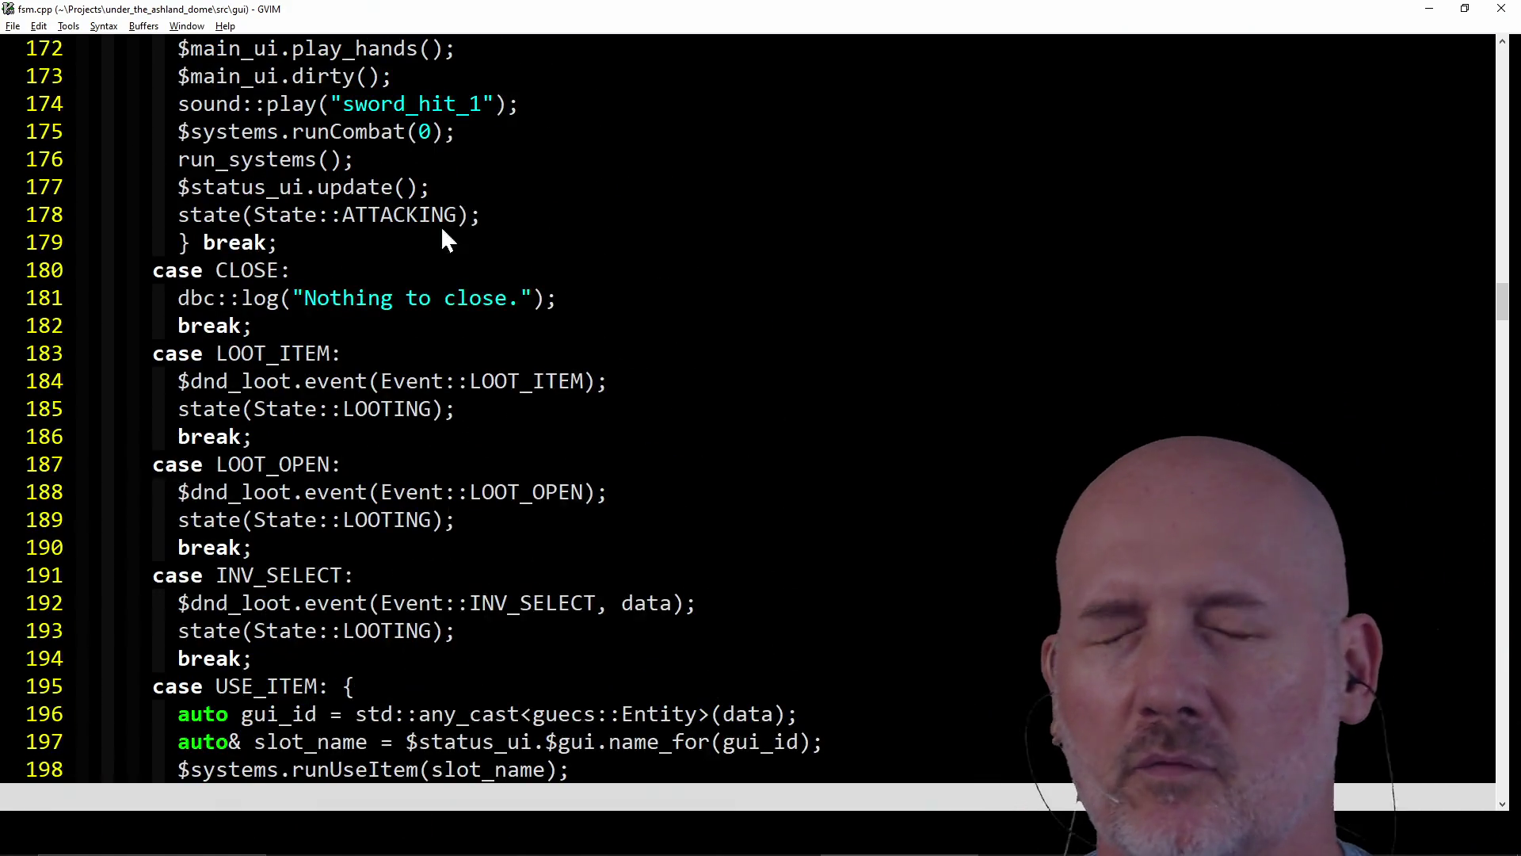
scroll(428, 212, "up", 5)
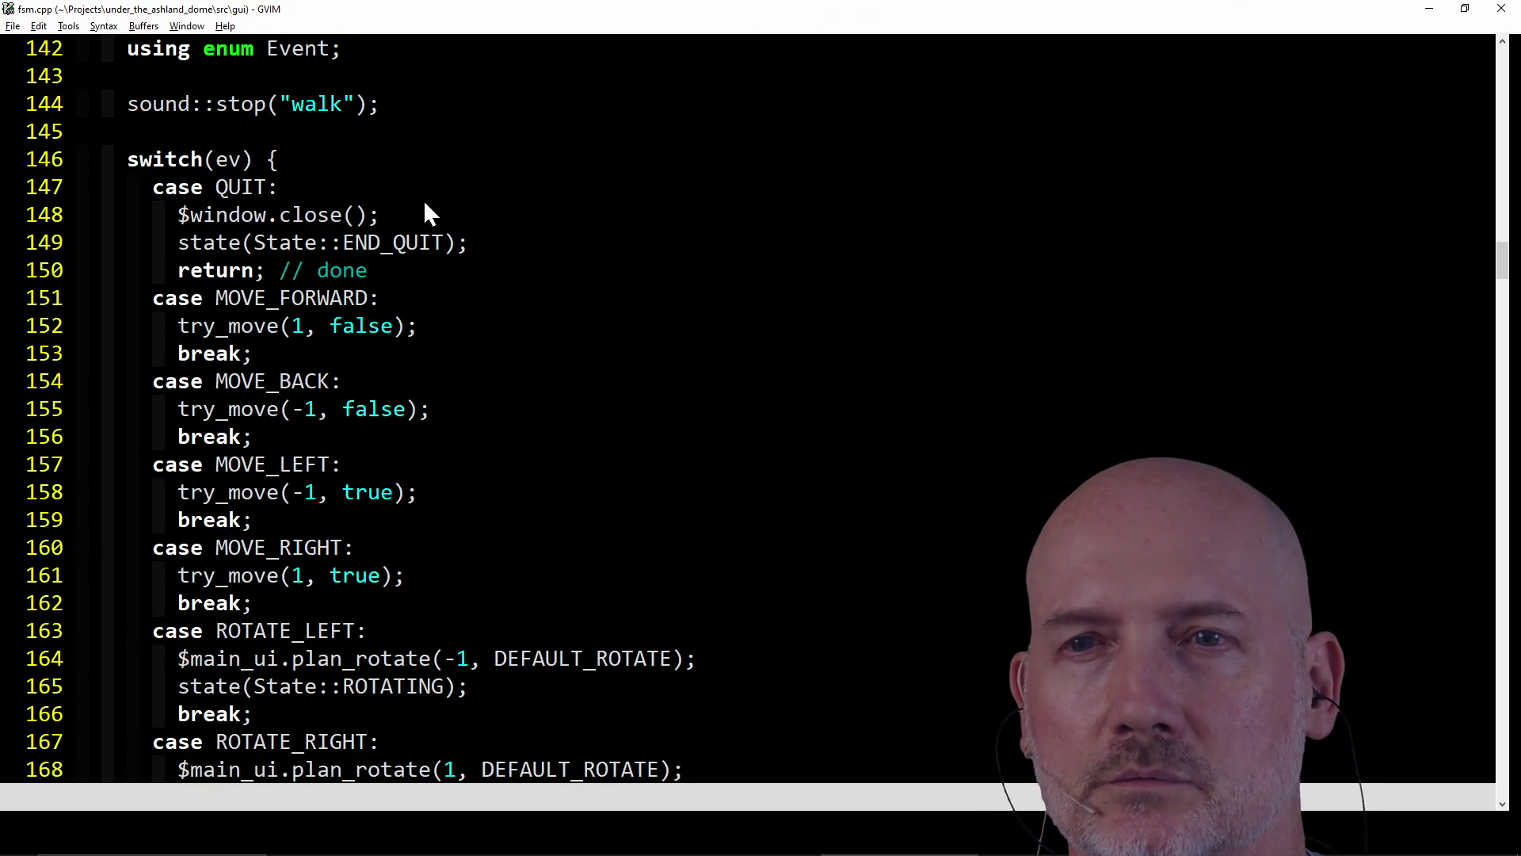
scroll(427, 213, "down", 6)
scroll(426, 212, "down", 17)
scroll(427, 213, "up", 2)
scroll(426, 213, "down", 2)
scroll(425, 212, "up", 8)
scroll(425, 212, "down", 13)
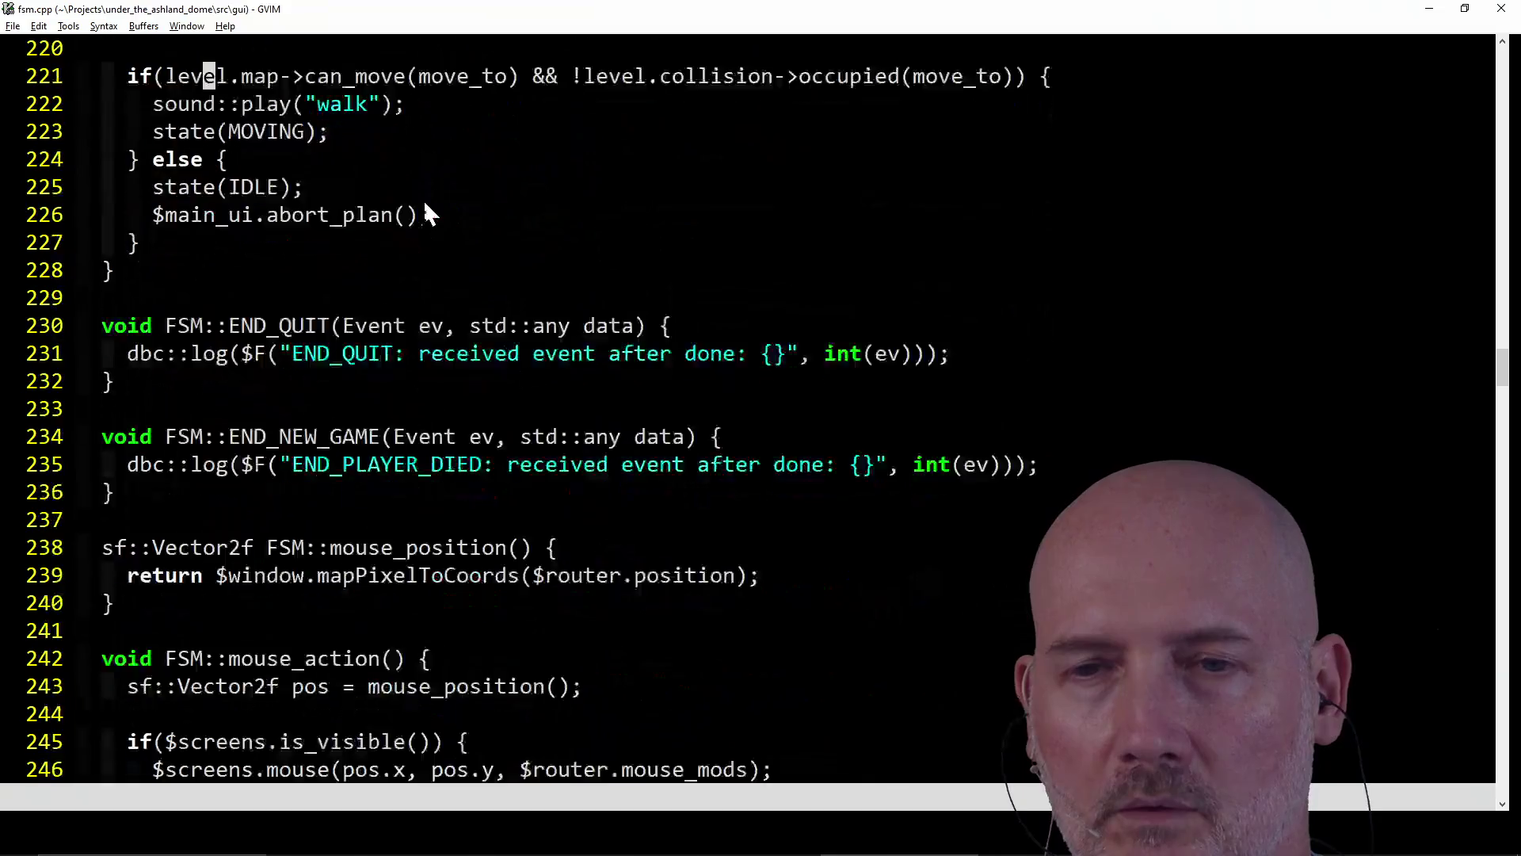
scroll(425, 212, "up", 2)
scroll(426, 212, "up", 20)
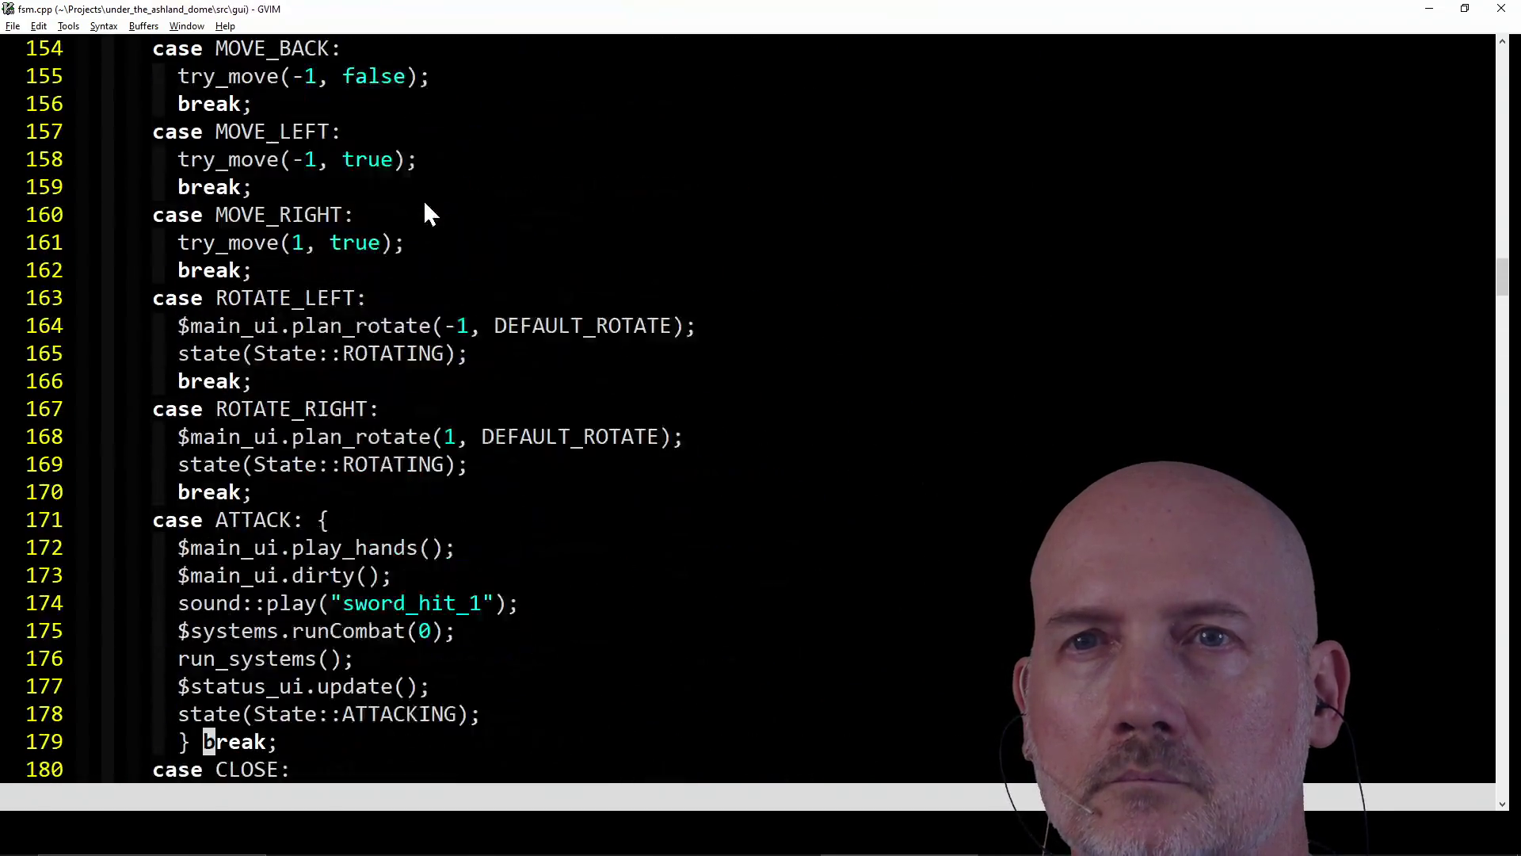
scroll(426, 212, "up", 6)
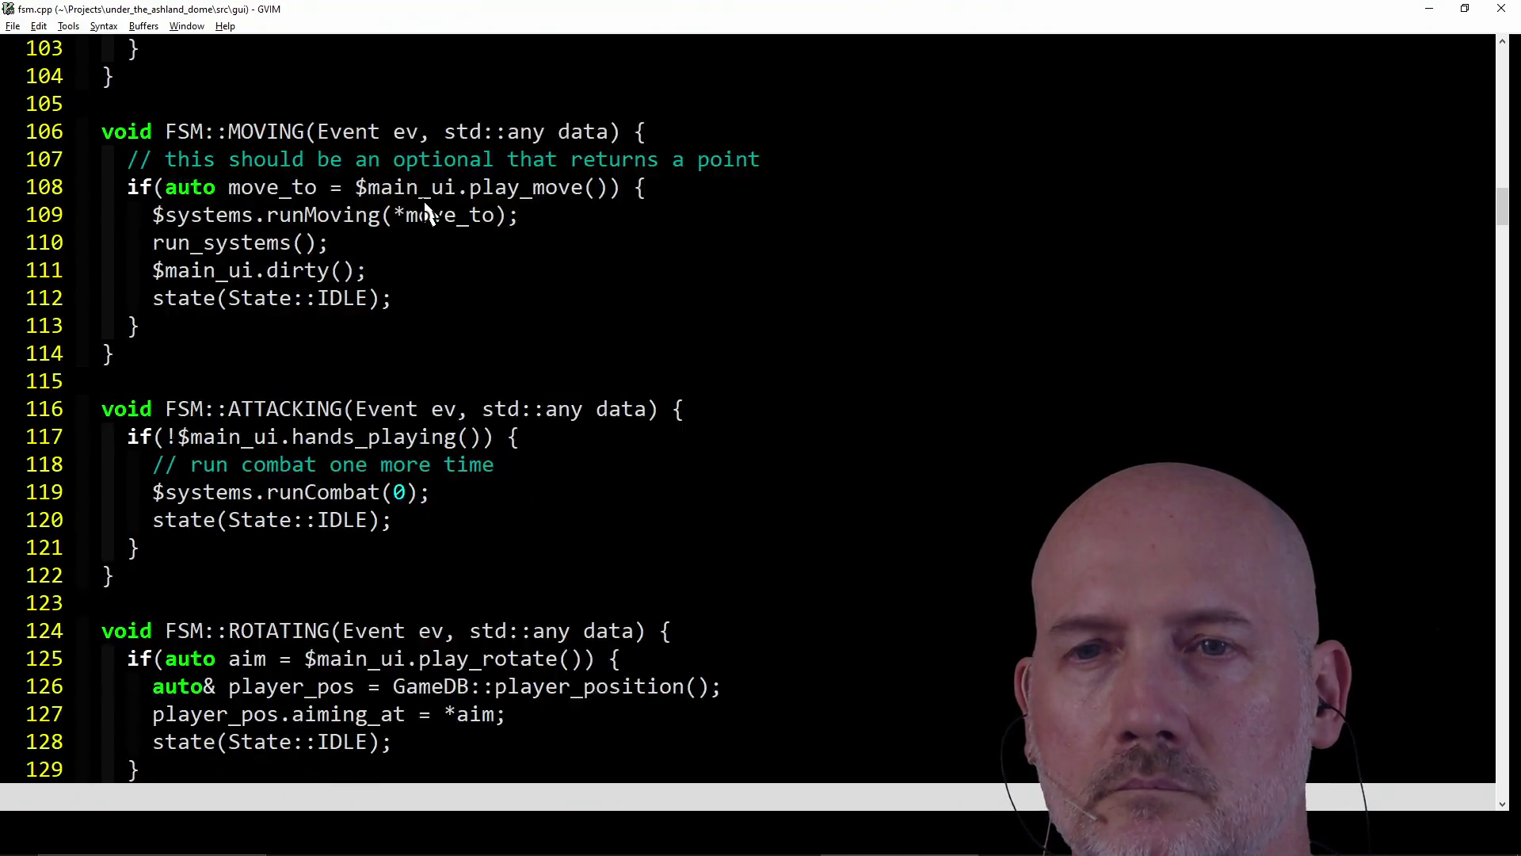
scroll(424, 198, "down", 5)
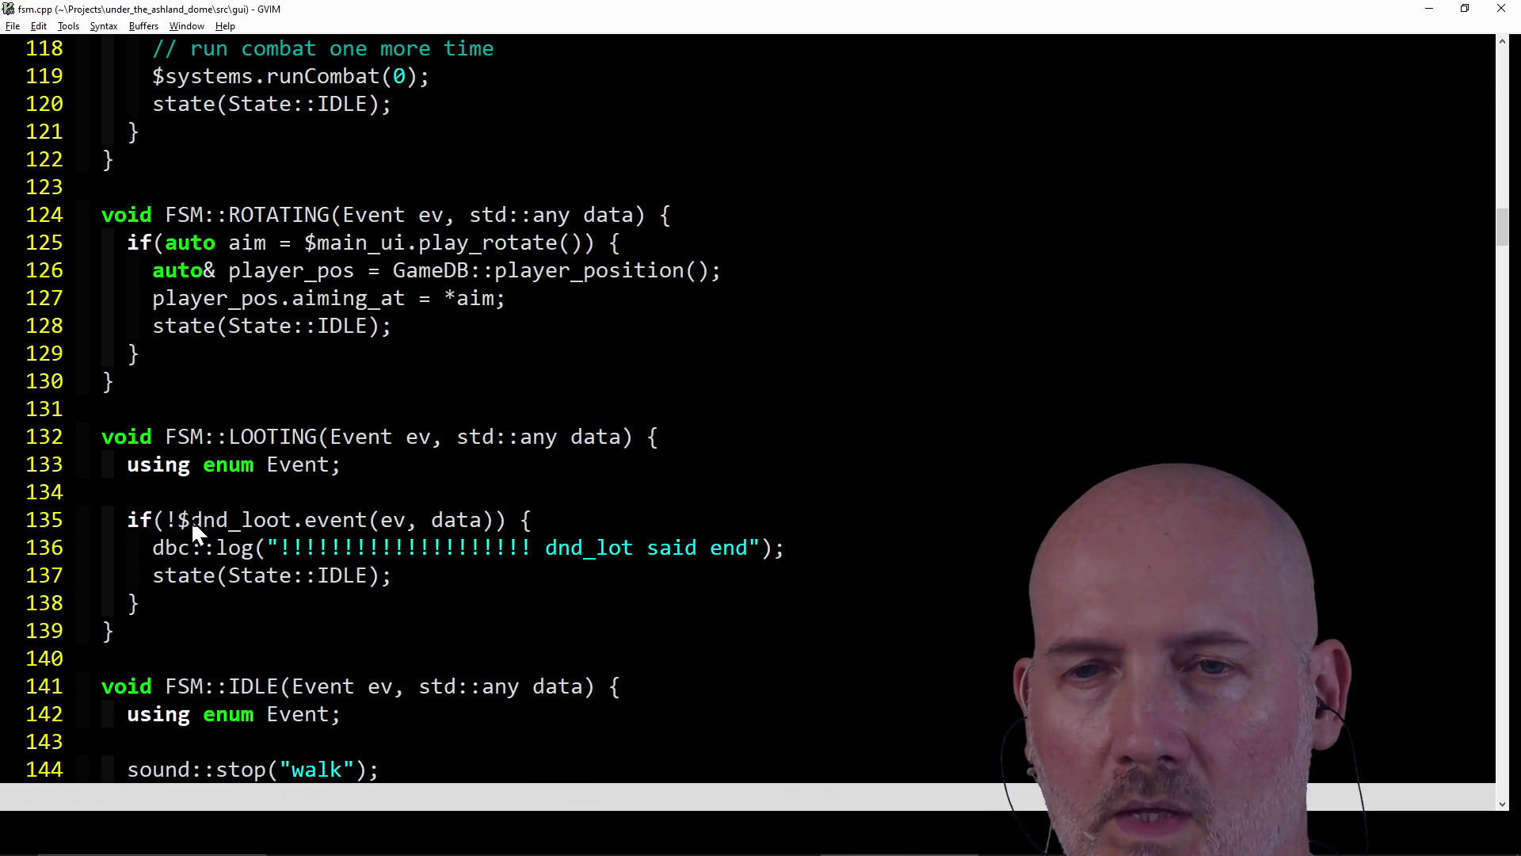
left_click(159, 523)
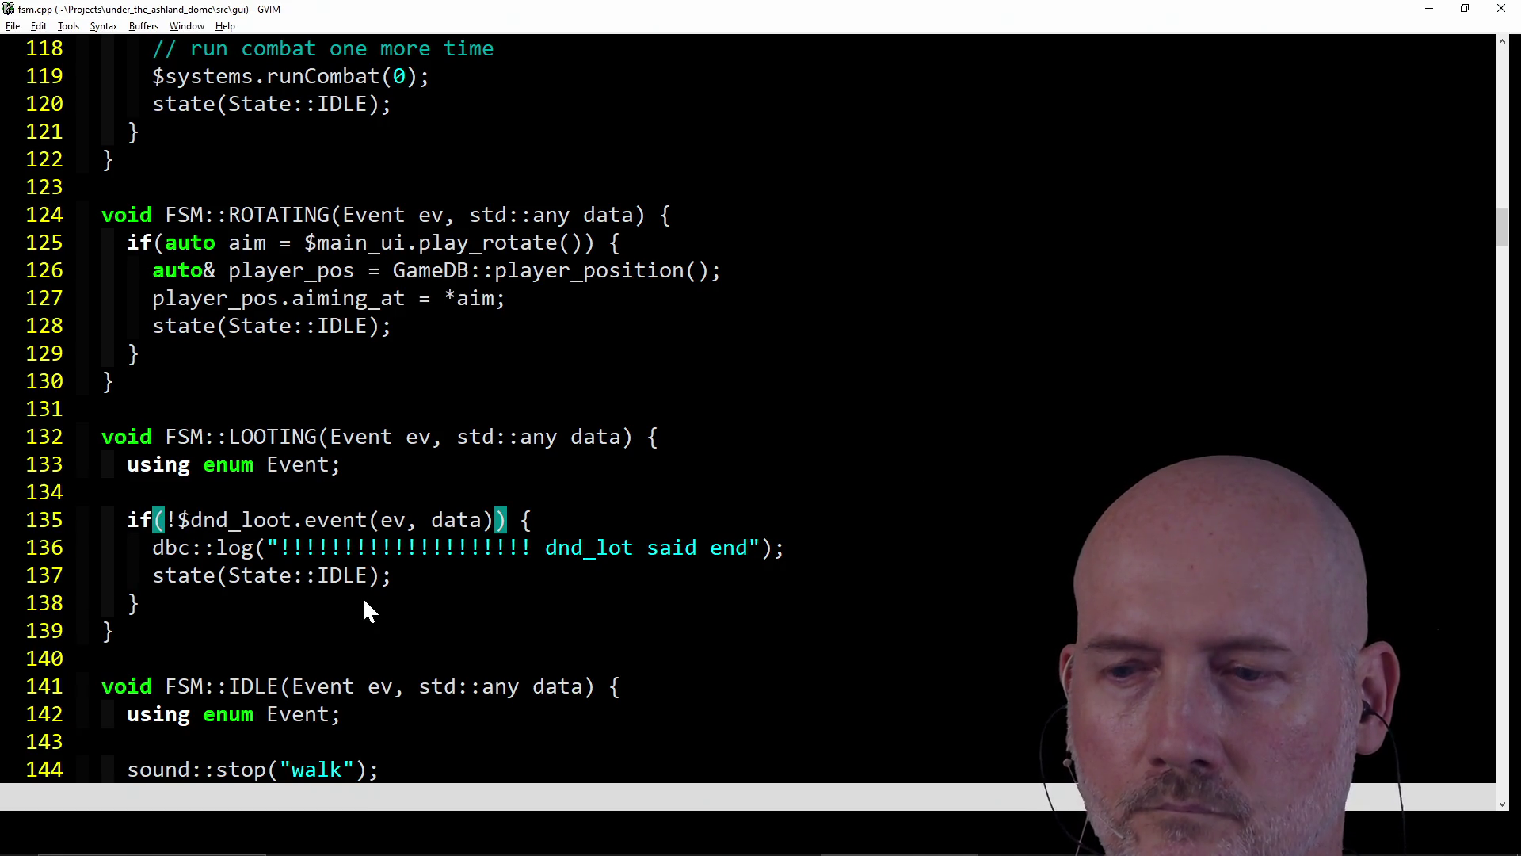
- Write fsm.cpp to disk at 519 lines, 13254 characters
type(":w")
key("Return")
key("alt+Tab")
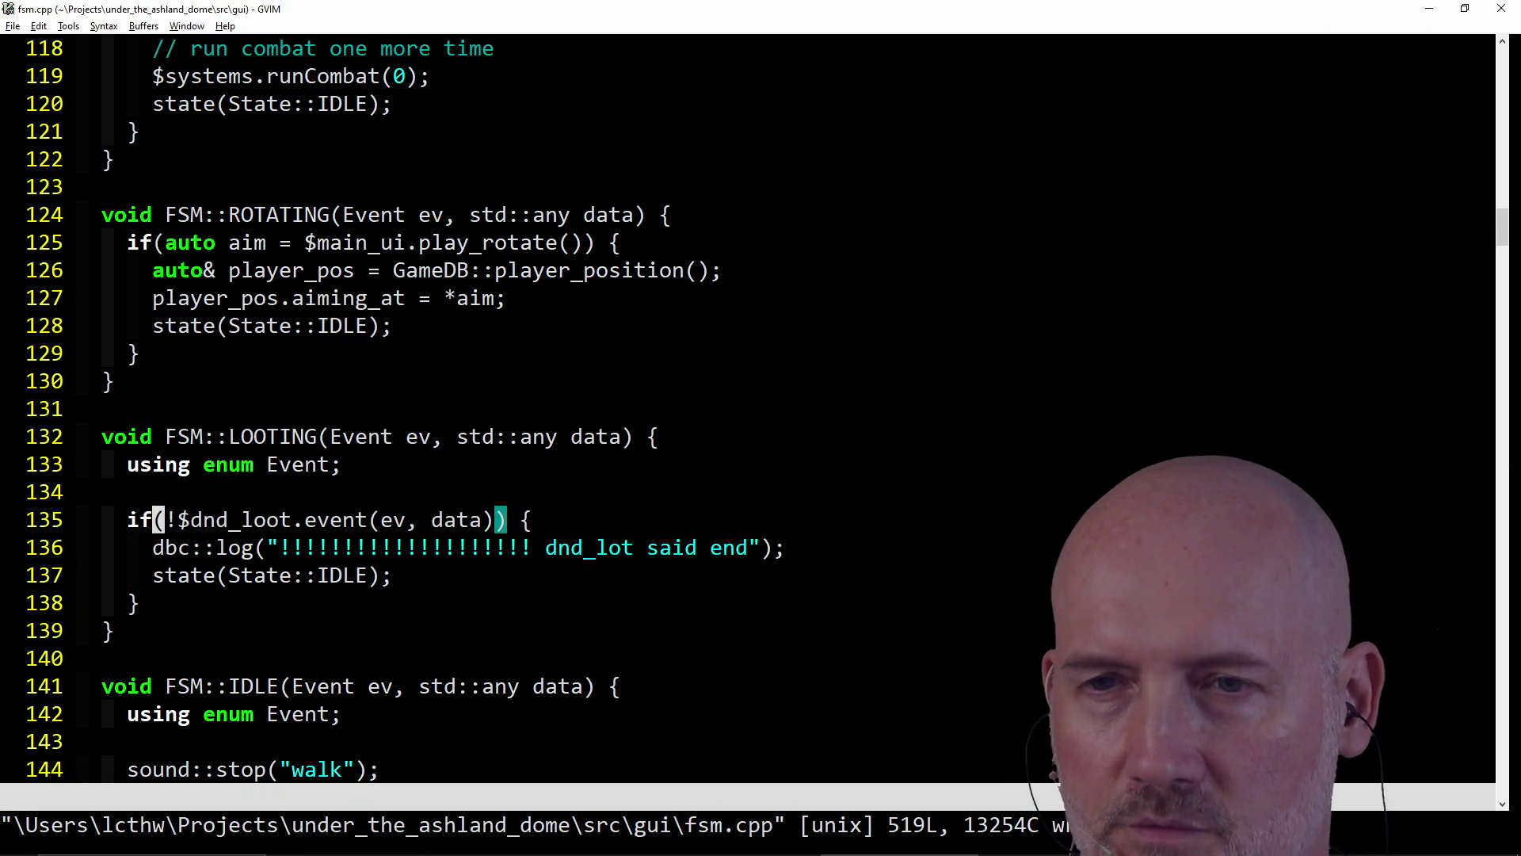
key("ctrl+w")
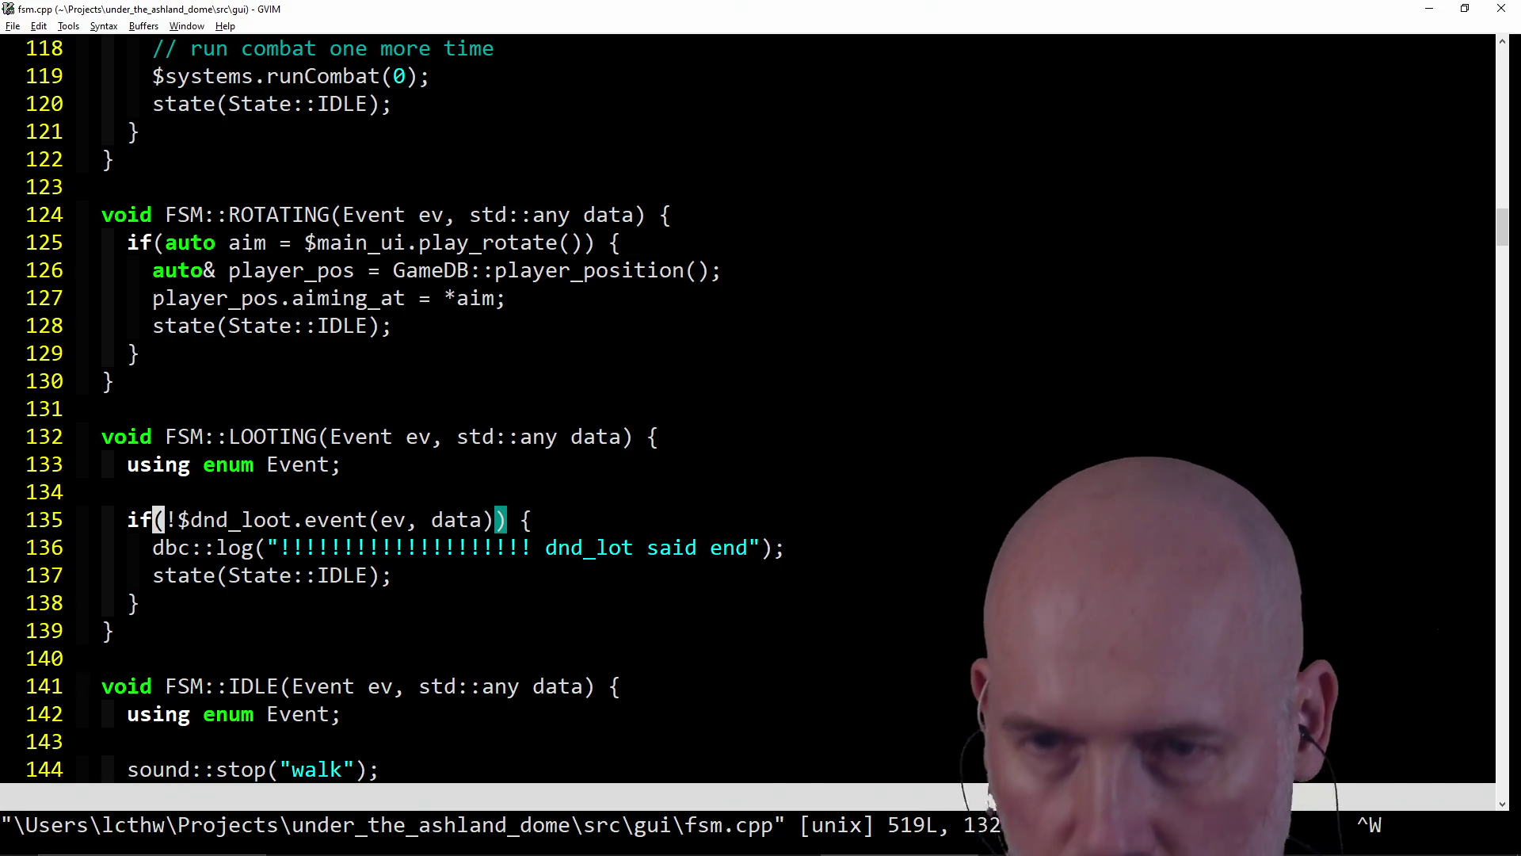
- Split the window vertically and open ..\..\raycaster\src\gui\fsm.cpp in the new pane
type("v:e ../ray")
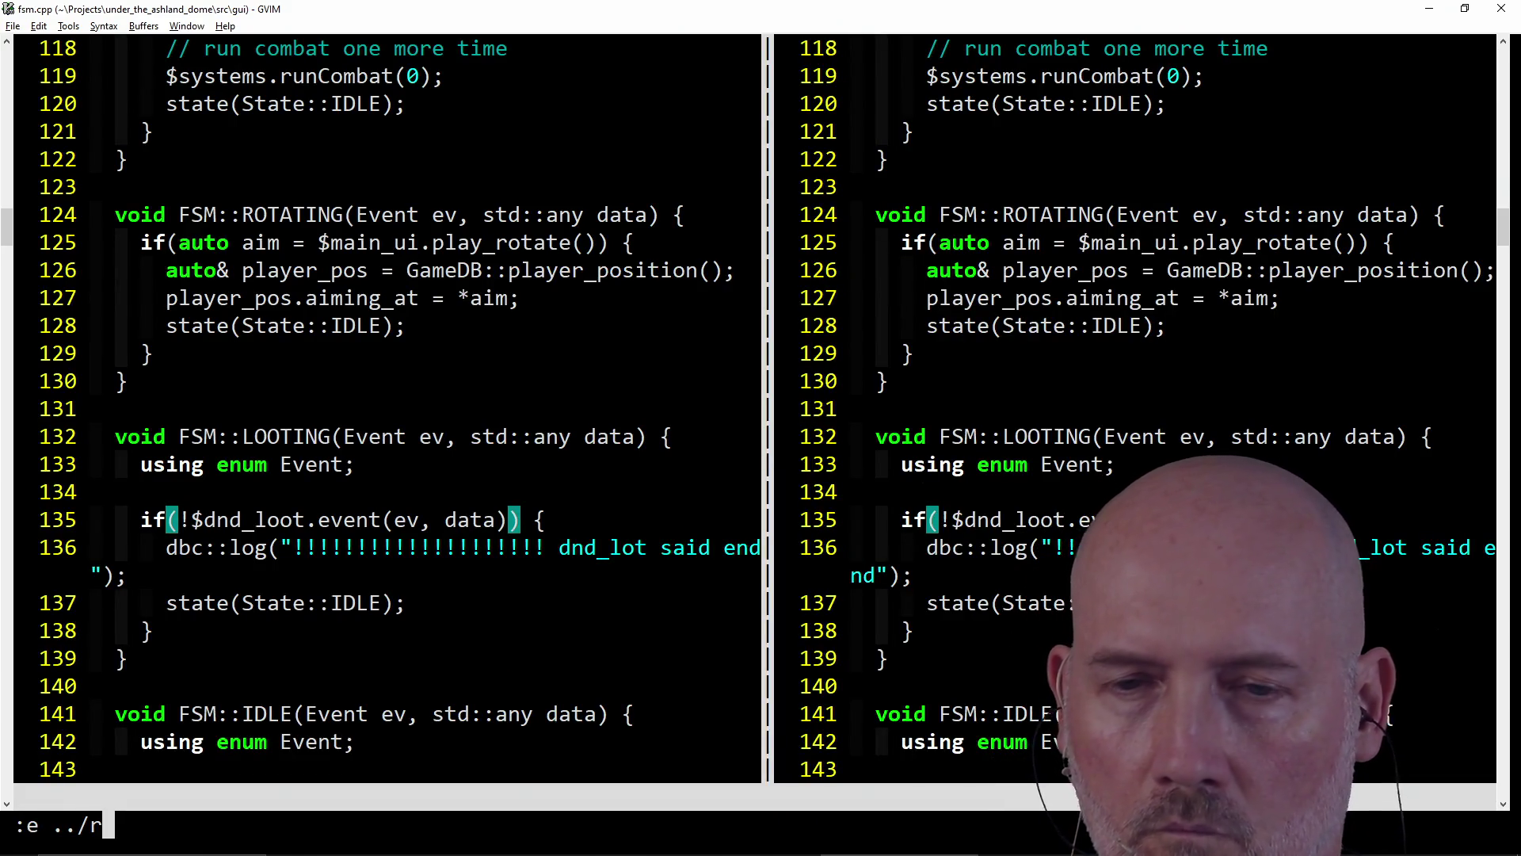
key("BackSpace")
key("BackSpace")
key("BackSpace")
type("e ../../ary")
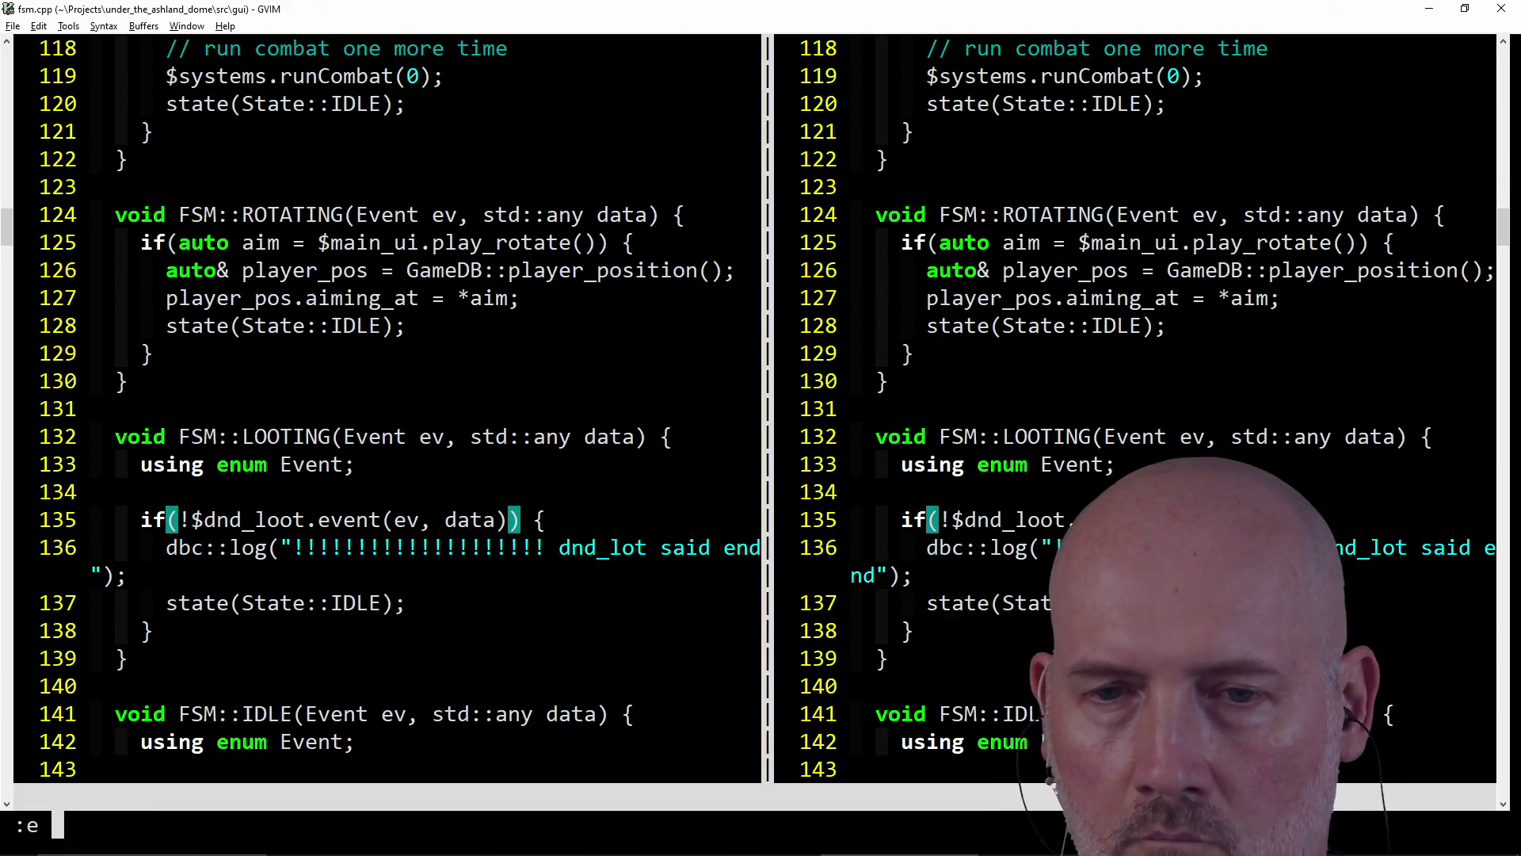
key("BackSpace")
key("BackSpace")
key("BackSpace")
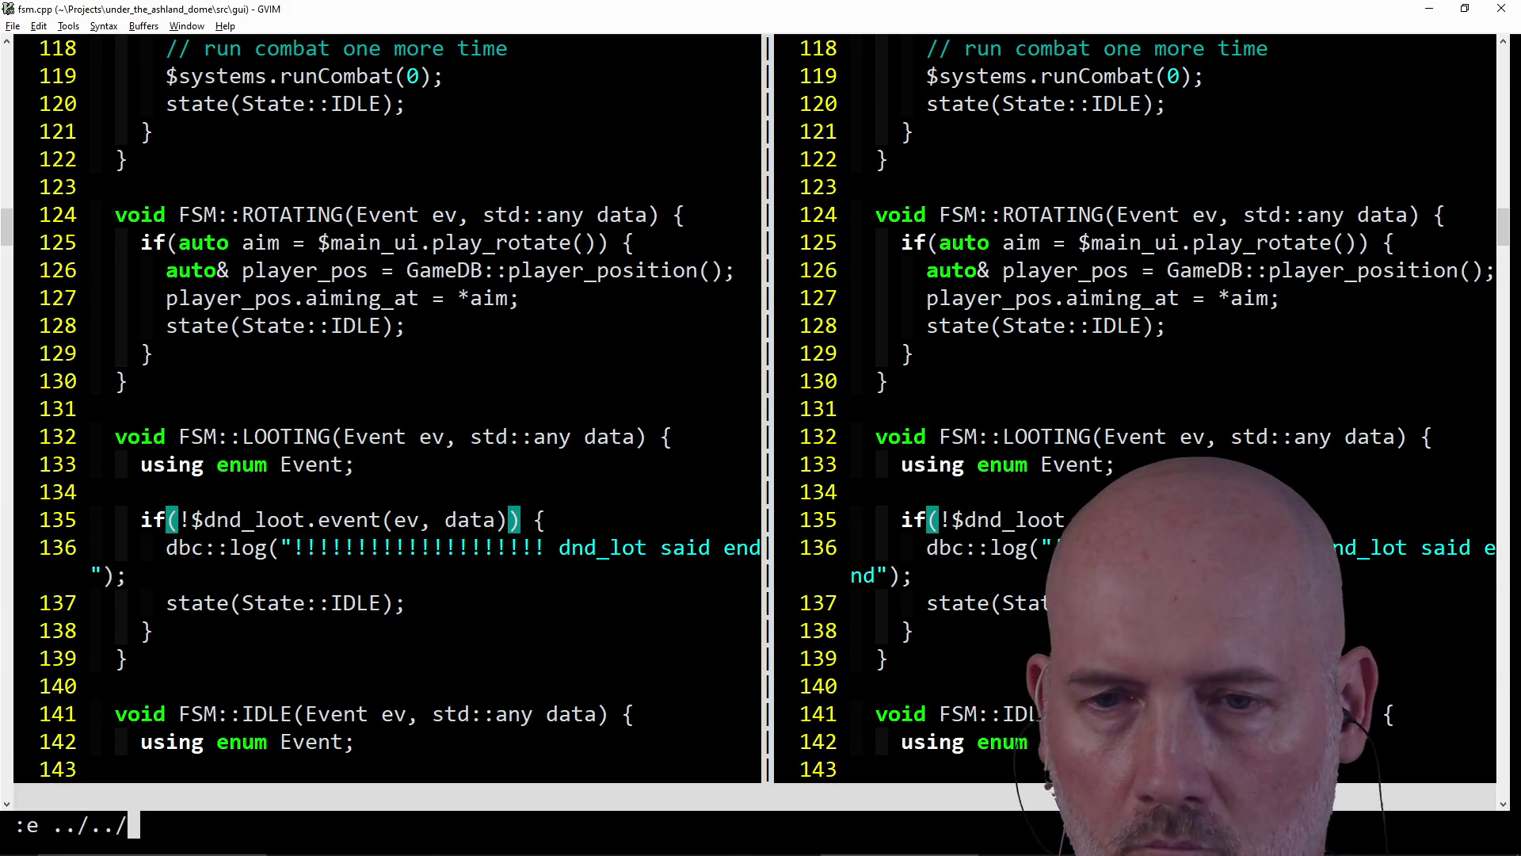
type("ray")
key("Tab")
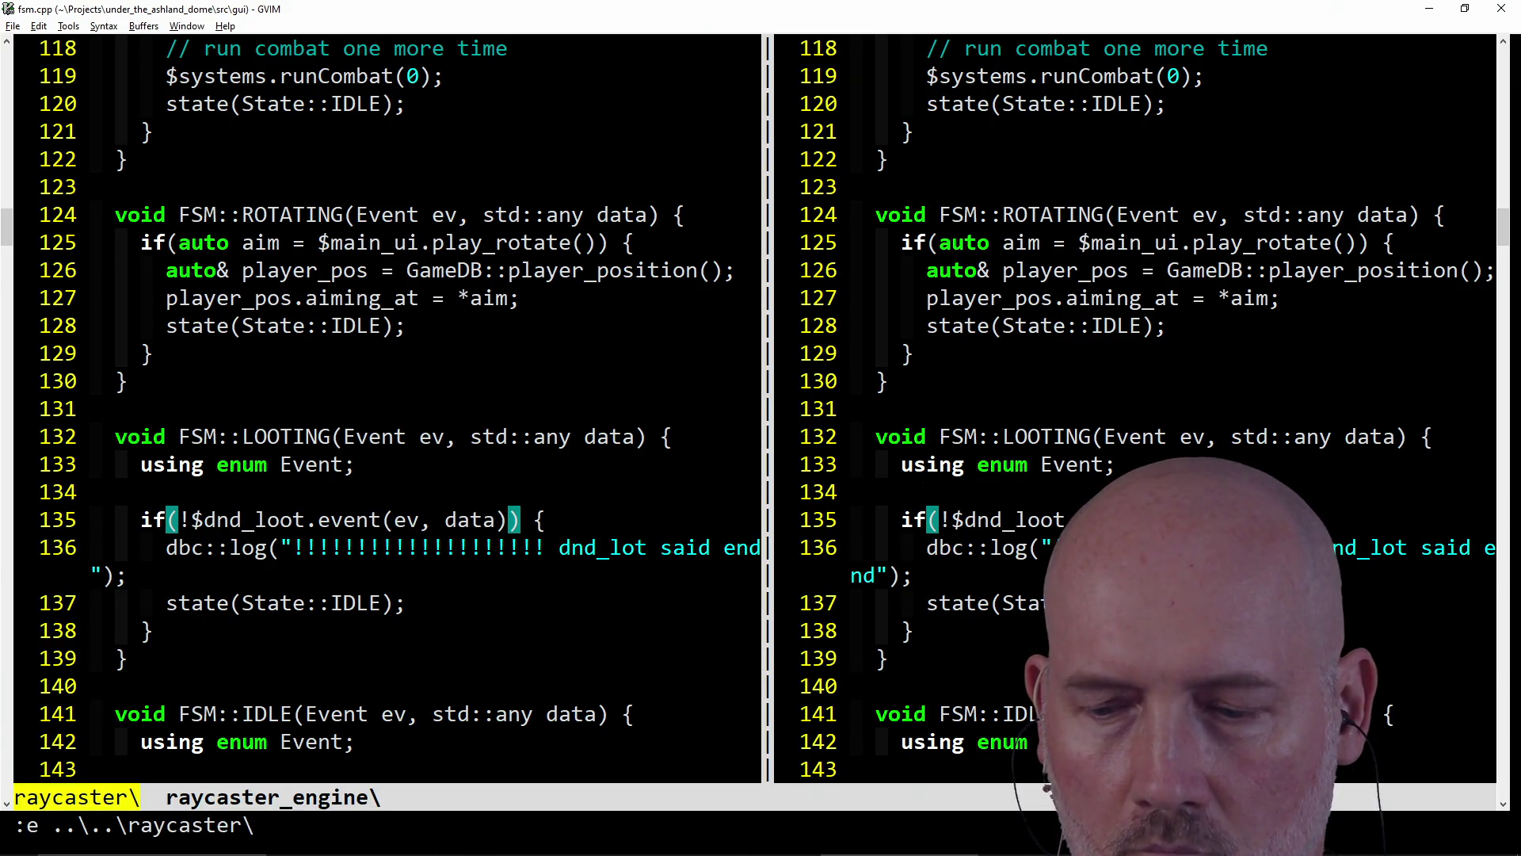
type("src\\")
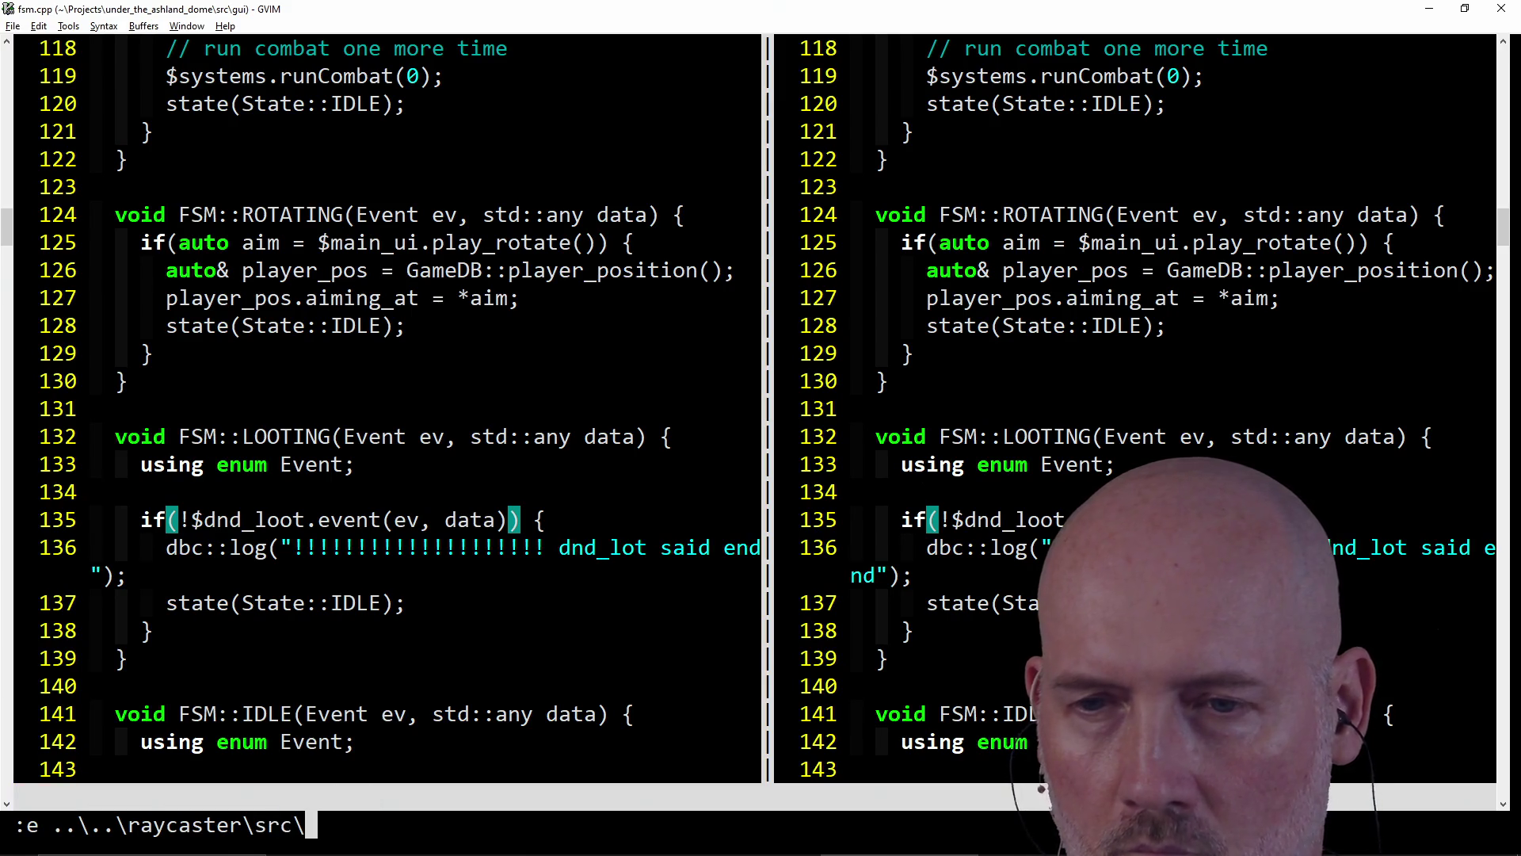
type("gui\fsm.cpp")
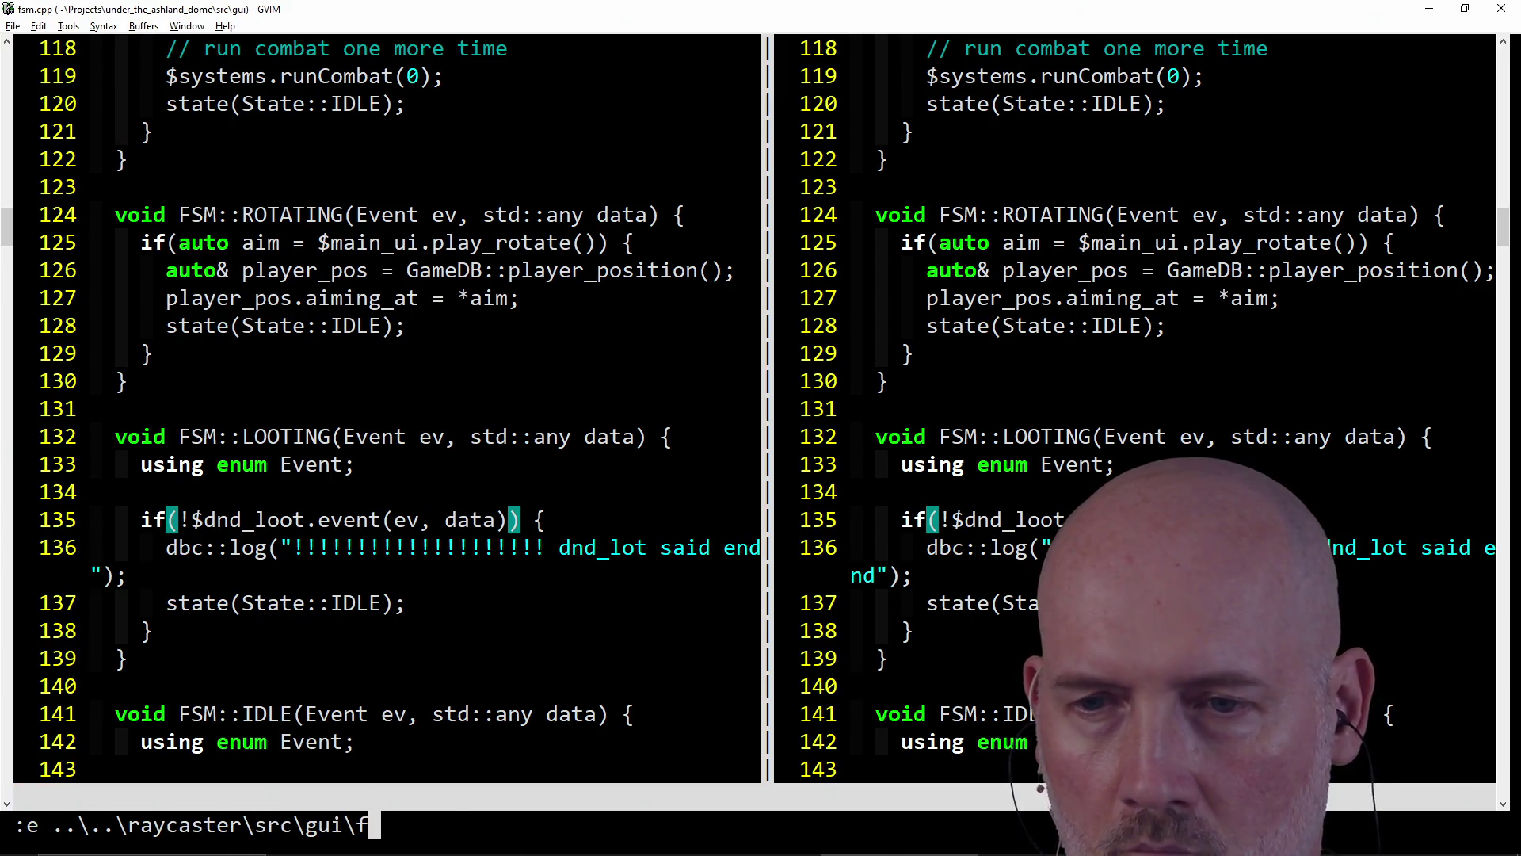
key("Return")
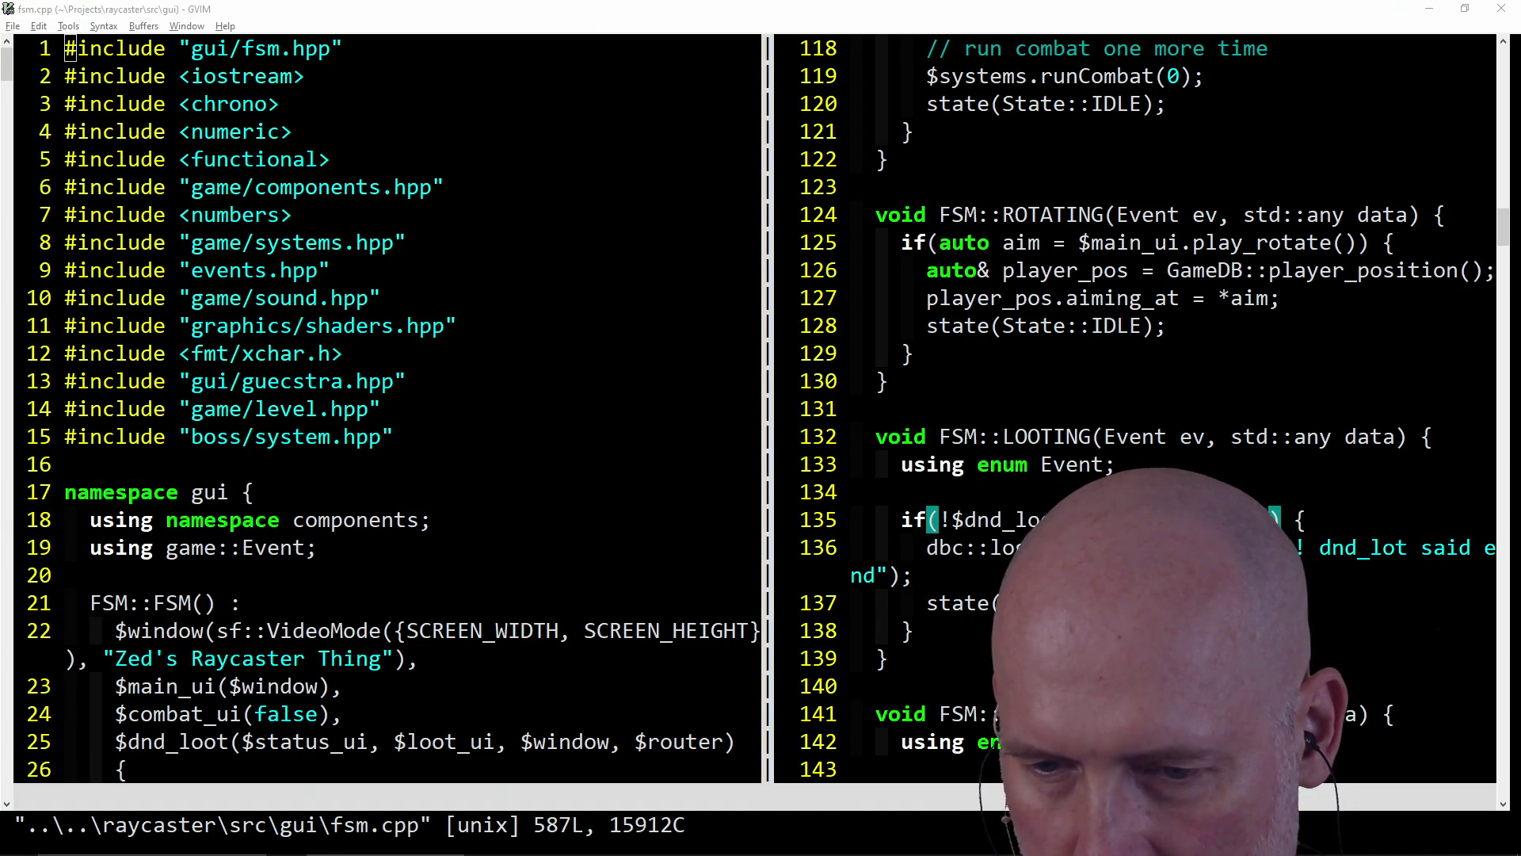
left_click(461, 428)
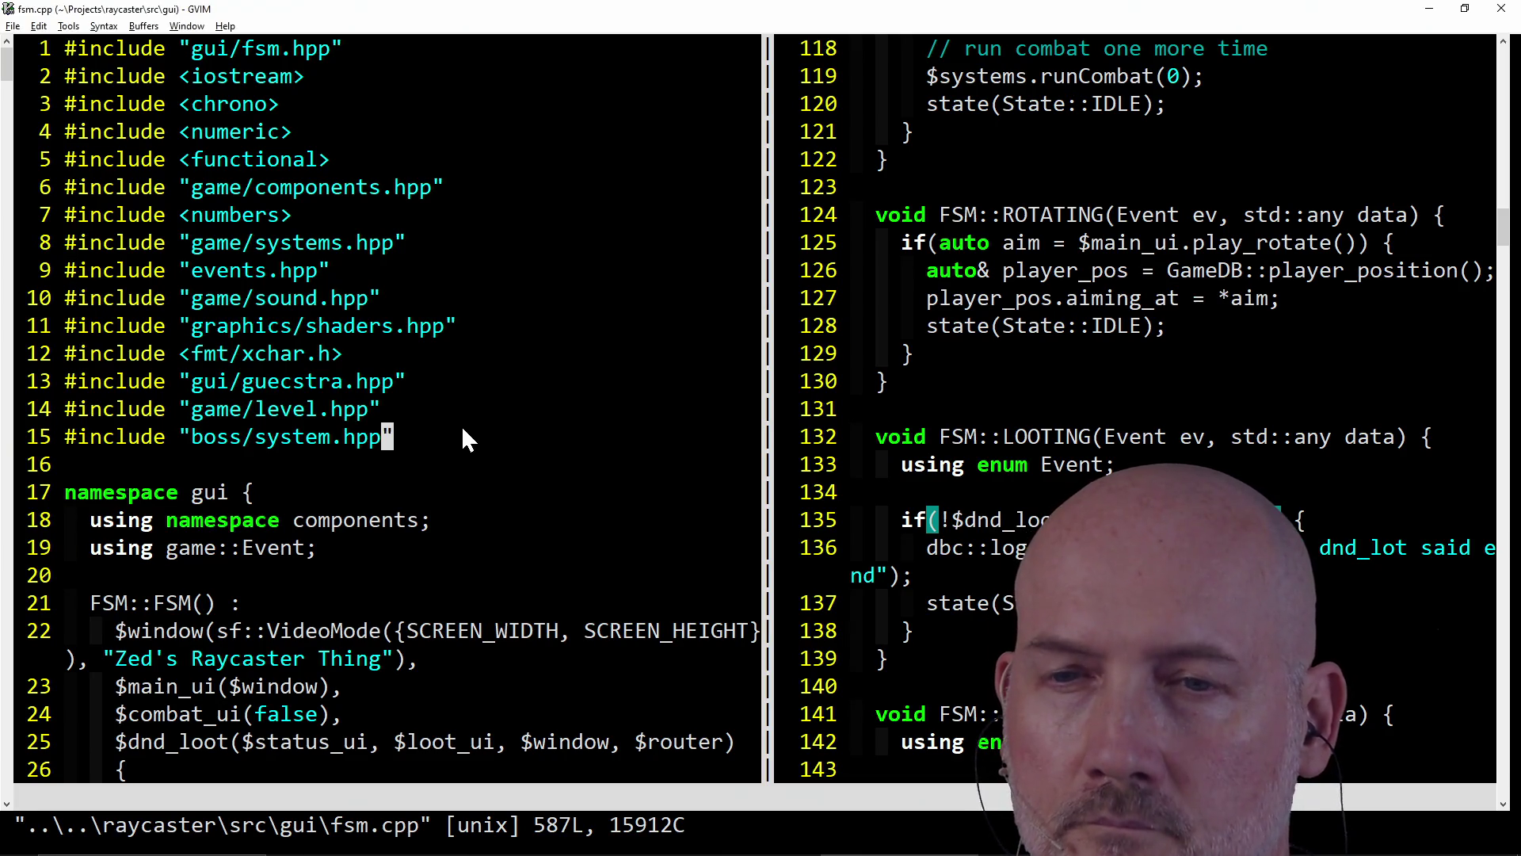
scroll(496, 507, "down", 3)
left_click(413, 520)
scroll(414, 520, "down", 2)
scroll(414, 520, "down", 2)
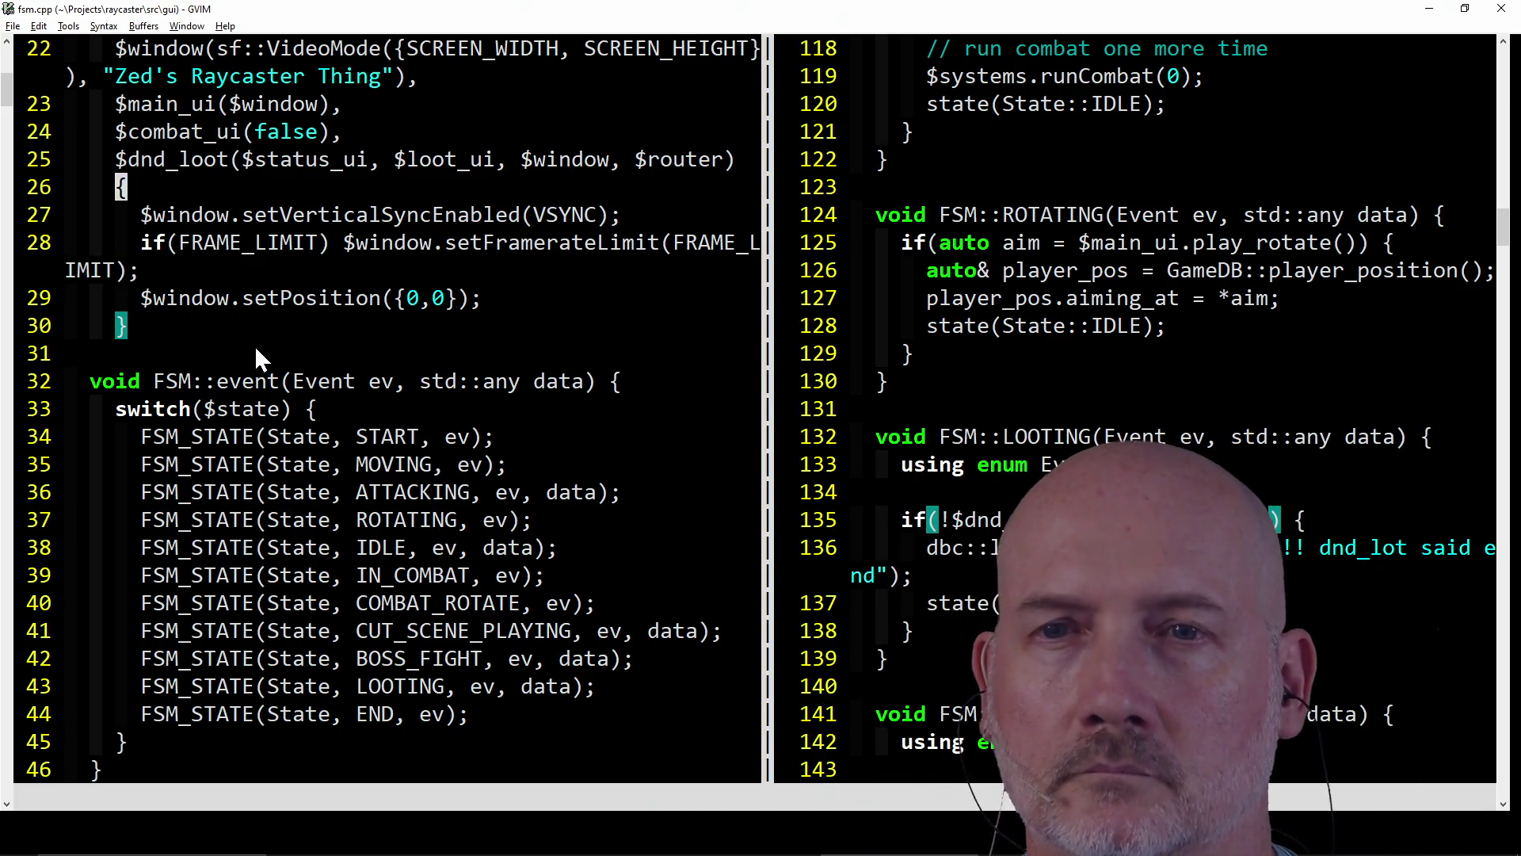
scroll(254, 345, "up", 2)
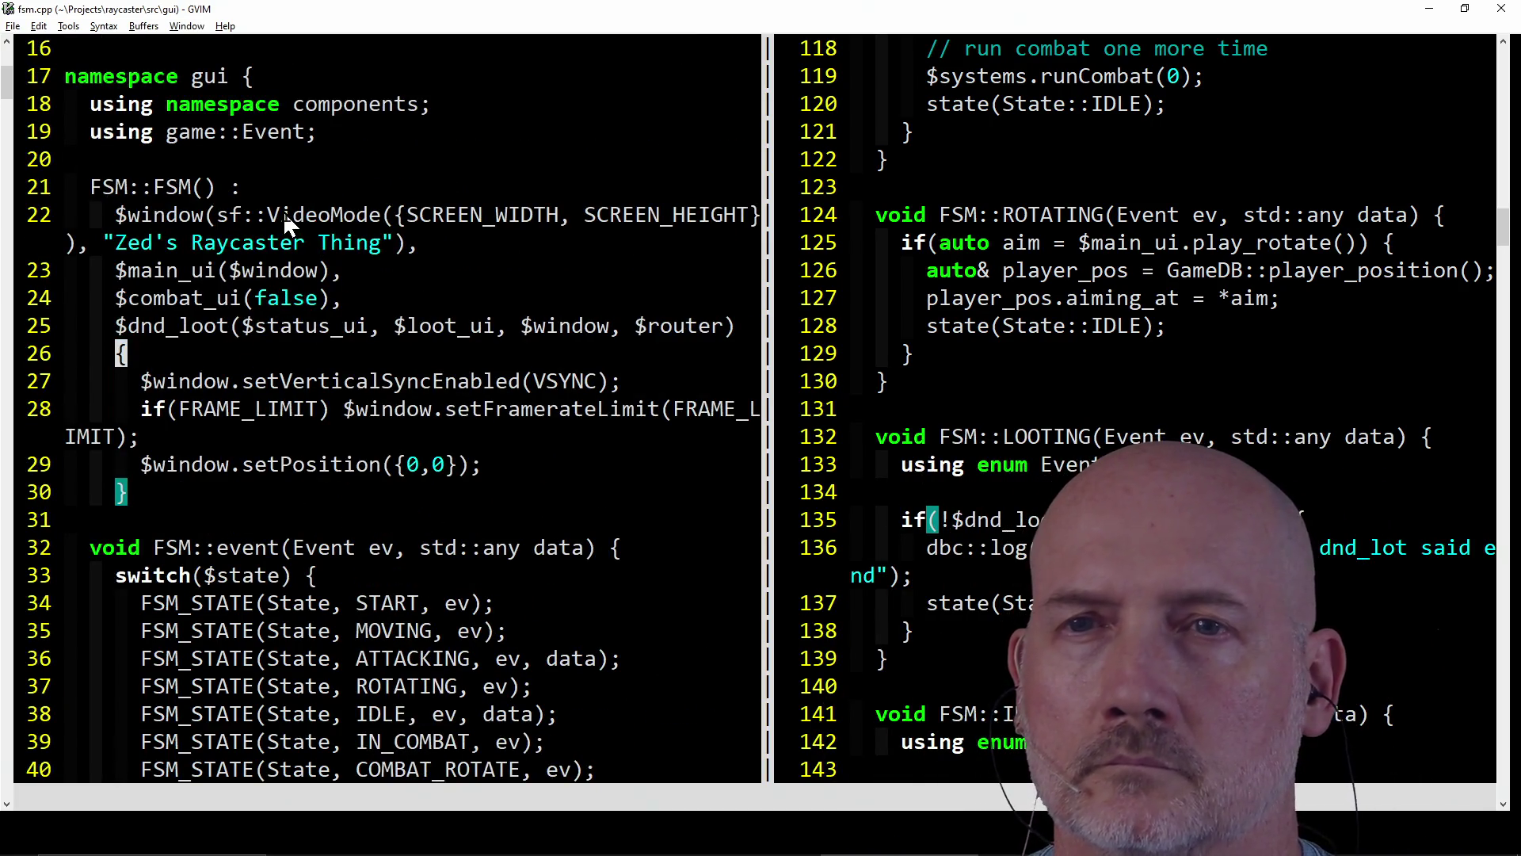
scroll(297, 292, "down", 8)
scroll(299, 298, "down", 16)
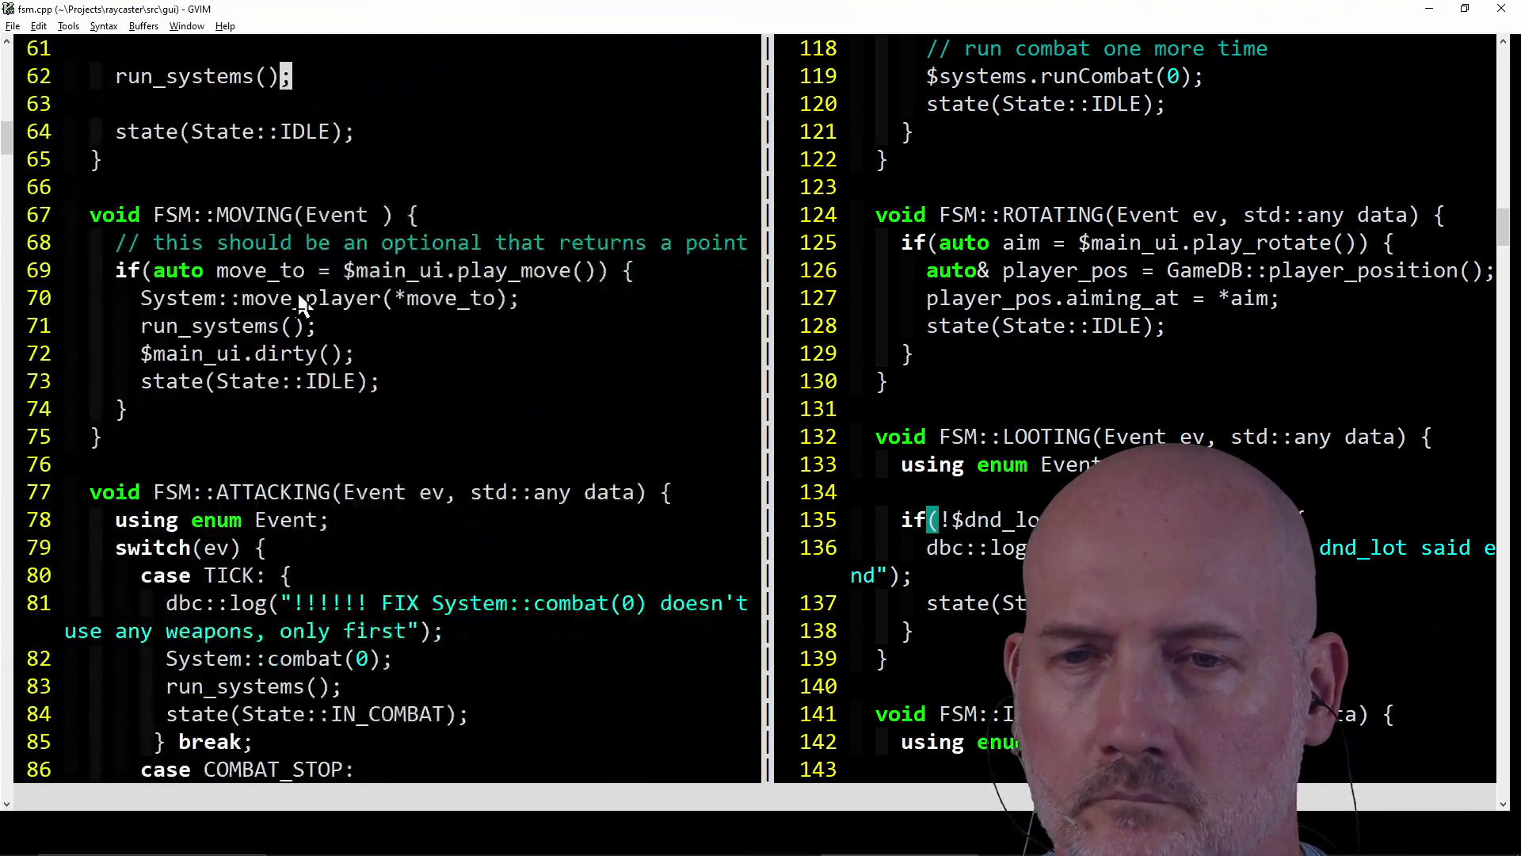
scroll(299, 299, "down", 7)
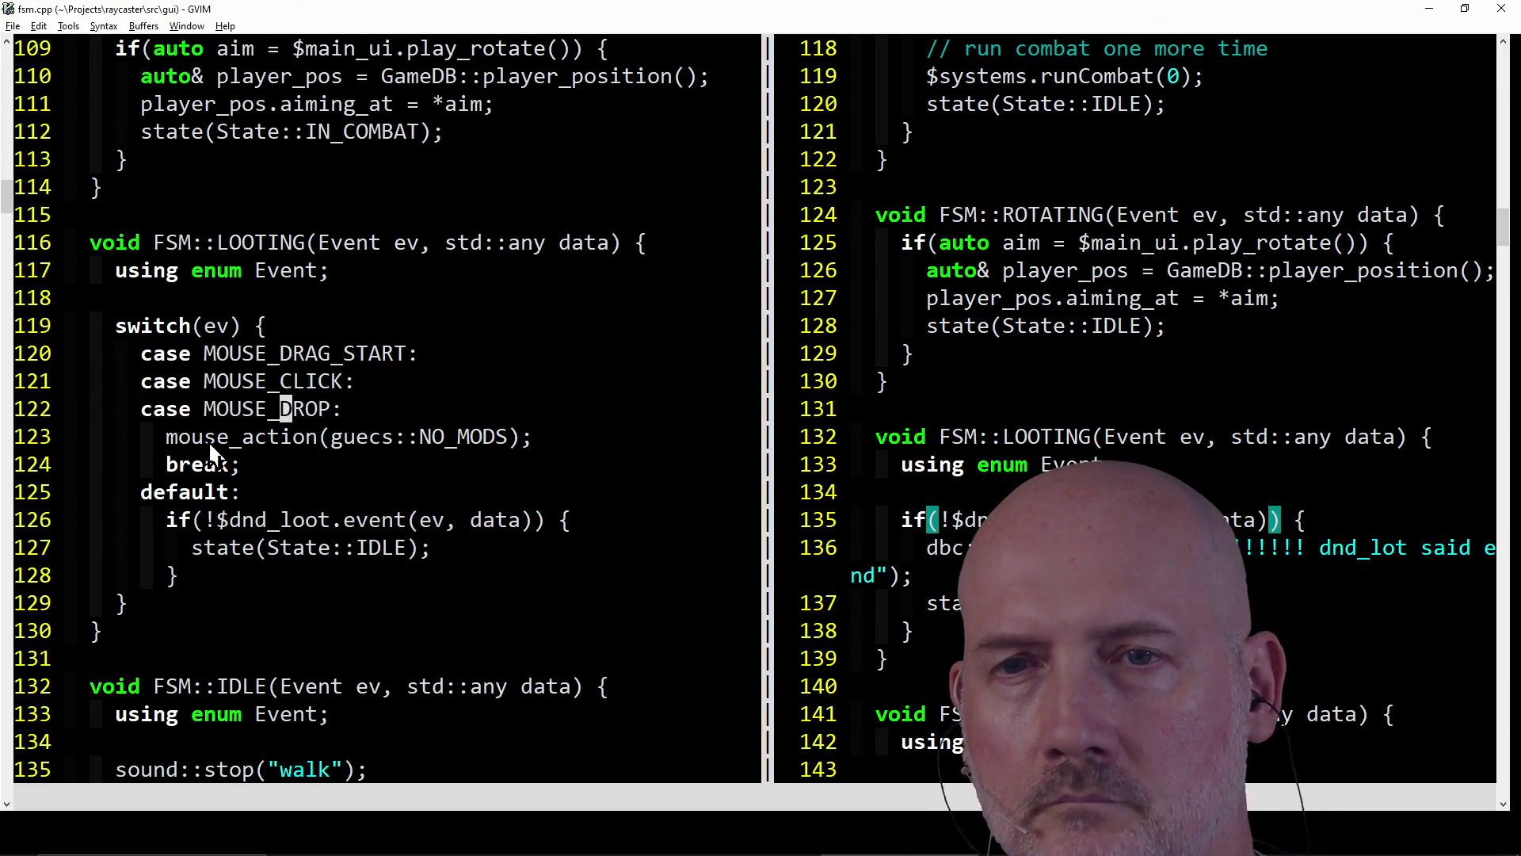
left_click(170, 449)
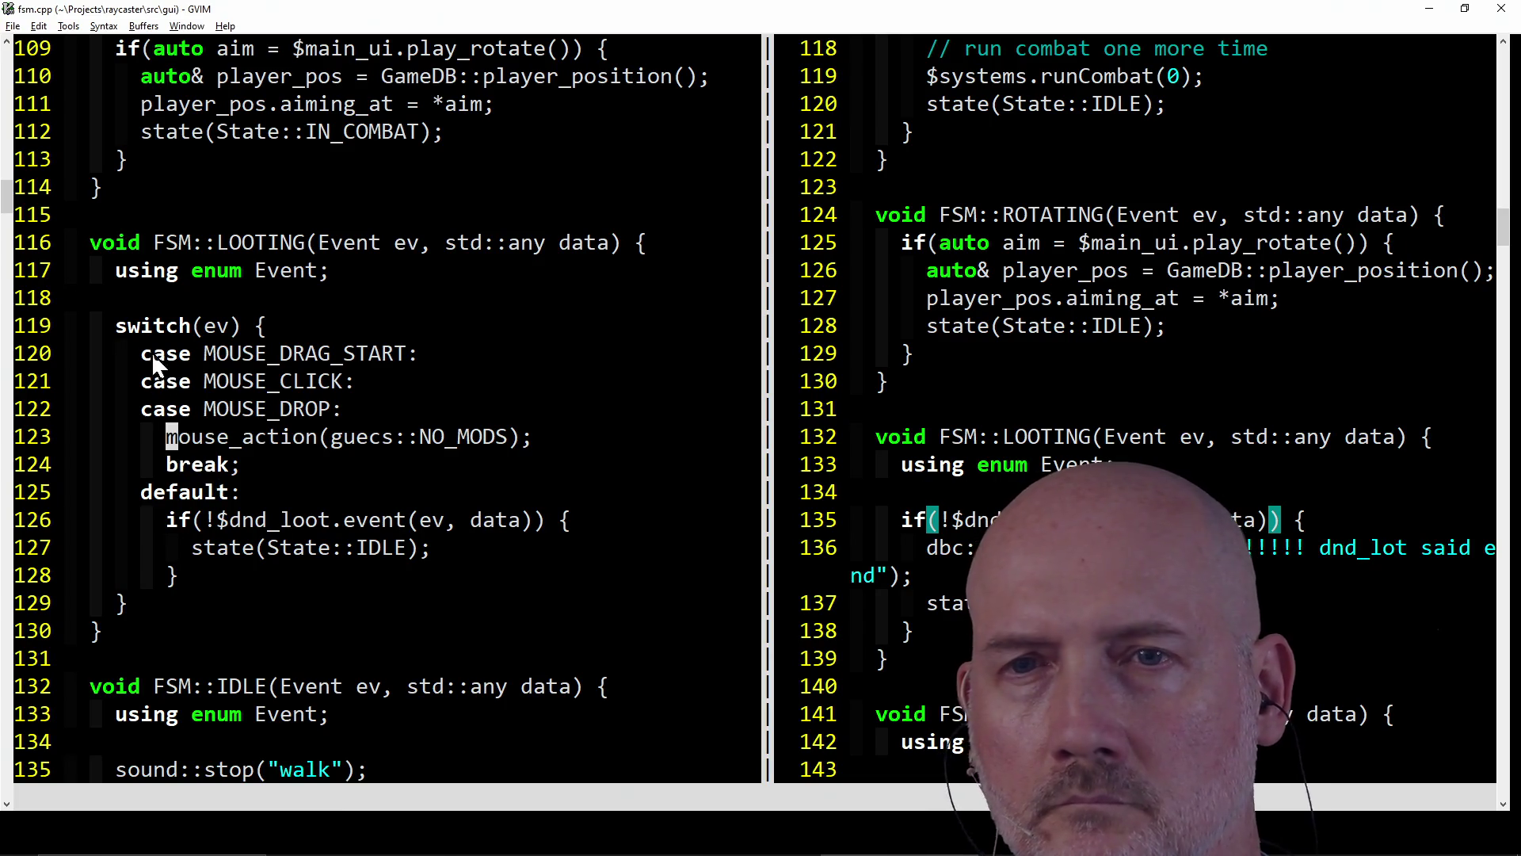
left_click(120, 333)
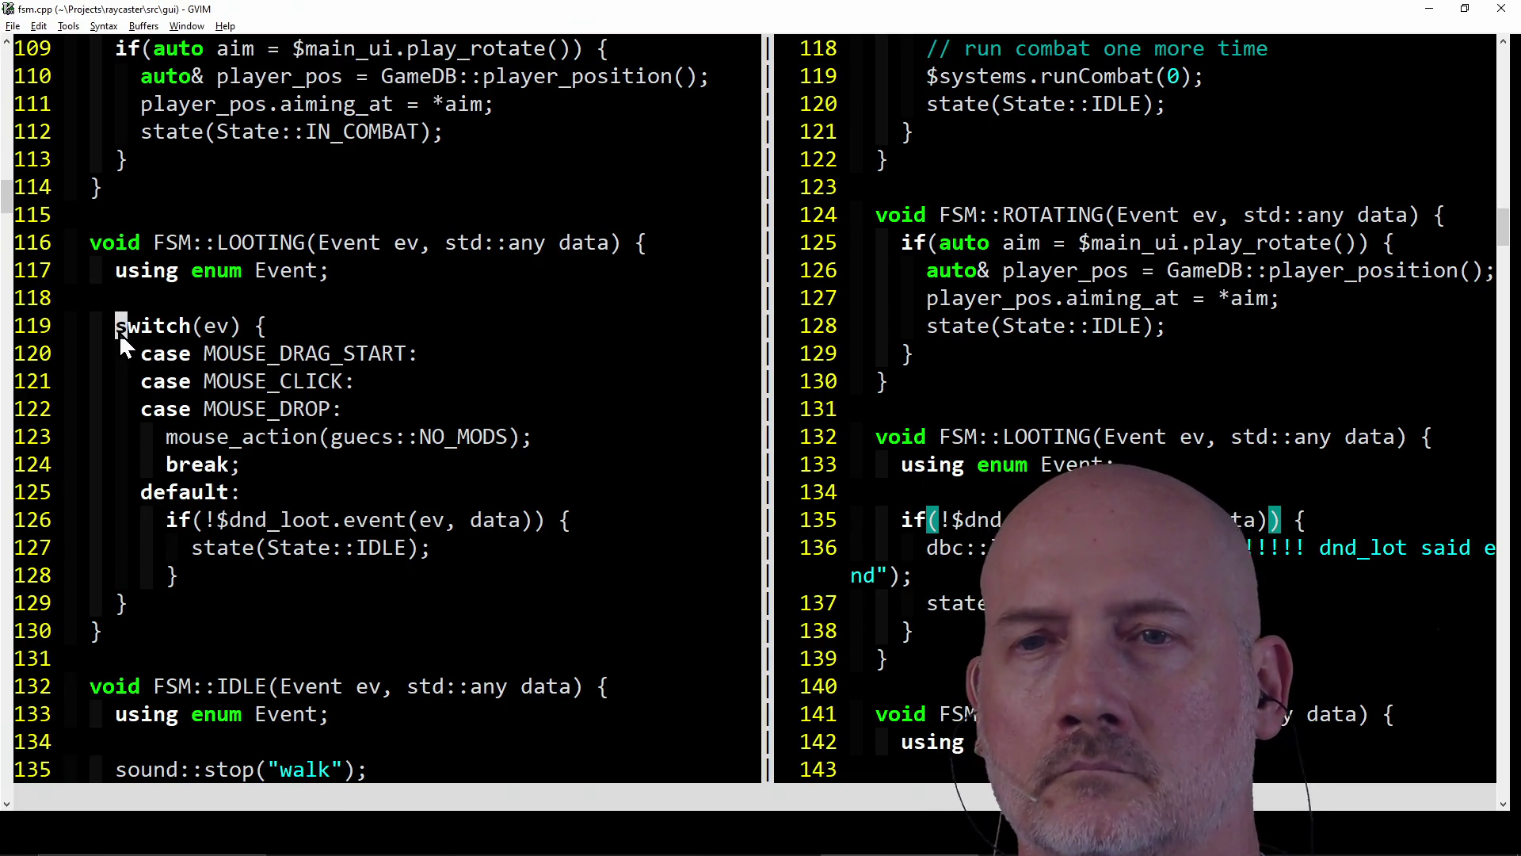